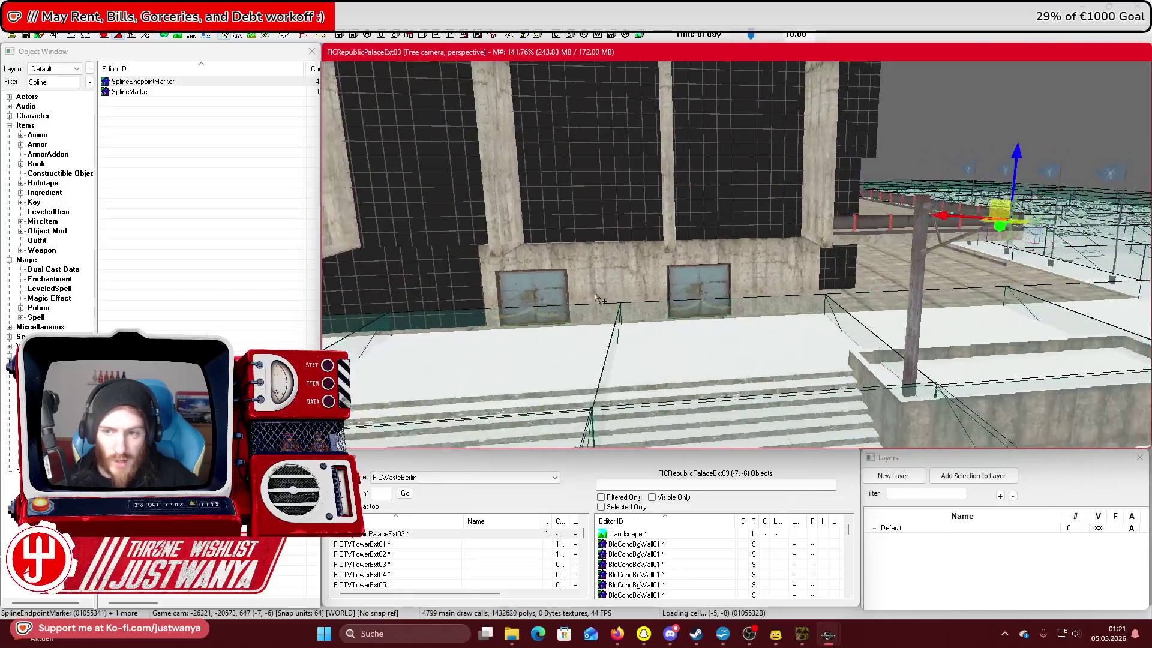
Link the two endpoint markers by the palace wall with a cable spline and lower the marker.
key("2")
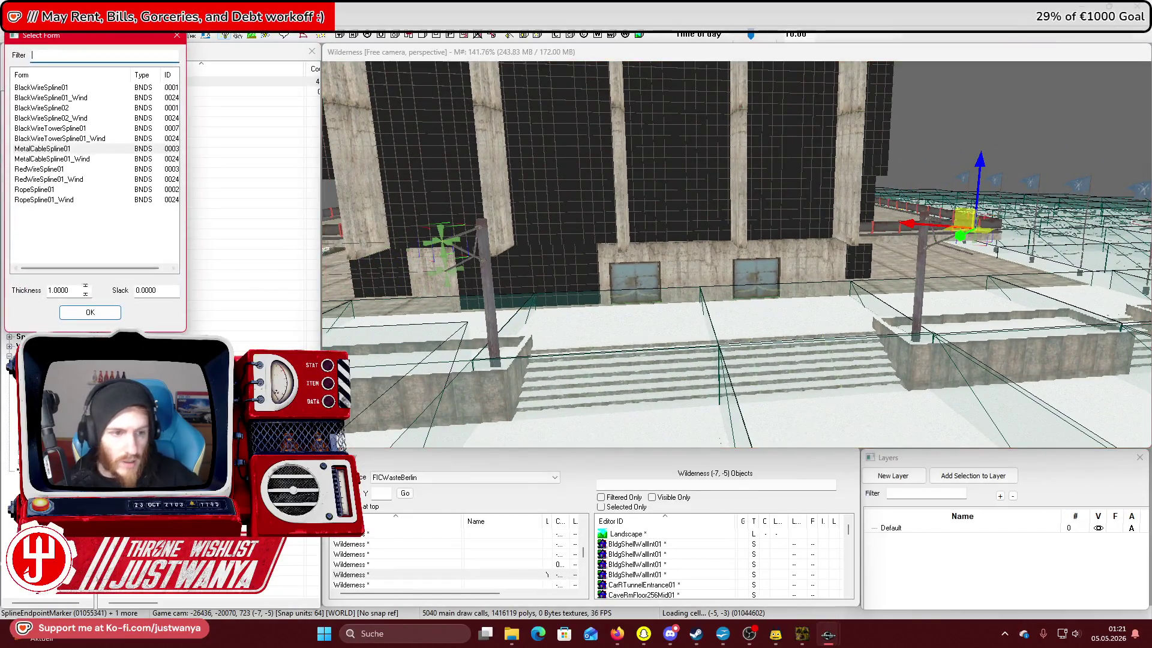
left_click(85, 315)
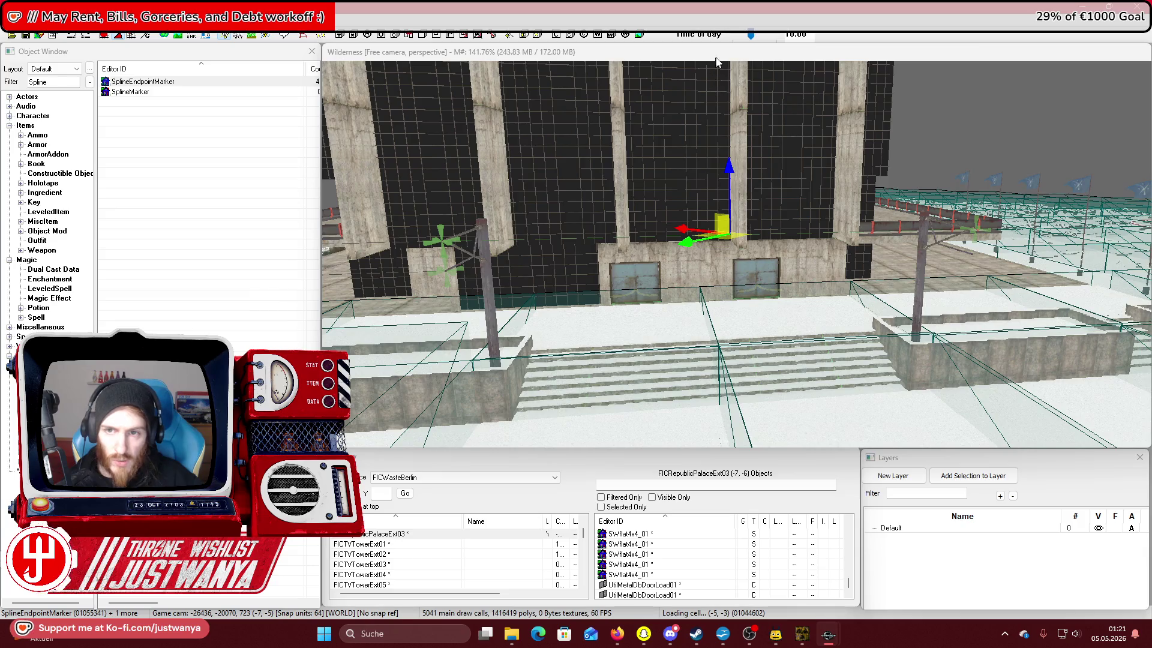
left_click_drag(749, 217, 749, 232)
Zoom out and orbit the view toward the fence and utility poles.
scroll(654, 274, "up", 3)
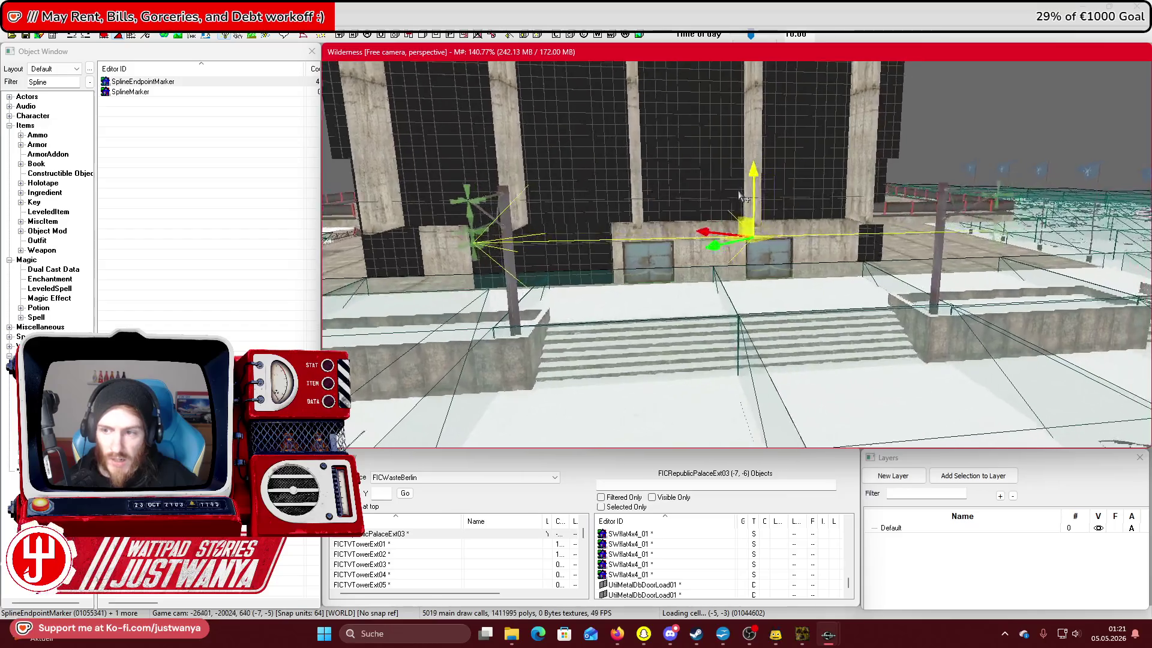
scroll(653, 274, "up", 2)
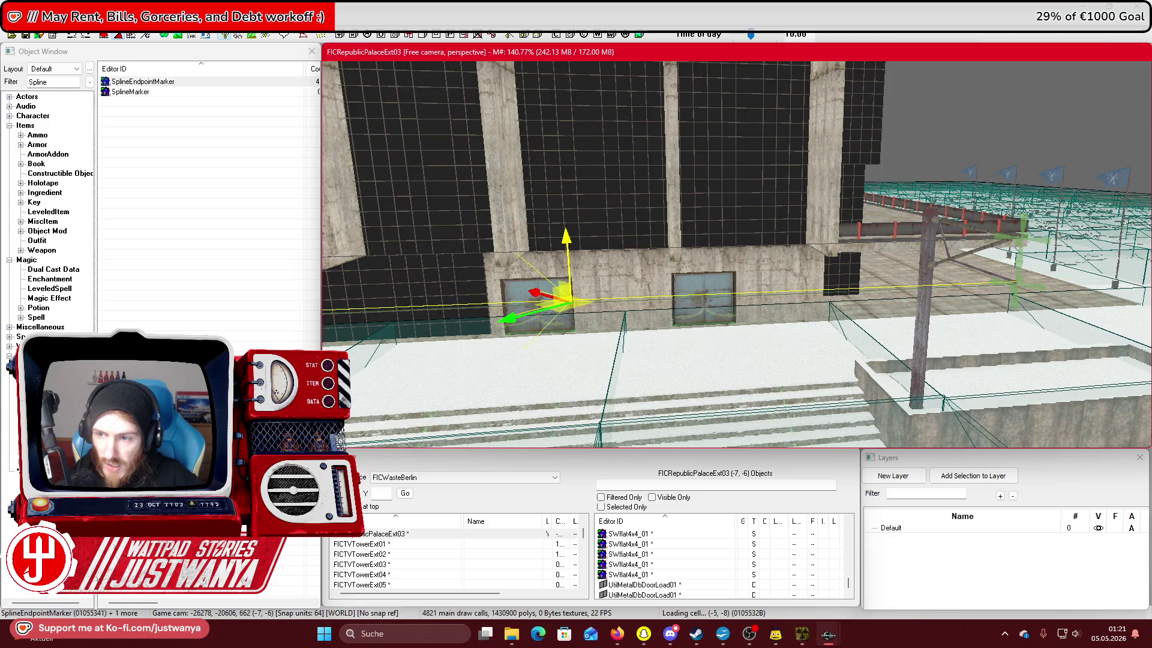
scroll(561, 228, "up", 5)
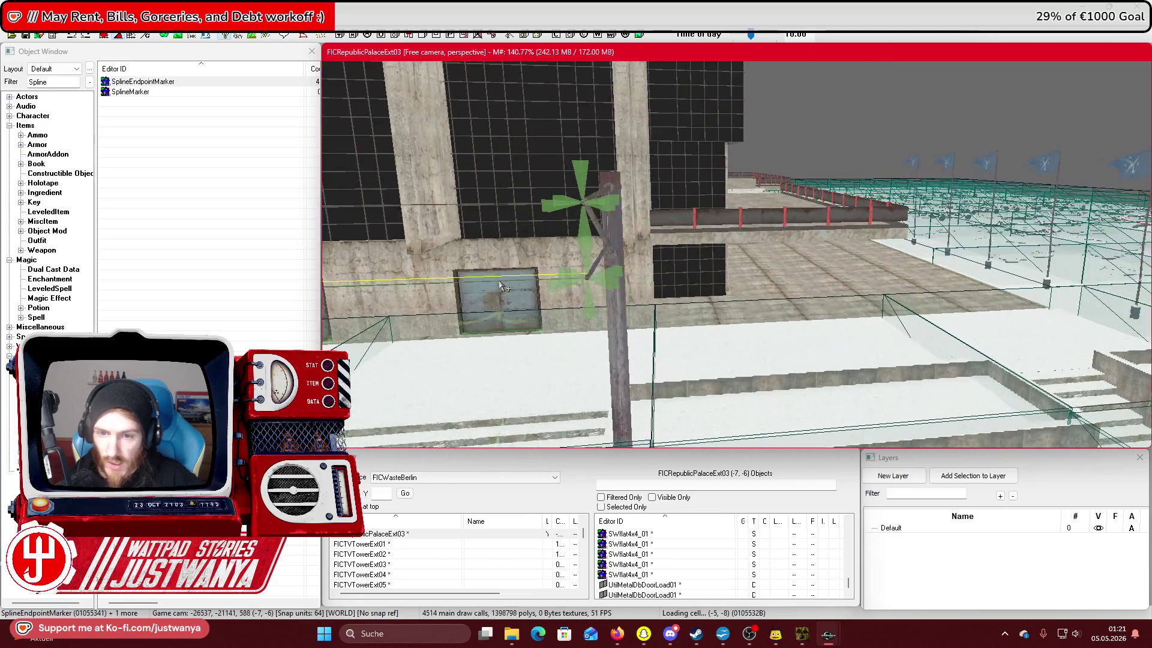
scroll(519, 285, "up", 2)
scroll(519, 285, "up", 2)
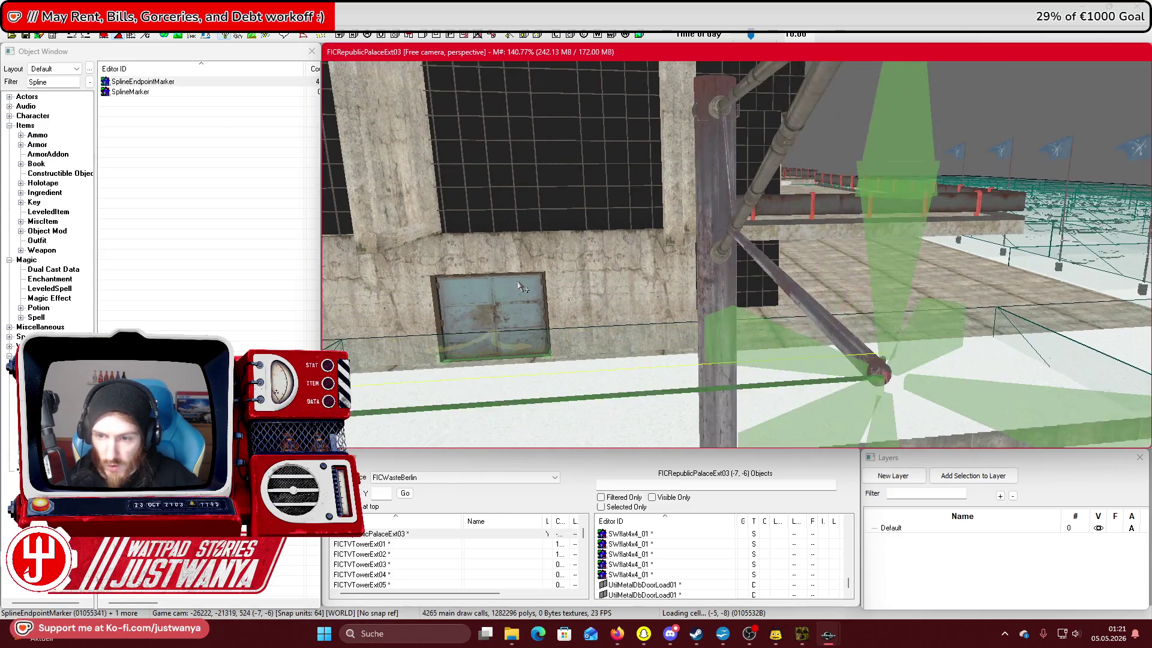
scroll(520, 287, "down", 6)
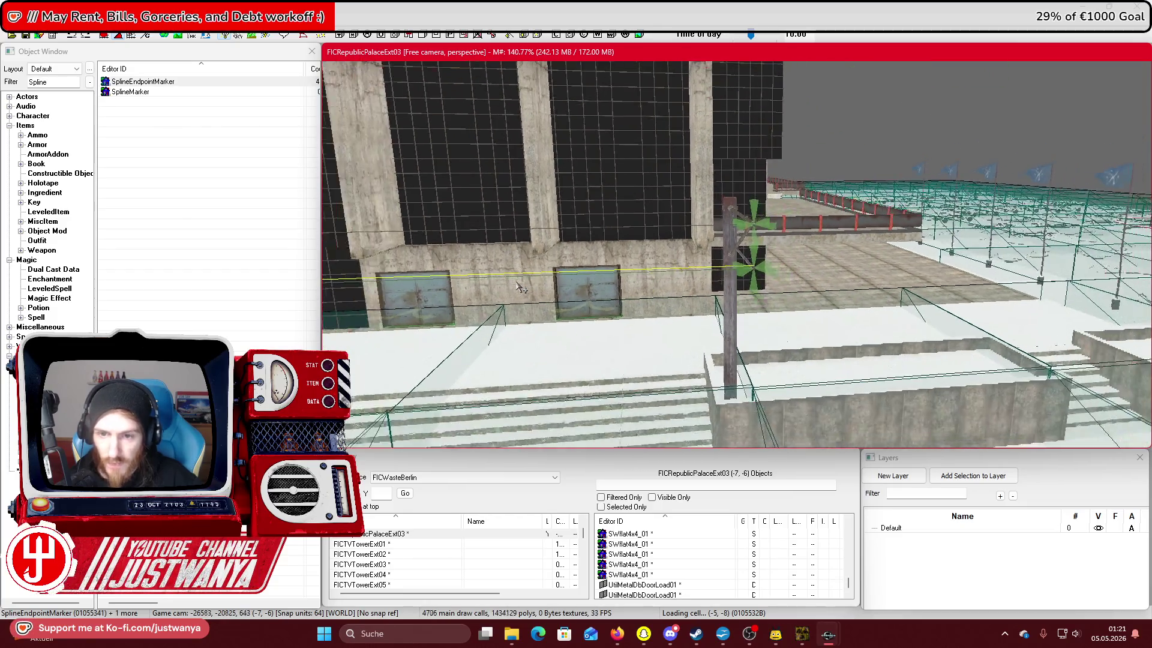
mouse_move(613, 322)
left_mouse_down()
mouse_move(533, 321)
mouse_move(659, 322)
mouse_move(334, 197)
left_mouse_up()
left_click(139, 78)
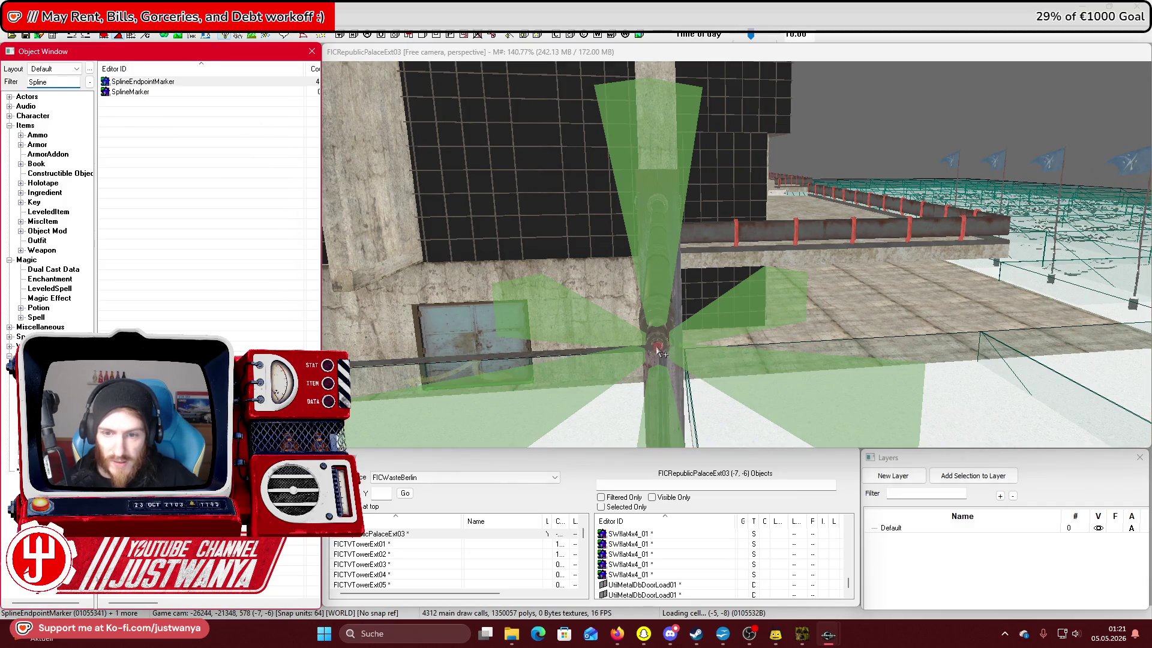
Place a new SplineMarker at the foot of the pole on the low wall by the stairs.
left_click(658, 350)
scroll(655, 353, "down", 6)
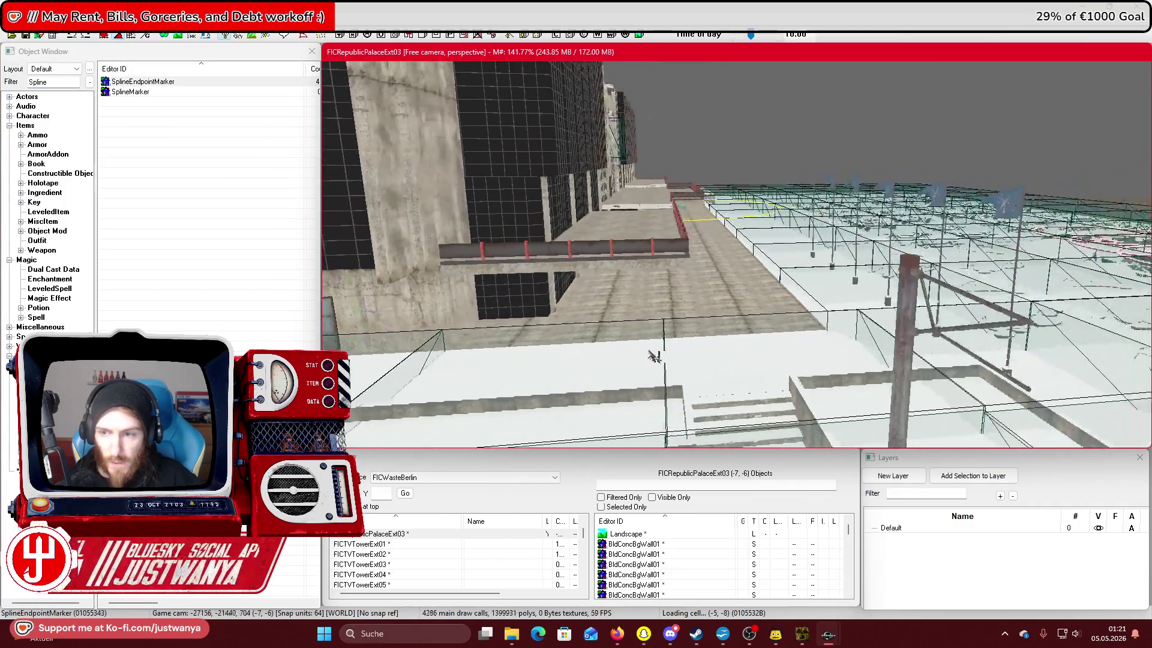
scroll(656, 357, "up", 3)
left_click_drag(155, 91, 211, 96)
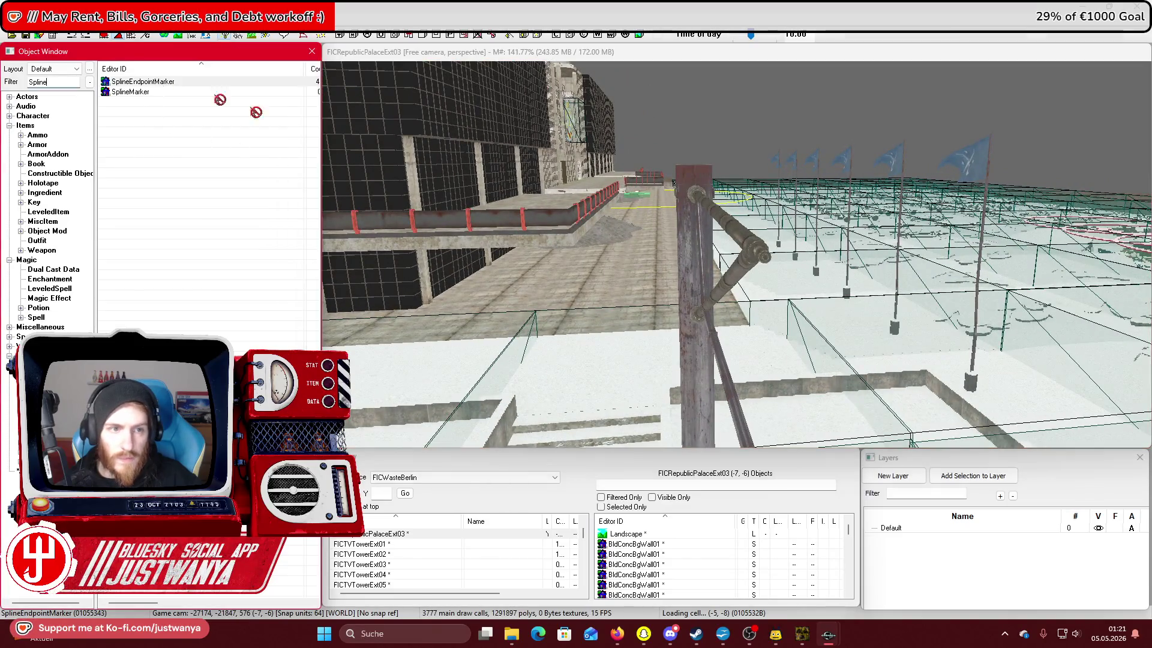
left_click_drag(771, 265, 770, 265)
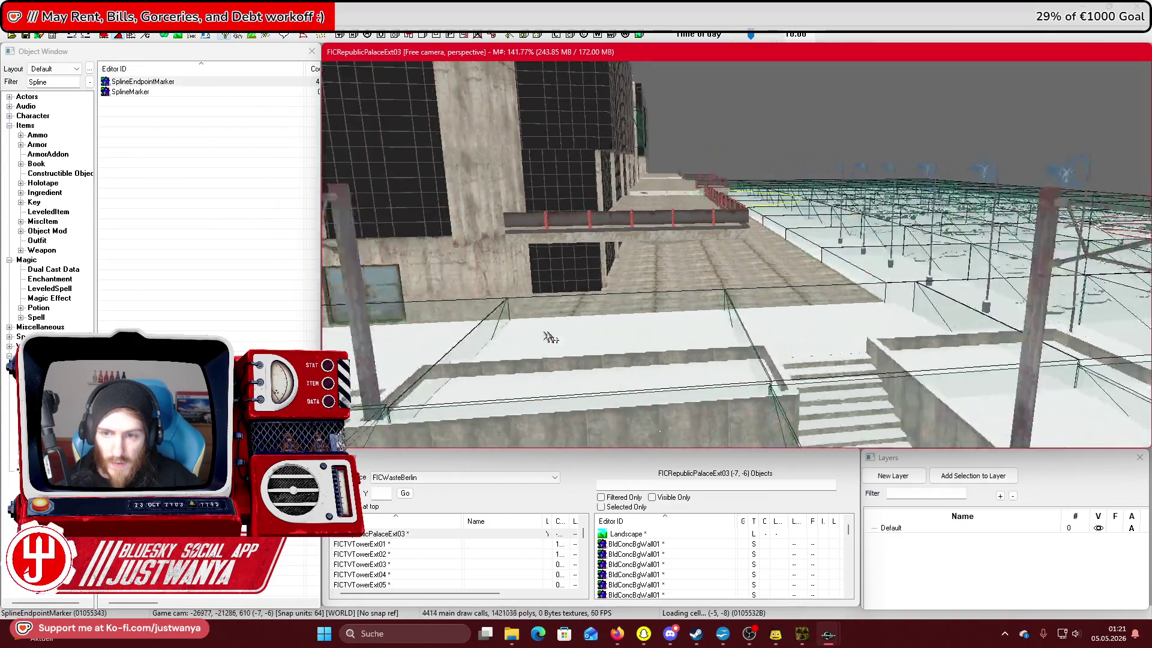
scroll(617, 344, "up", 5)
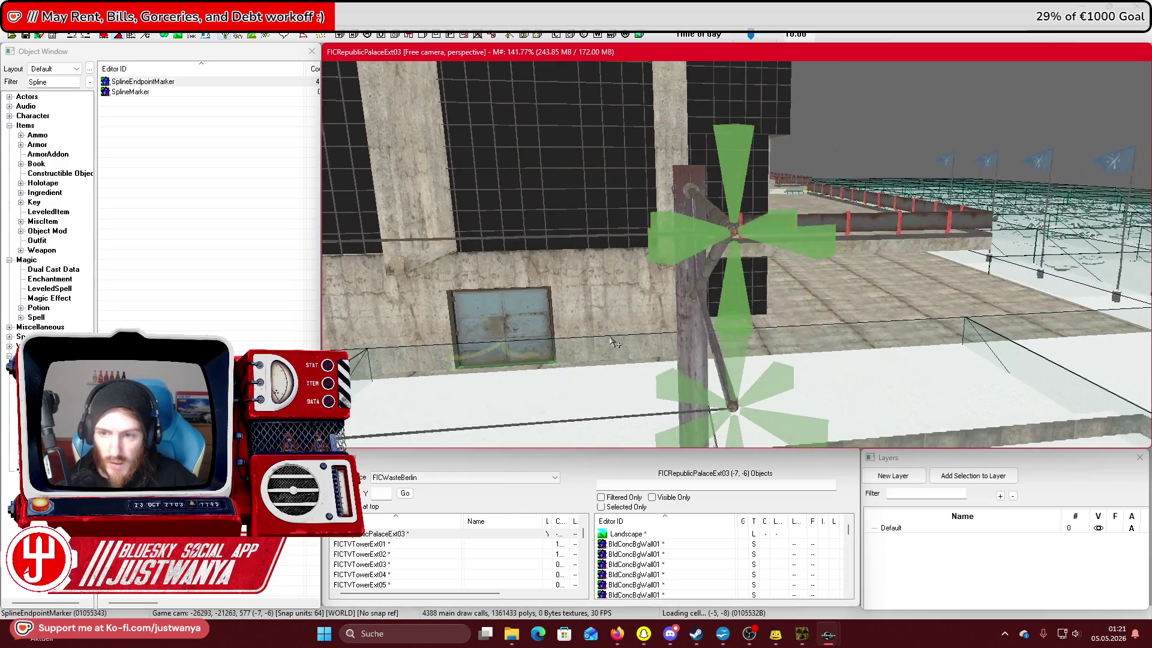
left_click_drag(731, 245, 681, 341)
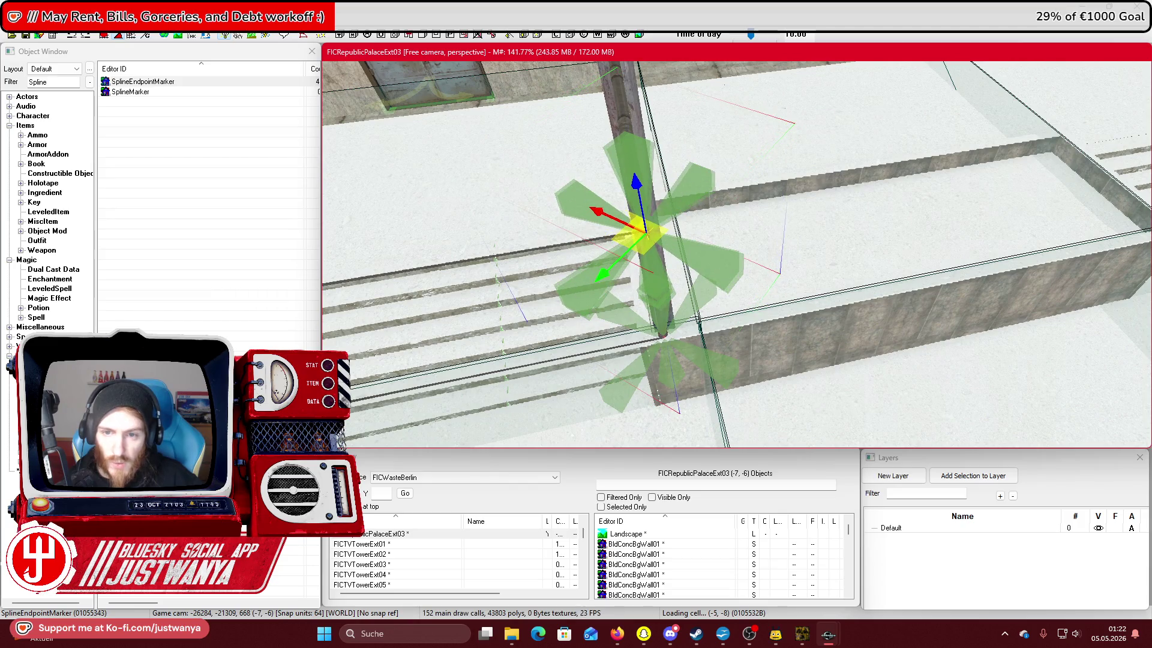
scroll(703, 317, "down", 5)
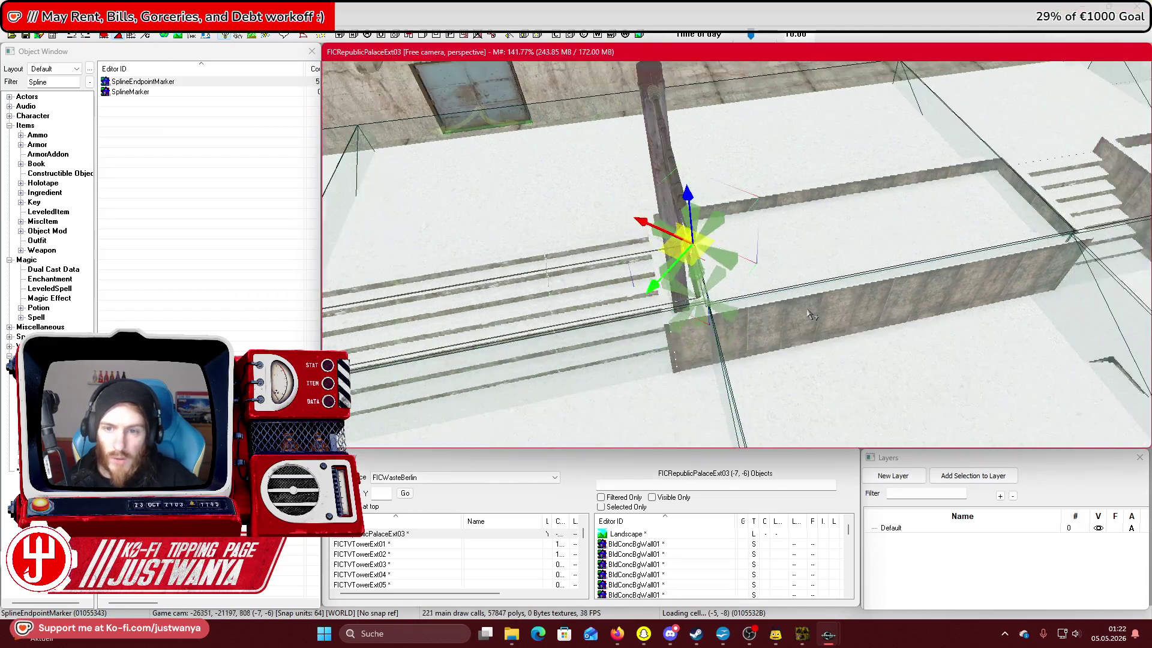
scroll(703, 317, "down", 2)
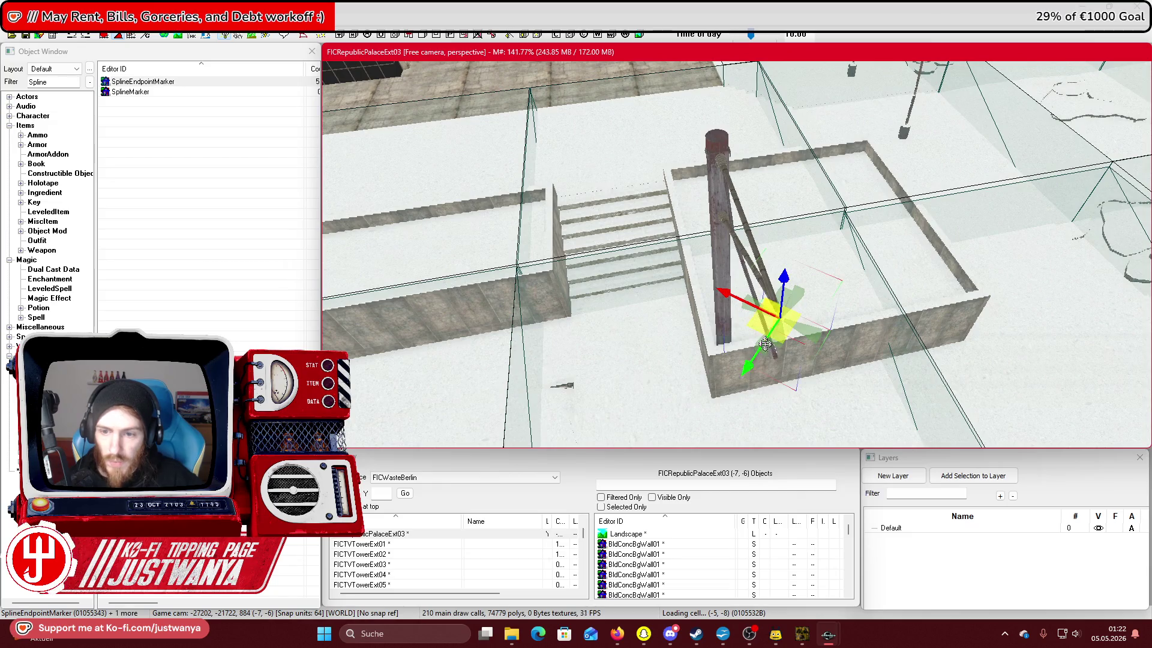
scroll(765, 342, "down", 5)
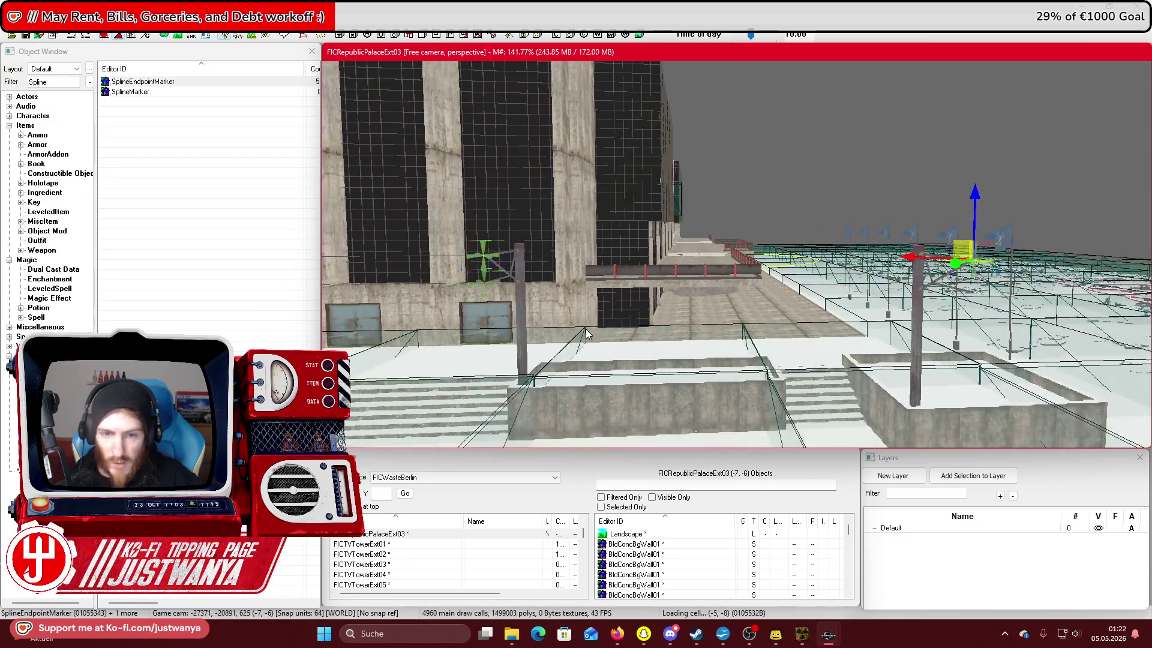
left_click(90, 310)
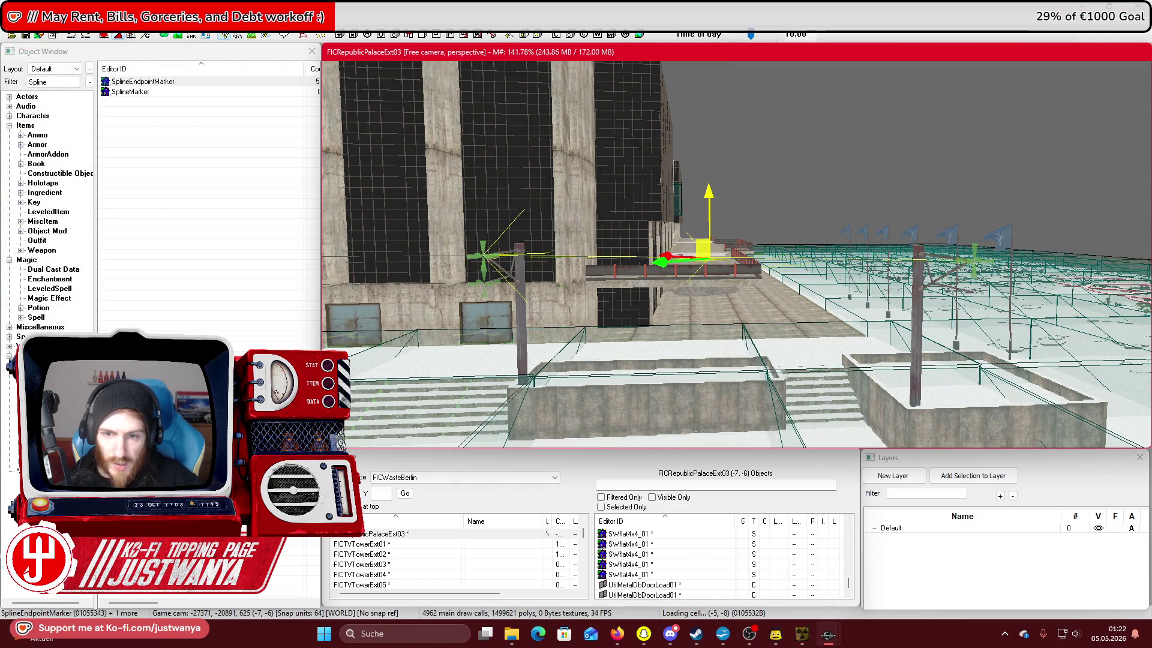
Raise the linked spline markers on the pole slightly along the Z axis.
scroll(667, 206, "up", 3)
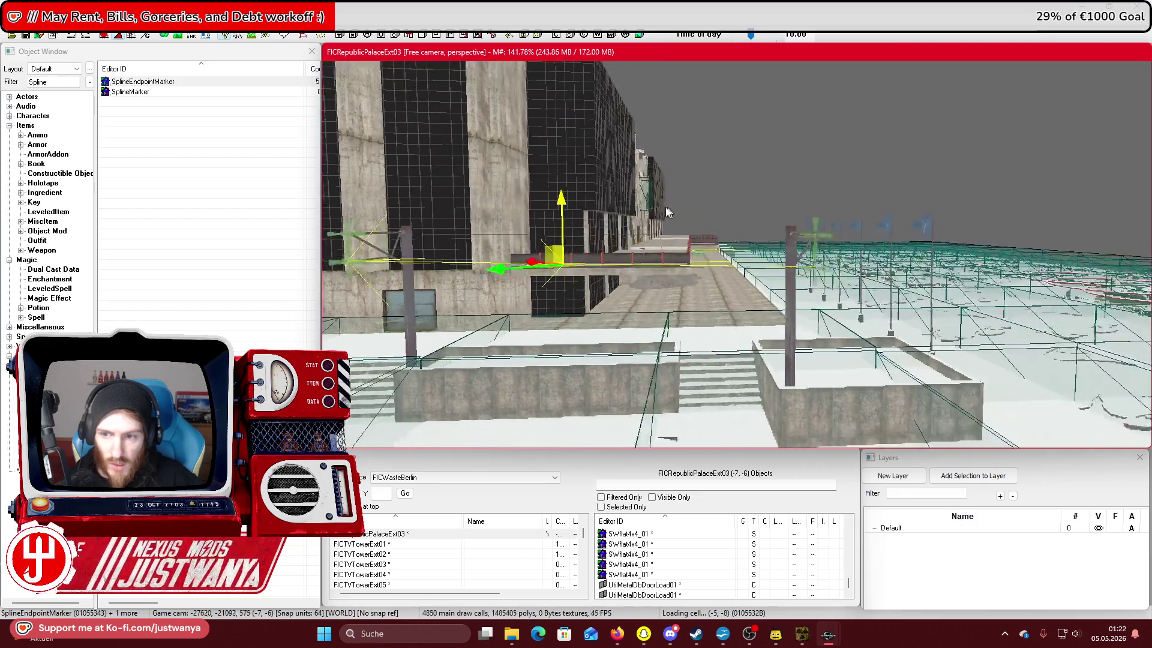
scroll(667, 207, "up", 3)
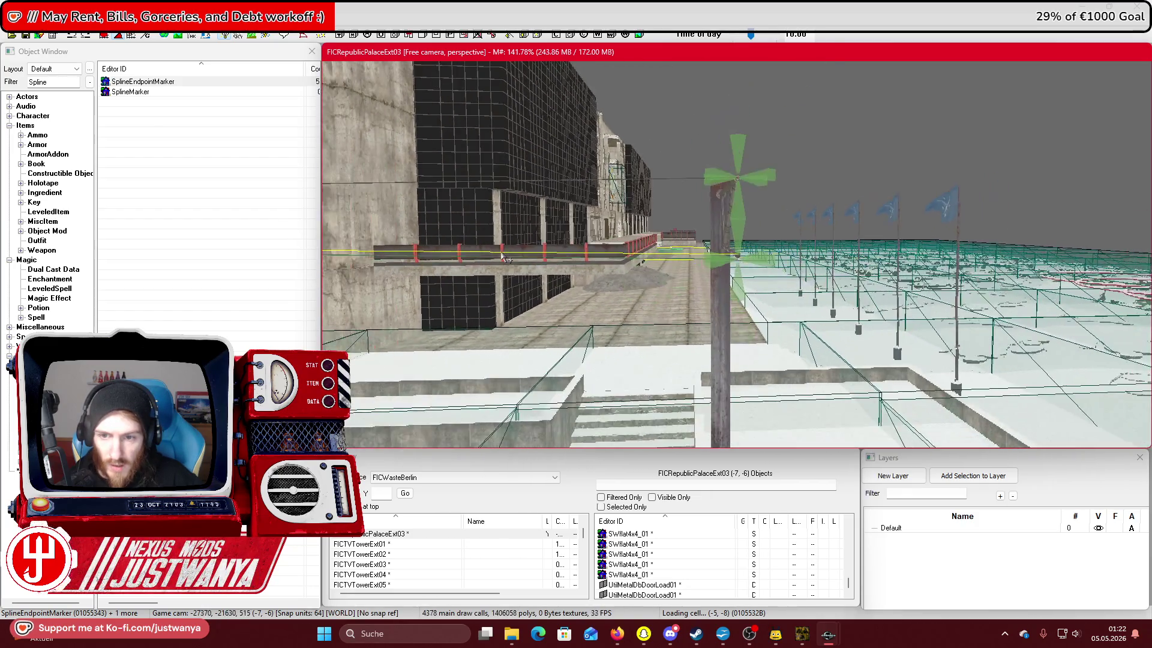
scroll(321, 225, "down", 2)
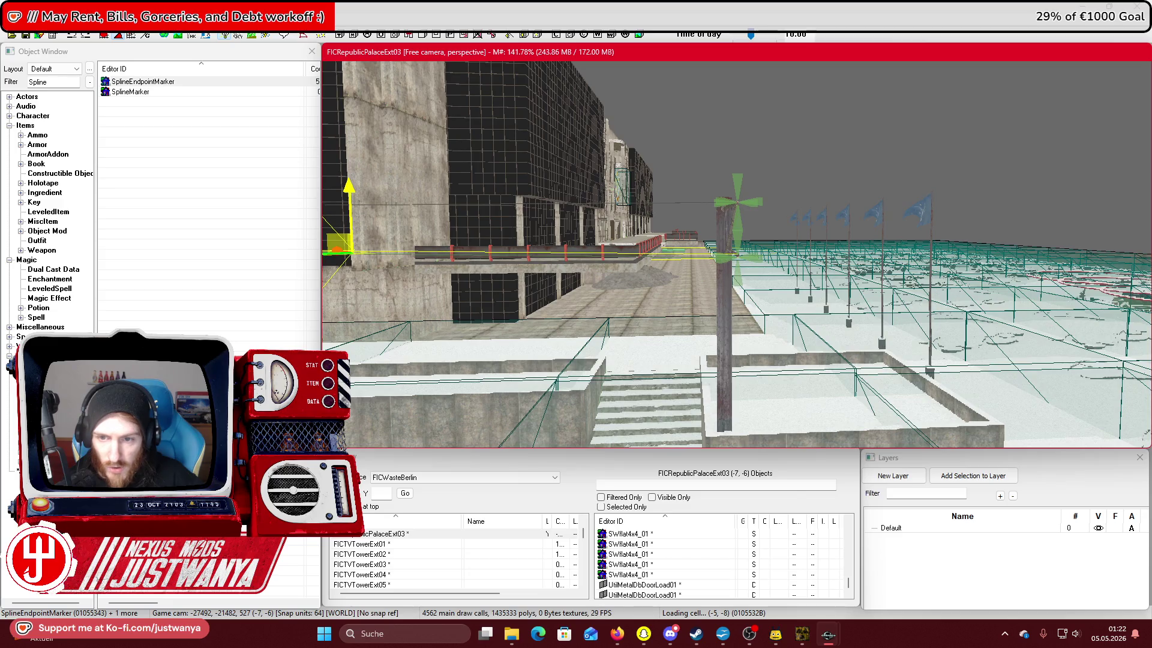
scroll(660, 282, "up", 3)
scroll(707, 300, "down", 3)
left_click_drag(709, 302, 676, 298)
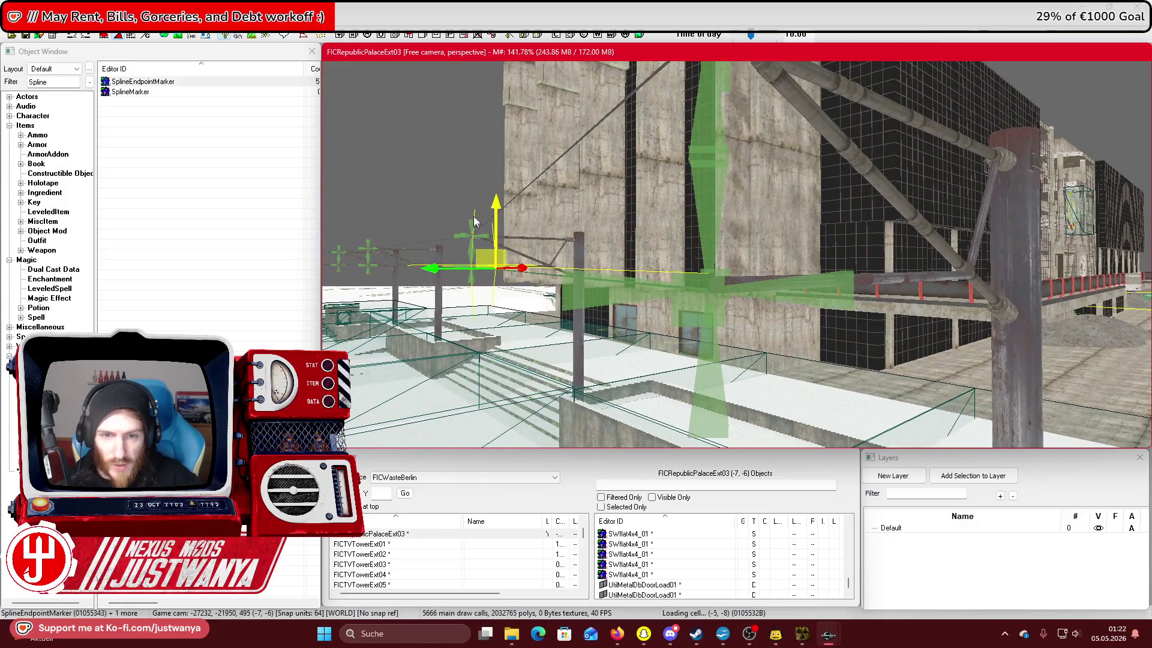
left_click_drag(474, 222, 474, 219)
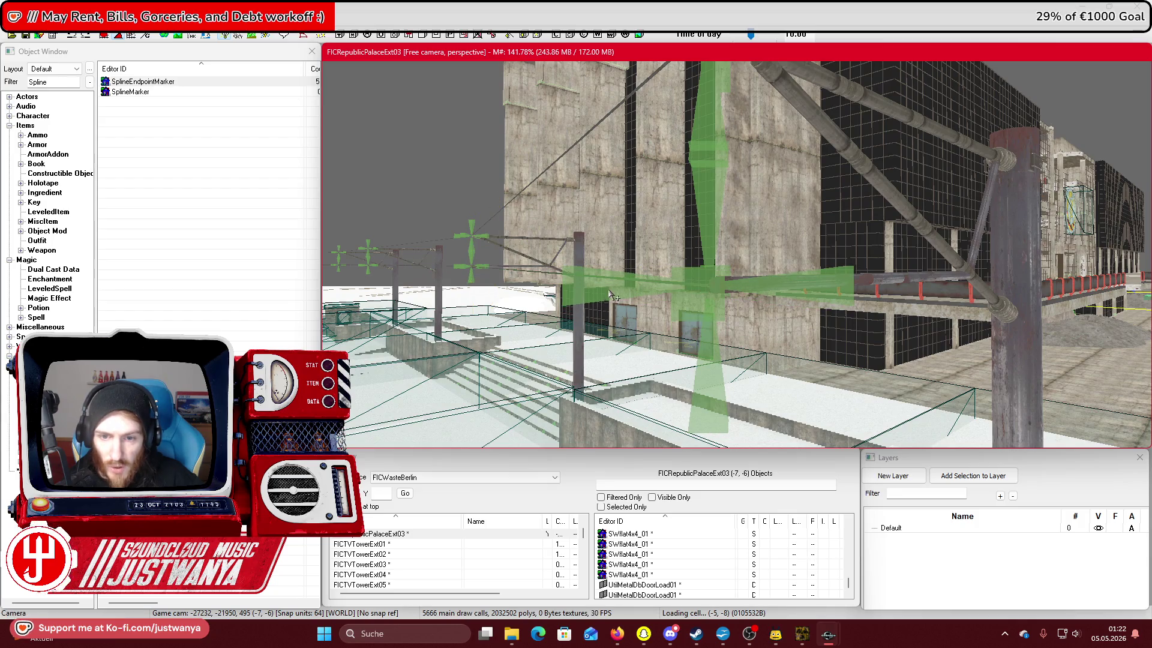
Orbit around the markers to check the wire against the building wall.
left_click_drag(610, 292, 713, 352)
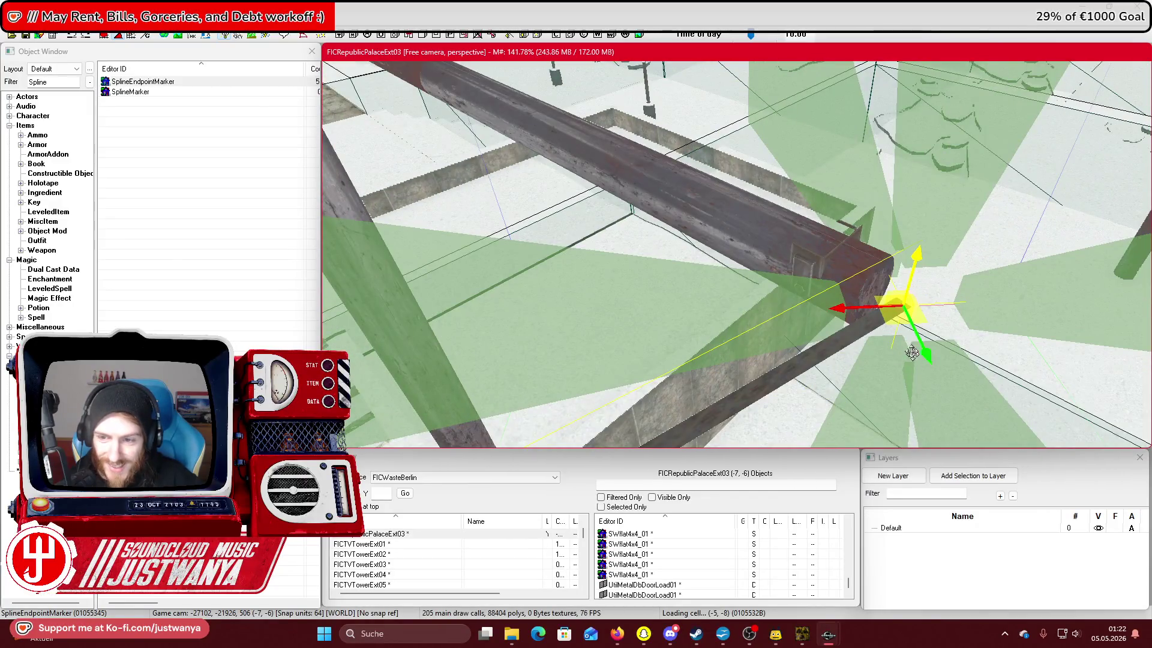
scroll(894, 321, "down", 2)
scroll(728, 308, "down", 5)
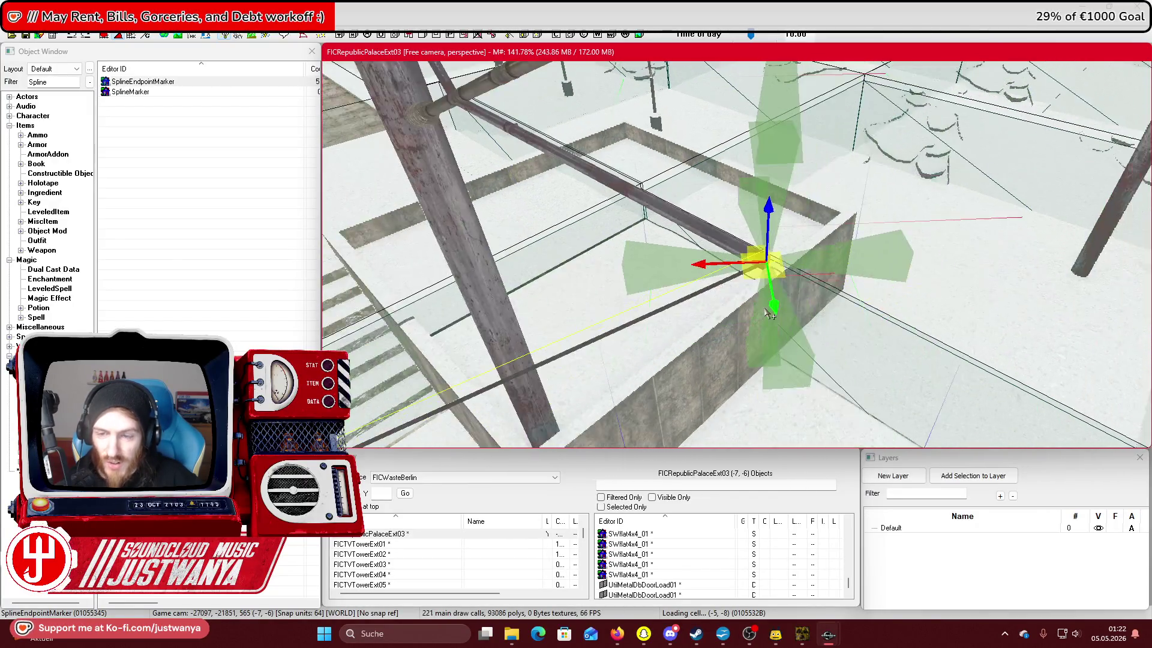
left_click_drag(728, 308, 651, 294)
scroll(650, 294, "up", 4)
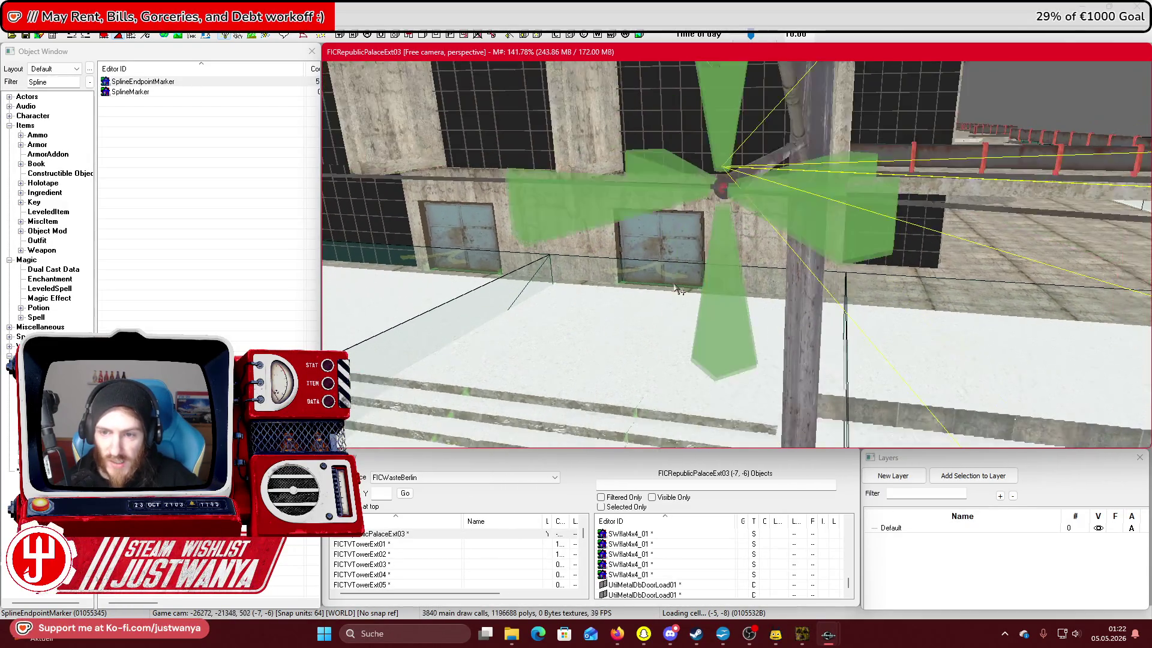
mouse_move(738, 260)
left_mouse_down()
mouse_move(753, 334)
mouse_move(710, 202)
left_mouse_up()
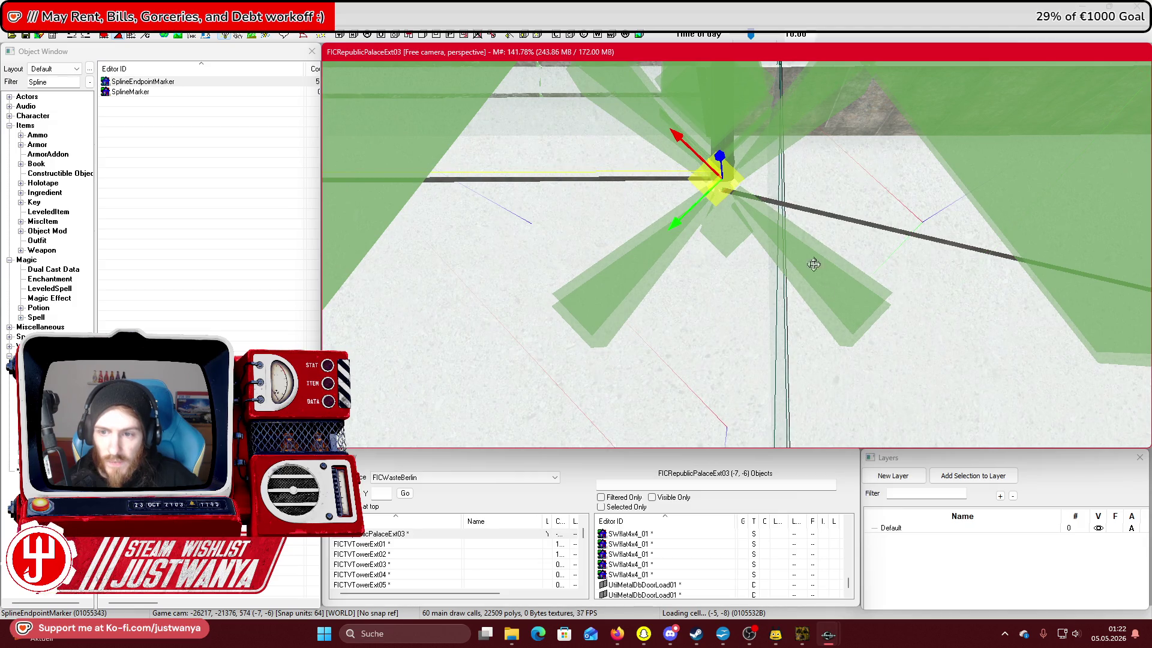
mouse_move(710, 203)
left_mouse_down()
mouse_move(772, 244)
mouse_move(821, 201)
mouse_move(869, 193)
mouse_move(868, 210)
mouse_move(816, 217)
mouse_move(739, 207)
left_mouse_up()
scroll(740, 207, "down", 5)
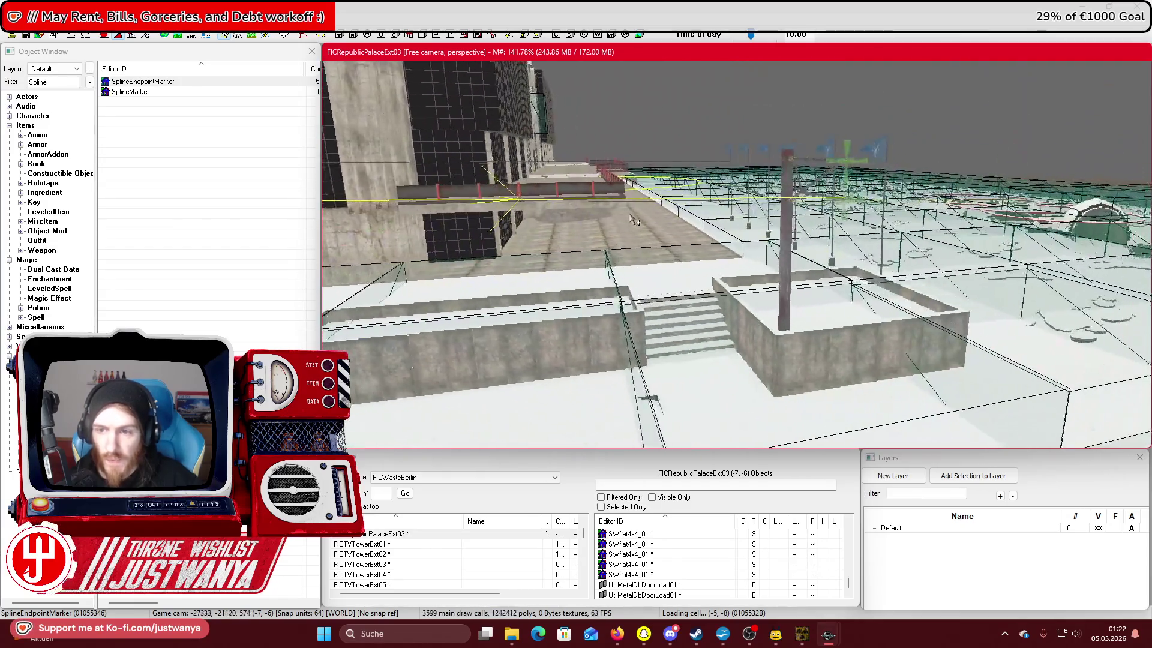
Drop another spline endpoint marker near the palace roof, then bring up the trolleybus reference photo.
mouse_move(634, 221)
left_mouse_down()
mouse_move(555, 225)
mouse_move(591, 231)
left_mouse_up()
scroll(591, 231, "up", 3)
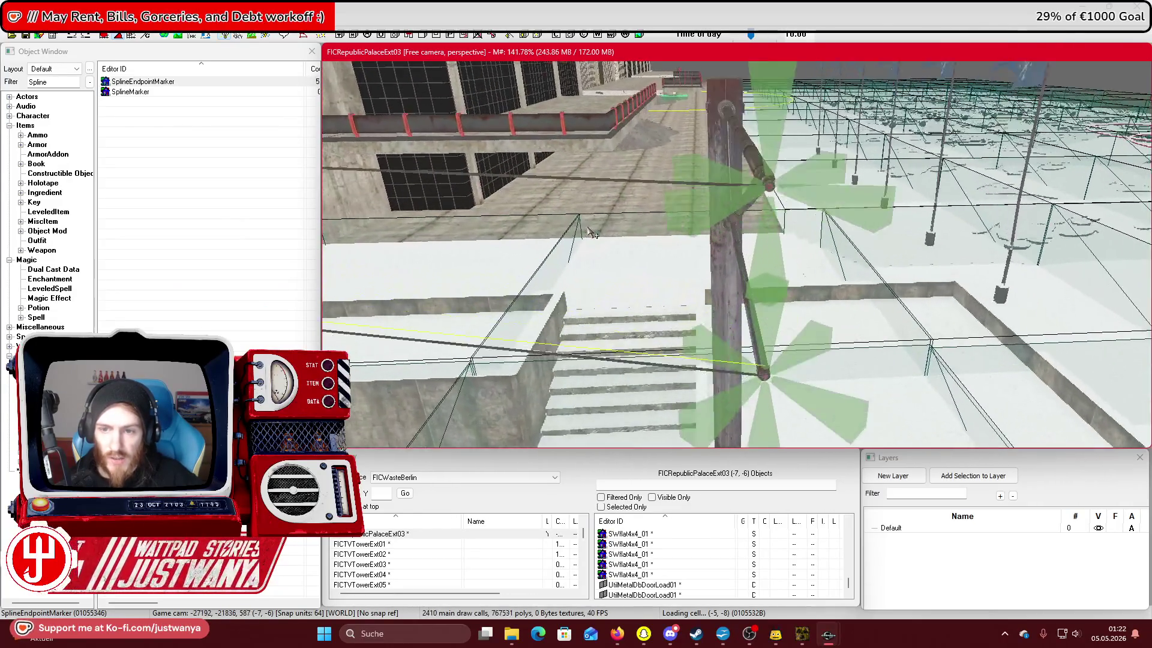
left_click_drag(135, 88, 152, 84)
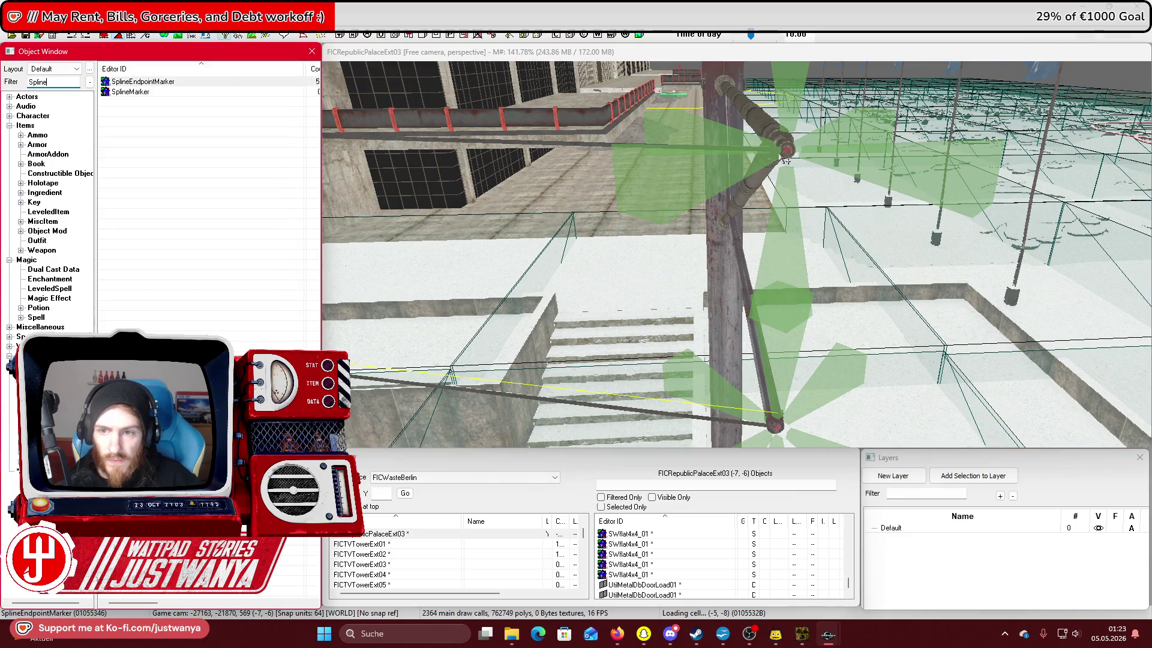
left_click_drag(789, 154, 780, 157)
scroll(702, 242, "down", 5)
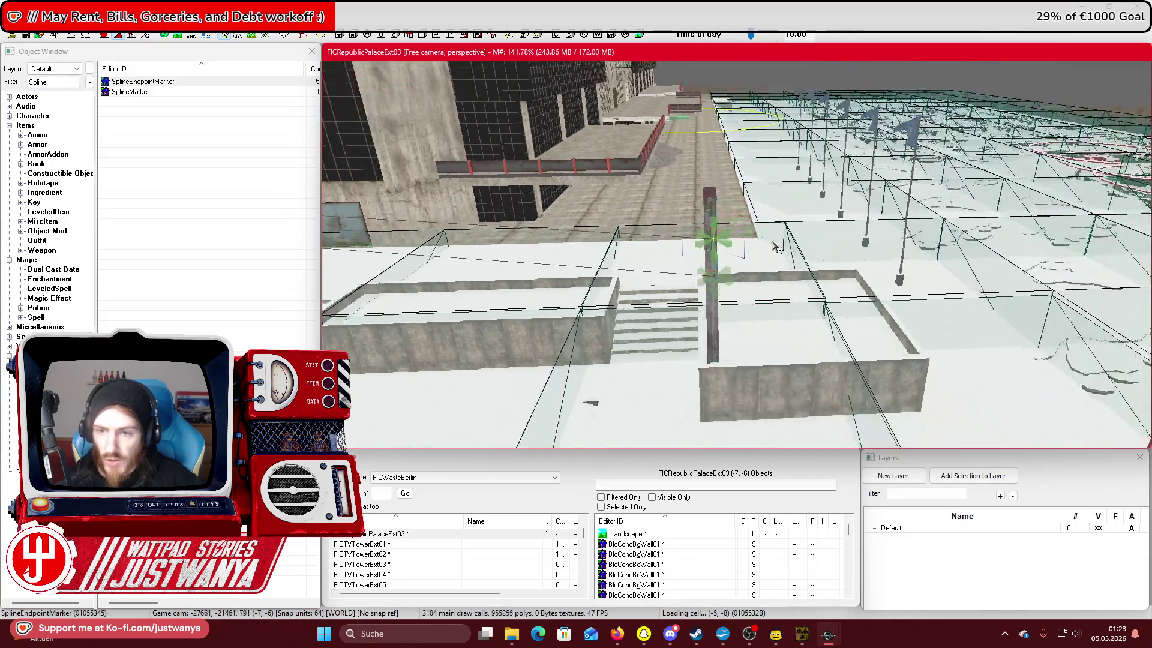
scroll(701, 241, "up", 2)
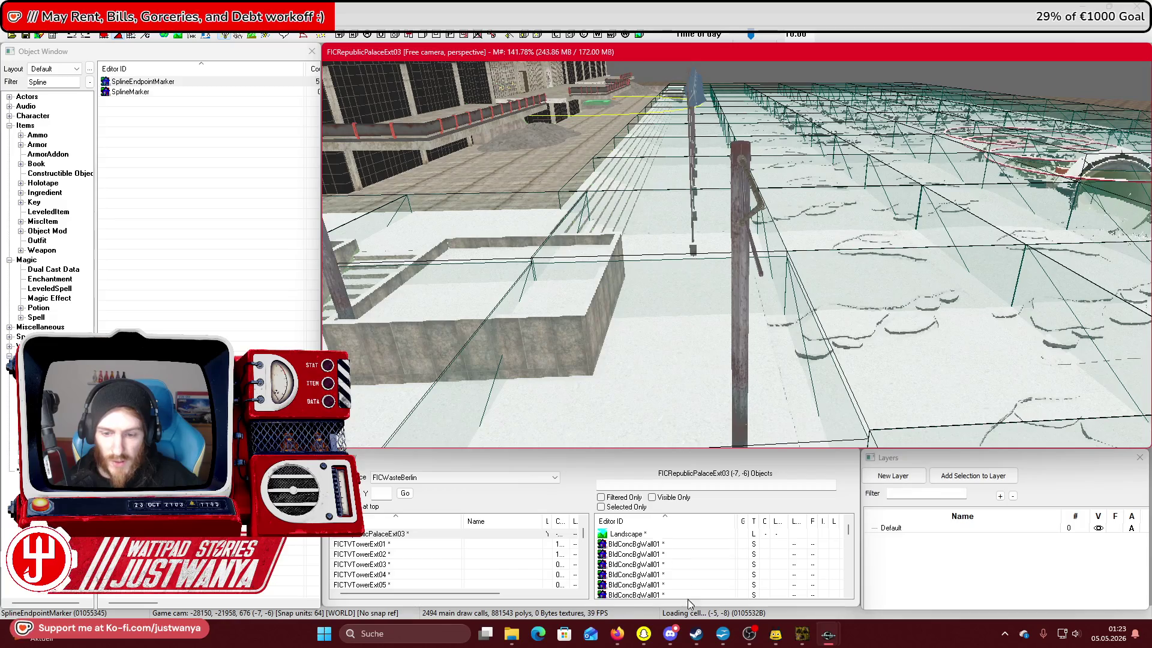
mouse_move(609, 643)
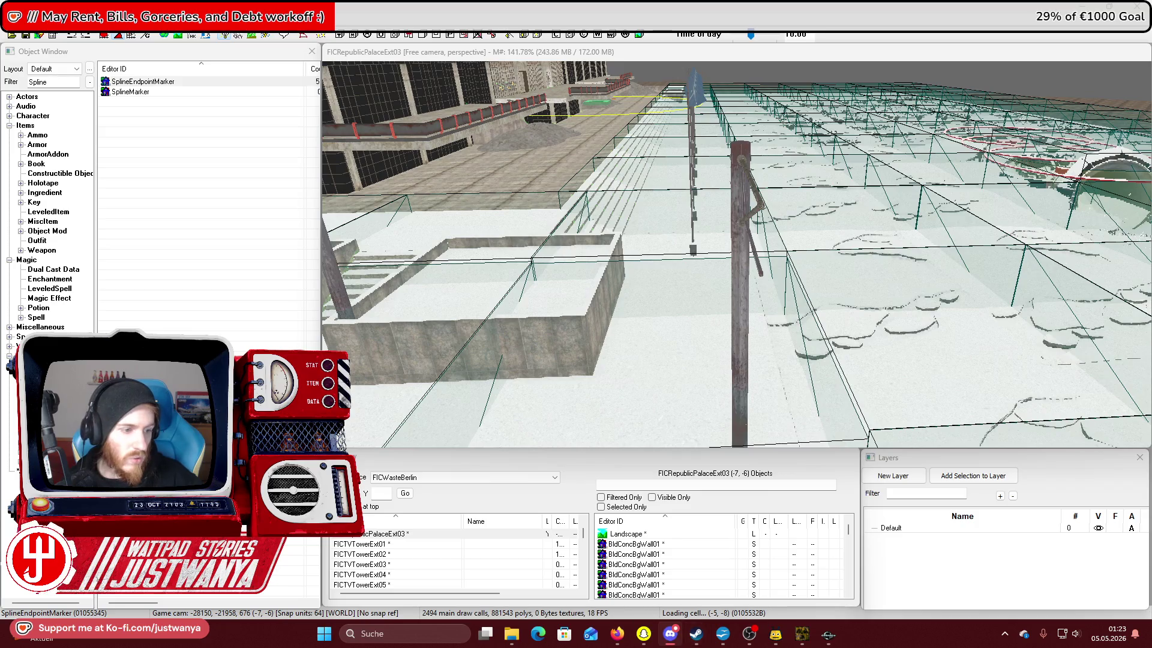
key("alt+Tab")
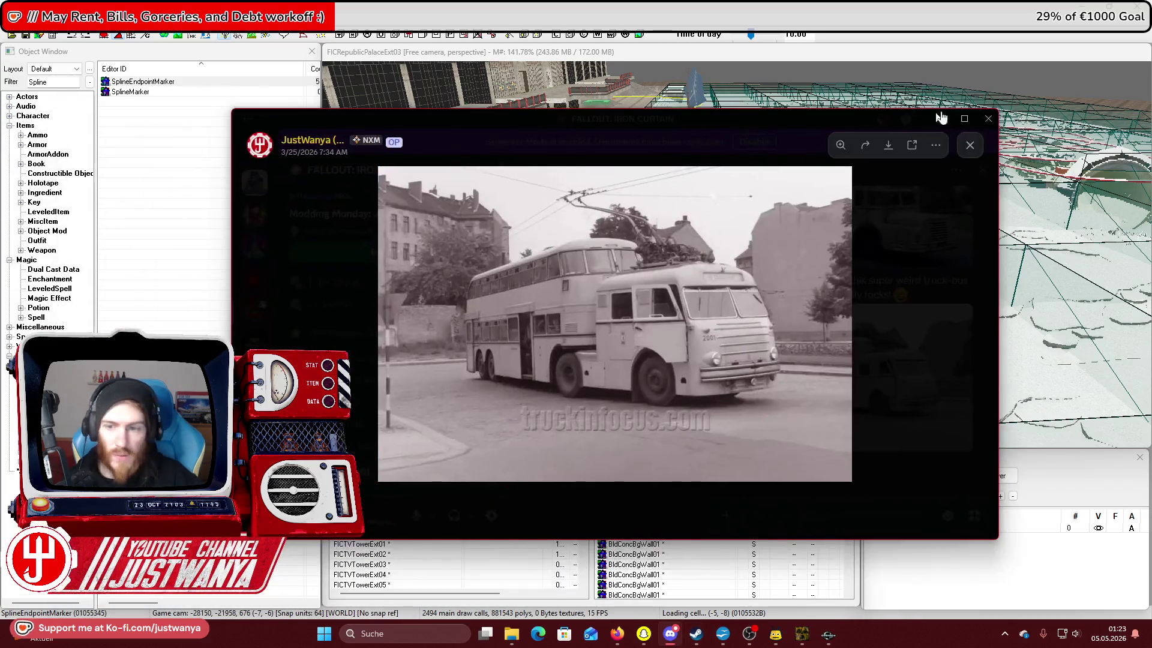
View the trolleybus photo full screen in Discord, then return to Creation Kit.
left_click(963, 119)
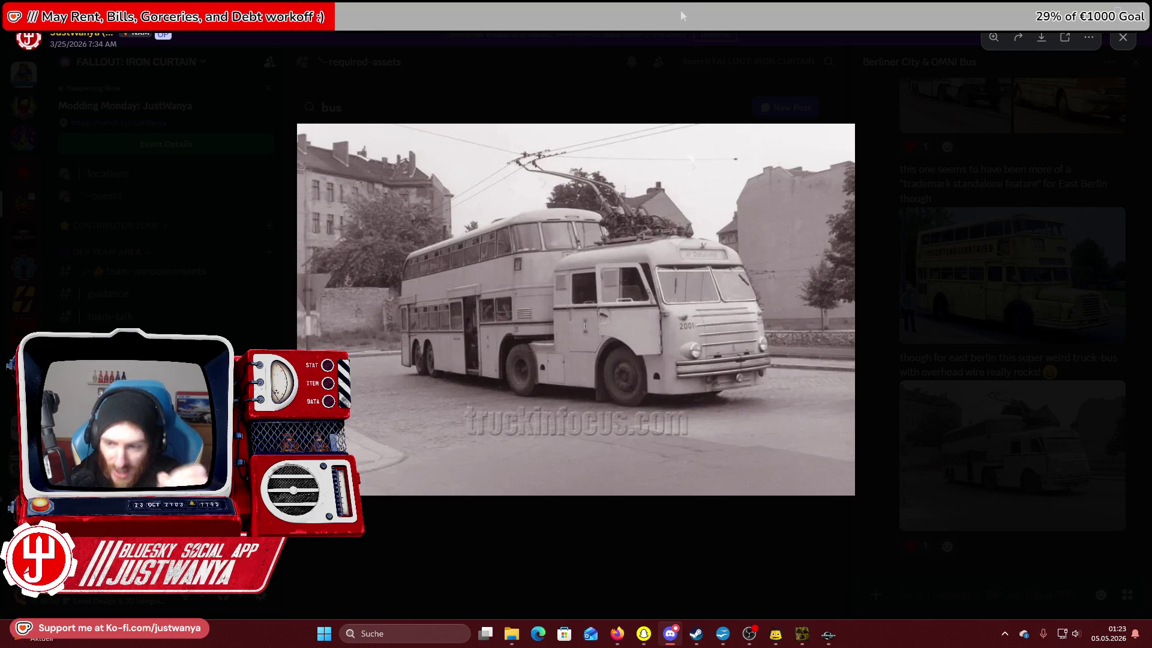
key("alt+Tab")
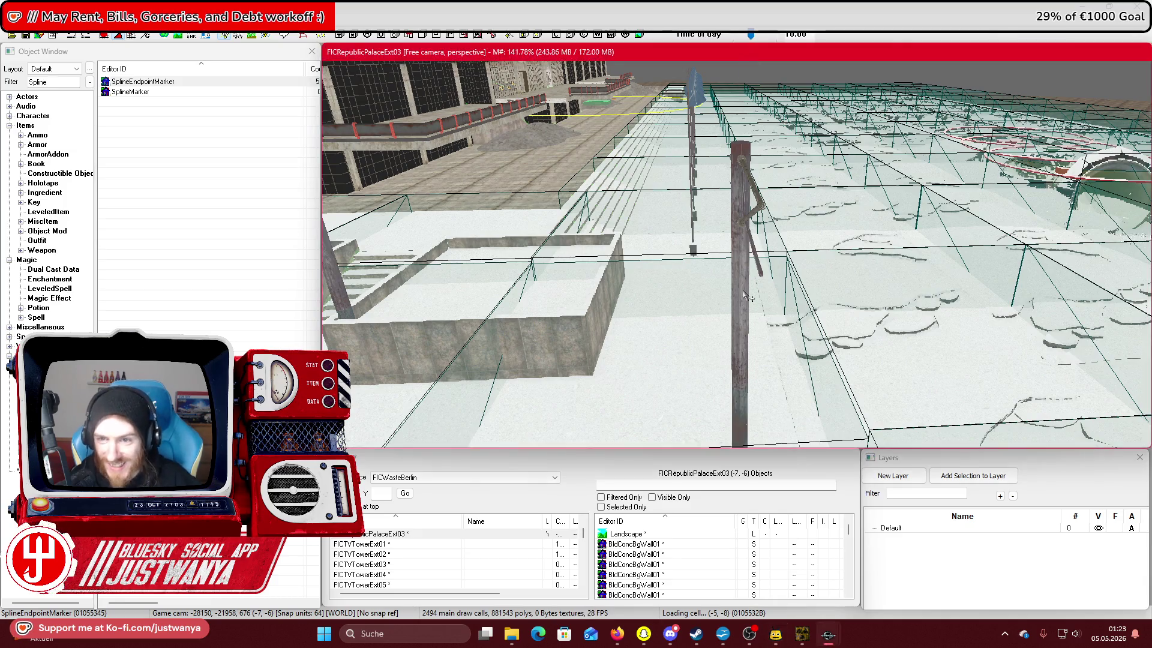
Place a spline endpoint marker on the utility pole's crossbar and center the view on it.
scroll(743, 90, "up", 3)
left_click_drag(170, 85, 805, 158)
scroll(609, 252, "down", 5)
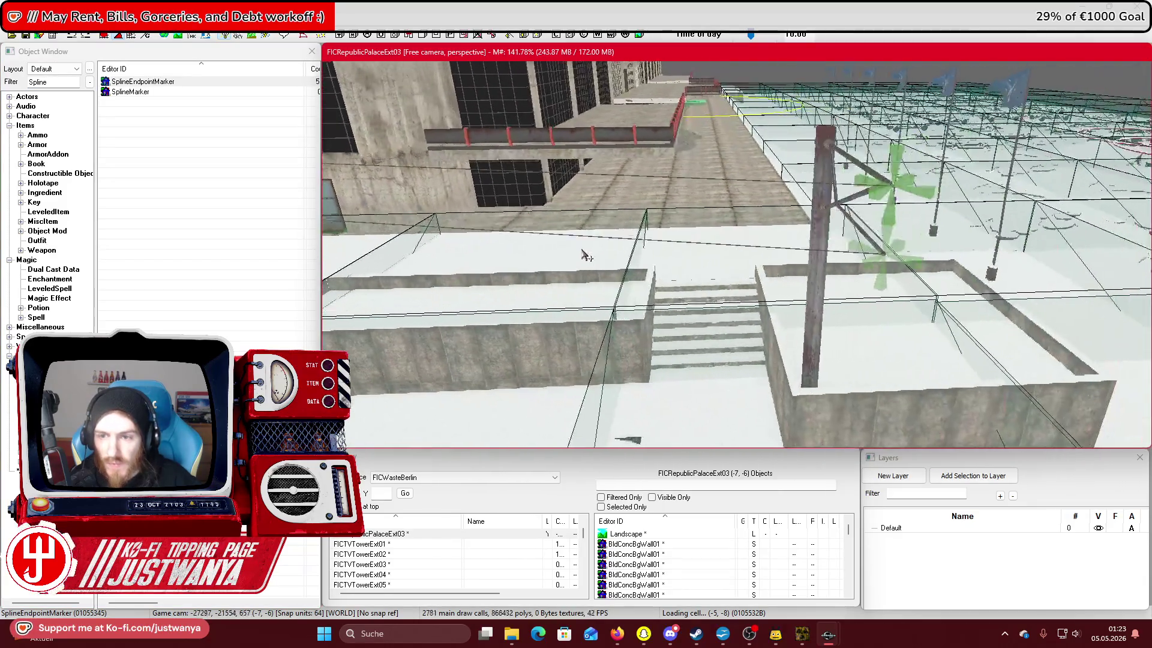
key("f")
scroll(567, 254, "up", 3)
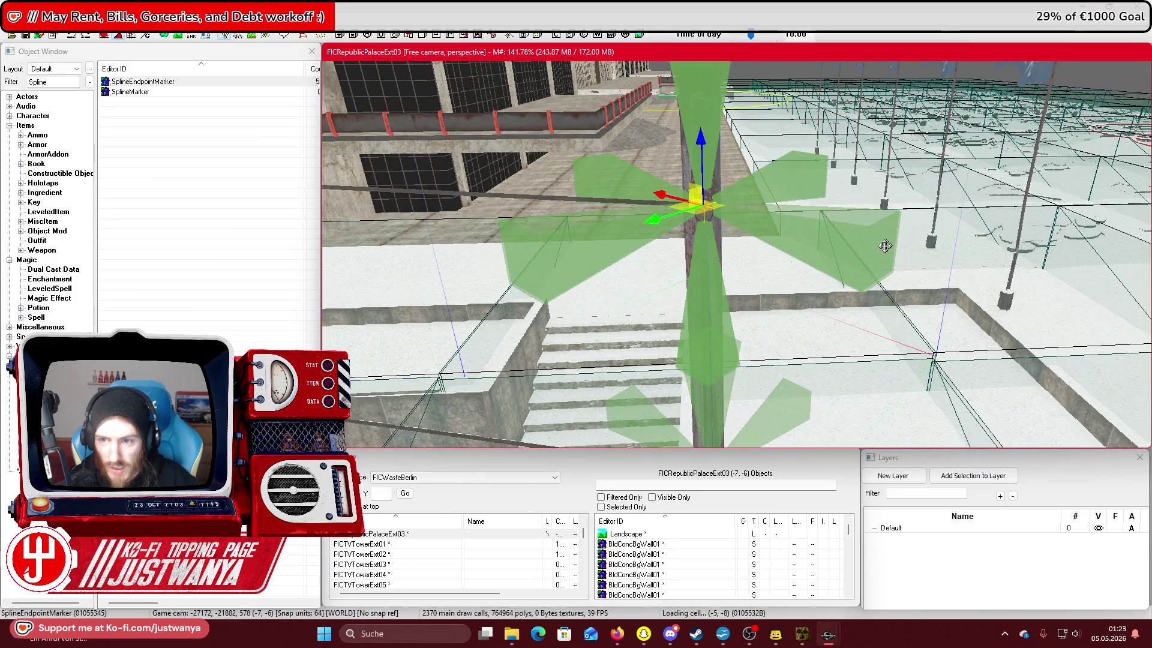
key("shift")
scroll(724, 240, "up", 2)
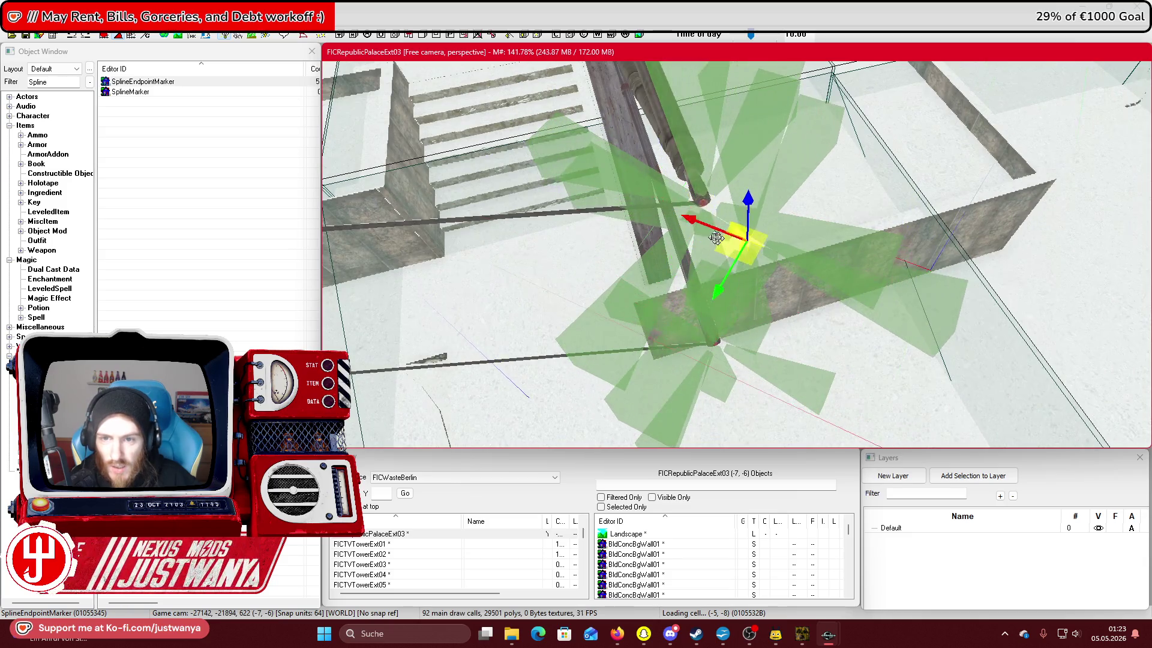
scroll(724, 240, "down", 3)
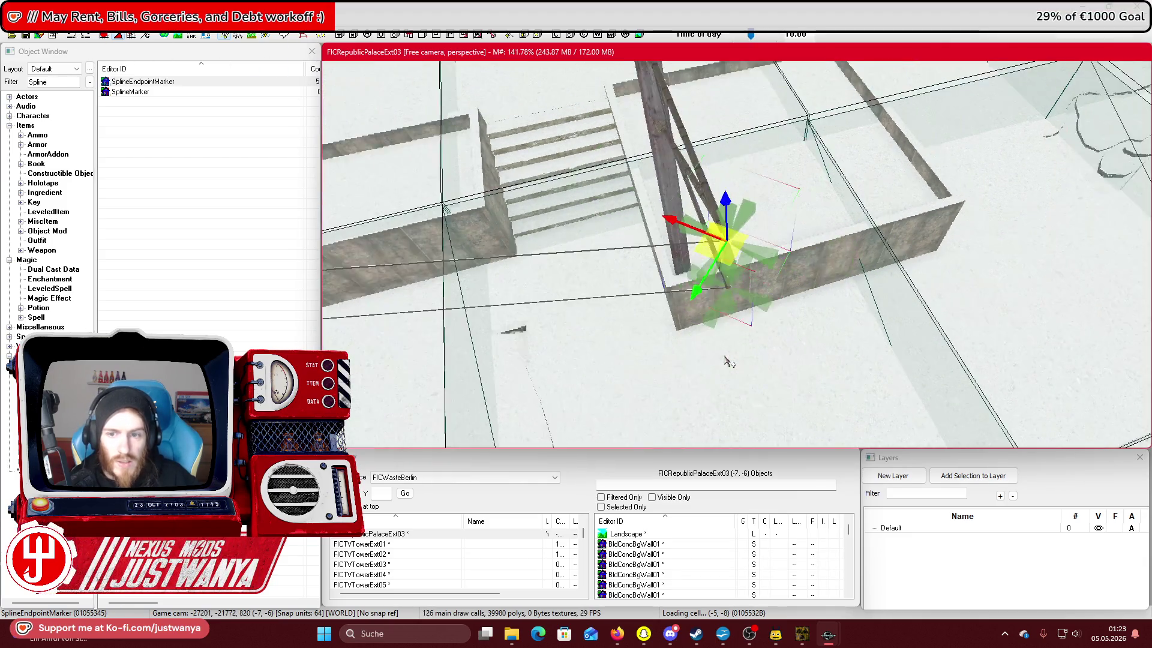
scroll(716, 354, "up", 3)
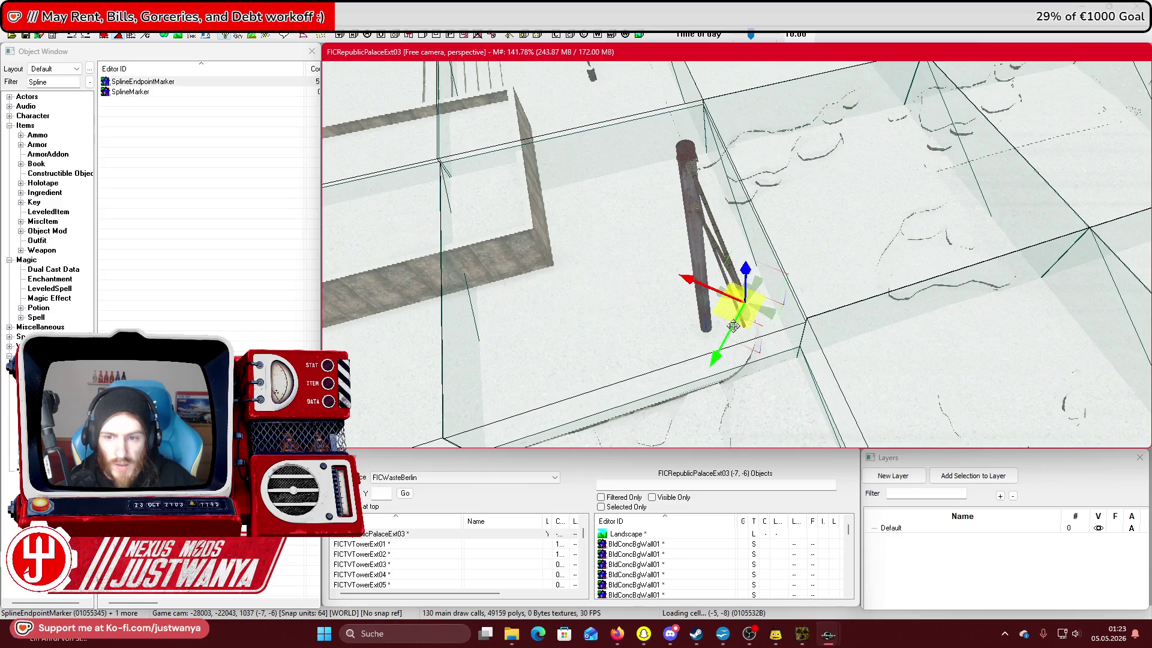
Link the selected markers into a spline wire and lower the marker along Z.
key("q")
left_click(89, 313)
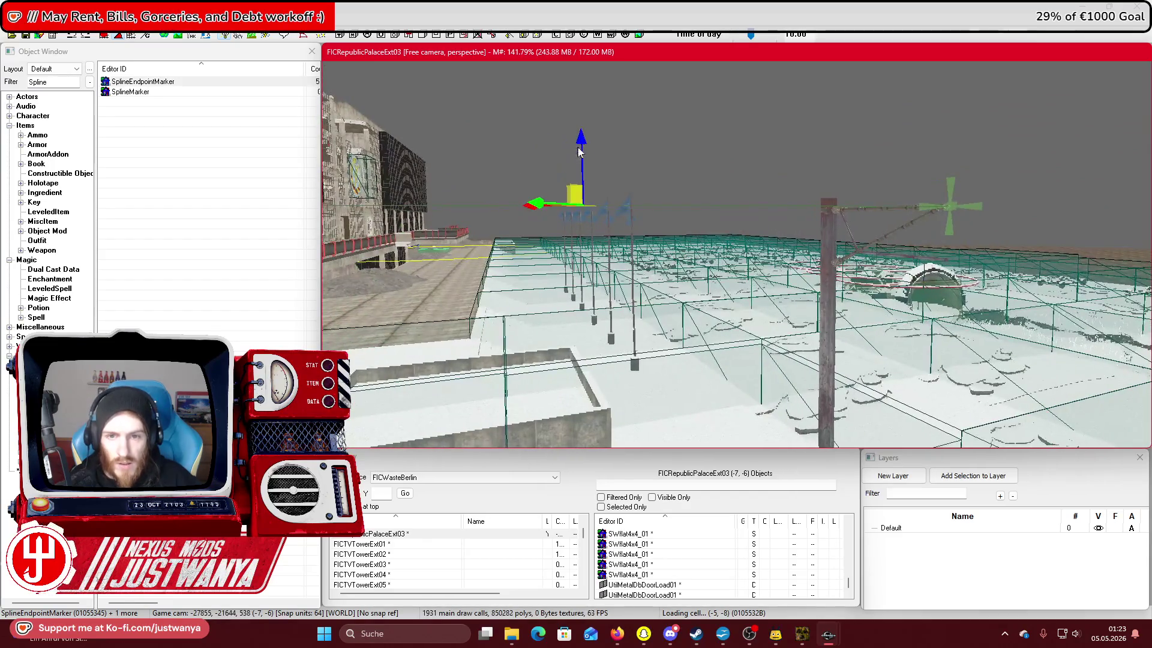
left_click_drag(583, 139, 582, 173)
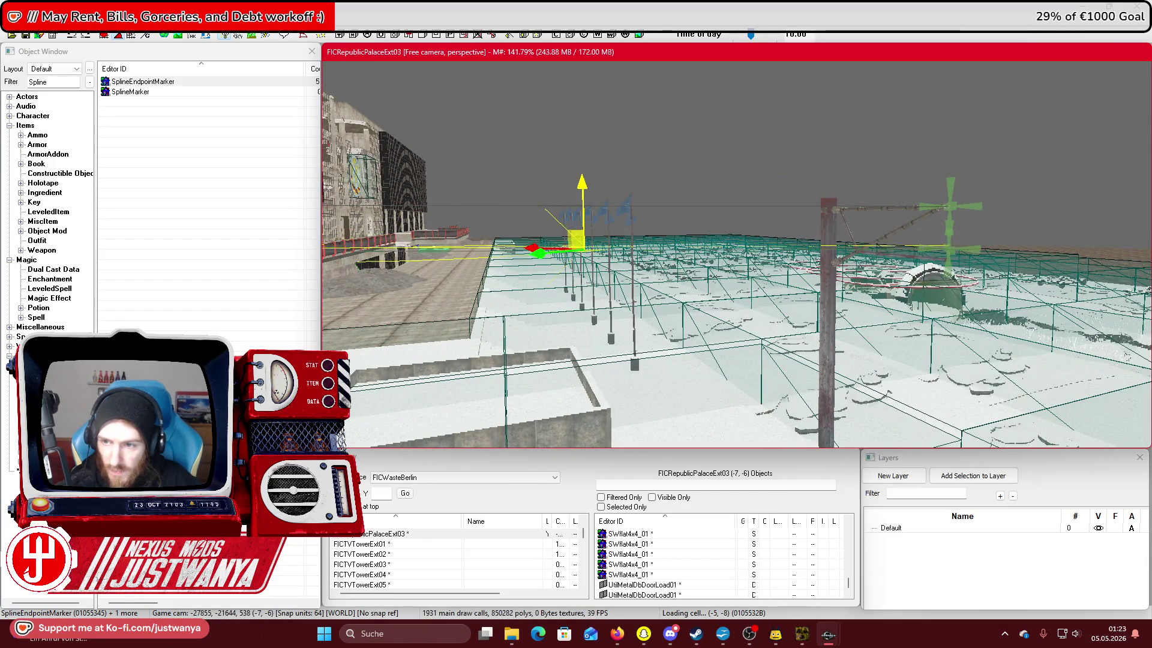
key("shift")
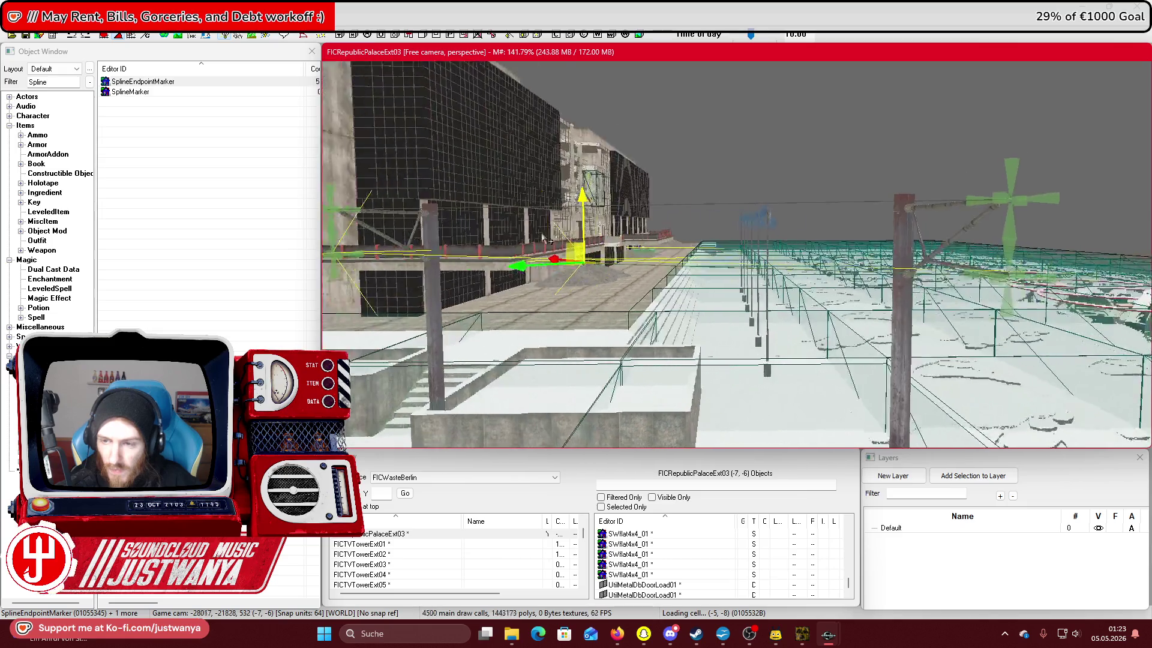
key("shift")
key("shift")
Select a single spline marker and orbit around it to check its placement.
left_click(574, 328)
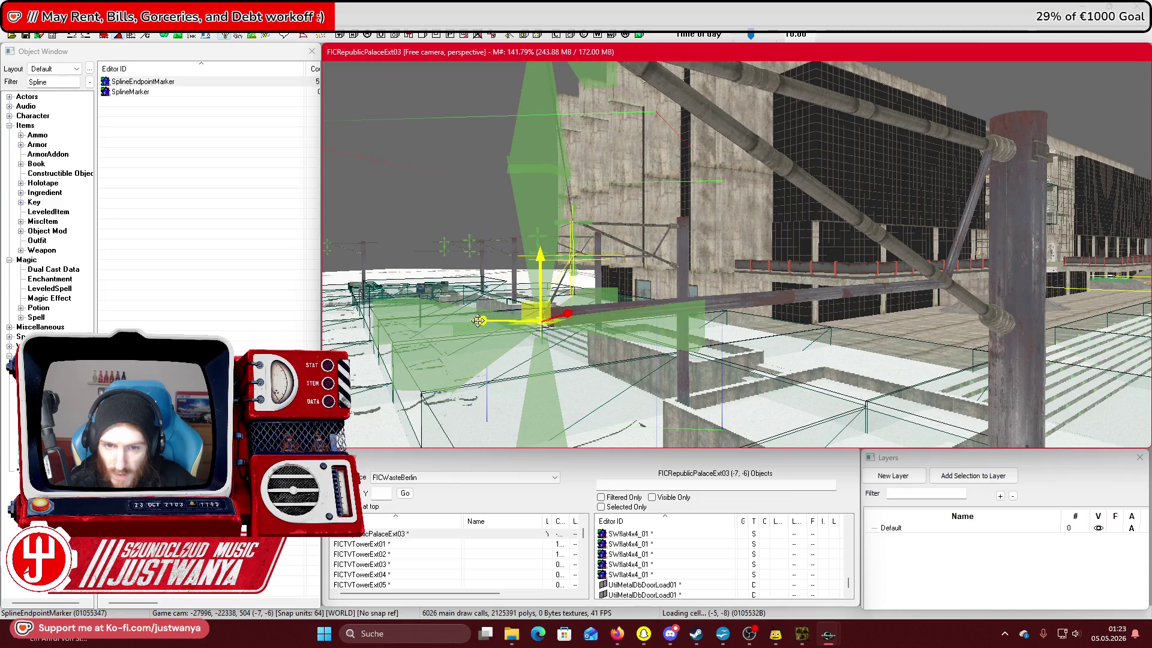
scroll(574, 328, "up", 5)
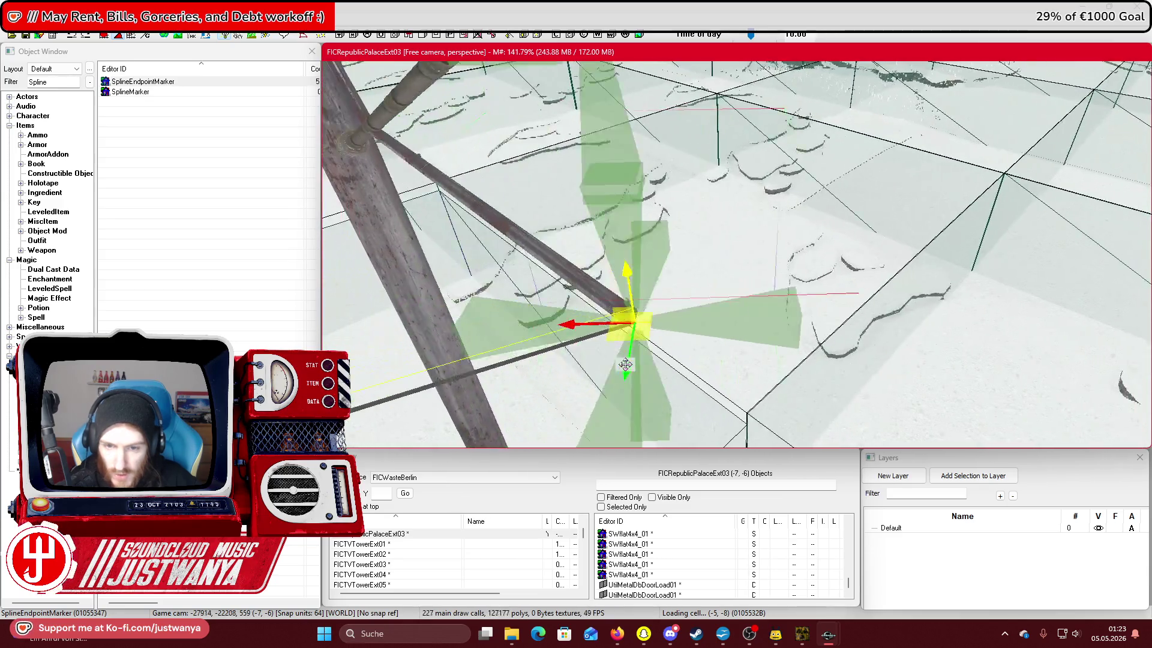
key("shift")
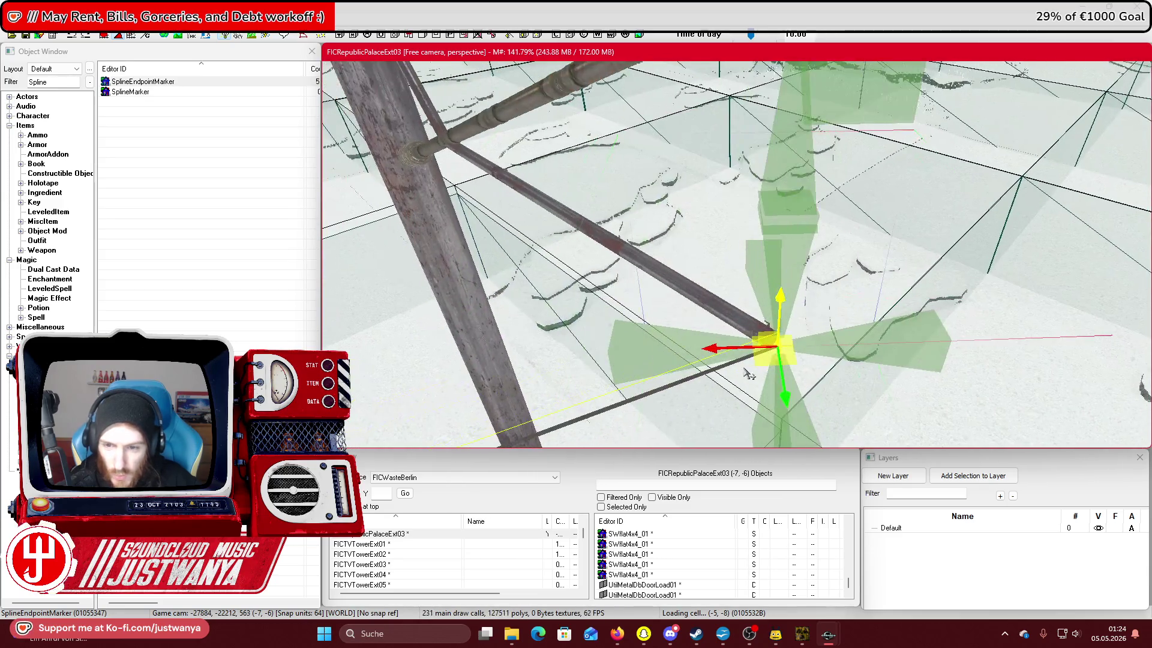
scroll(540, 334, "down", 3)
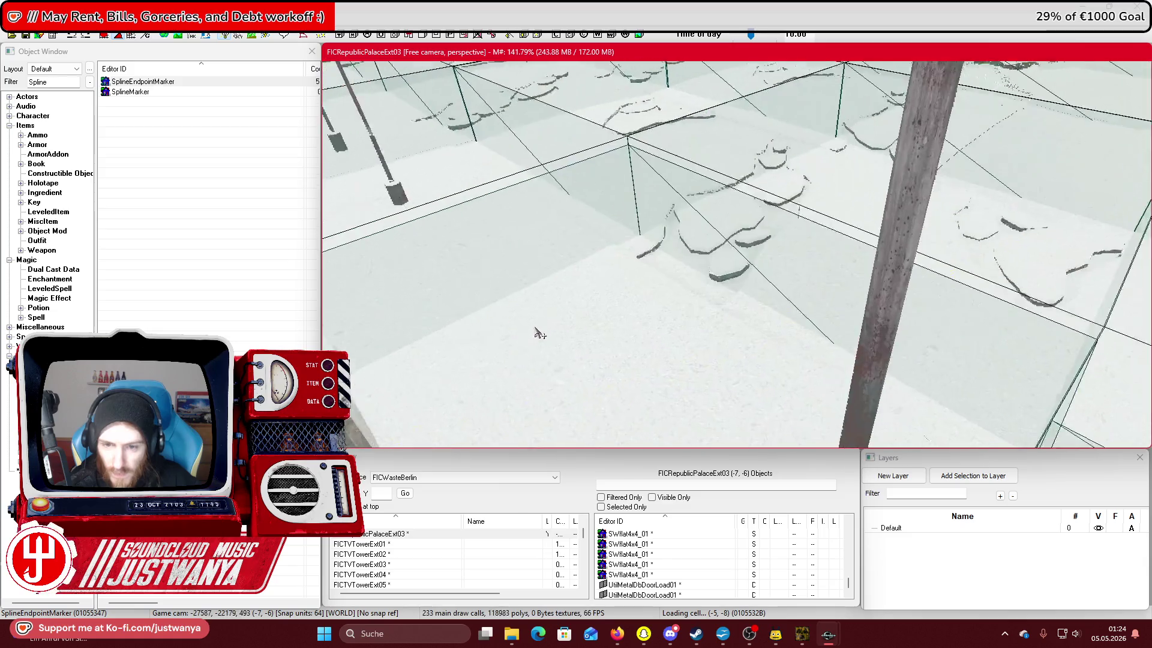
key("shift")
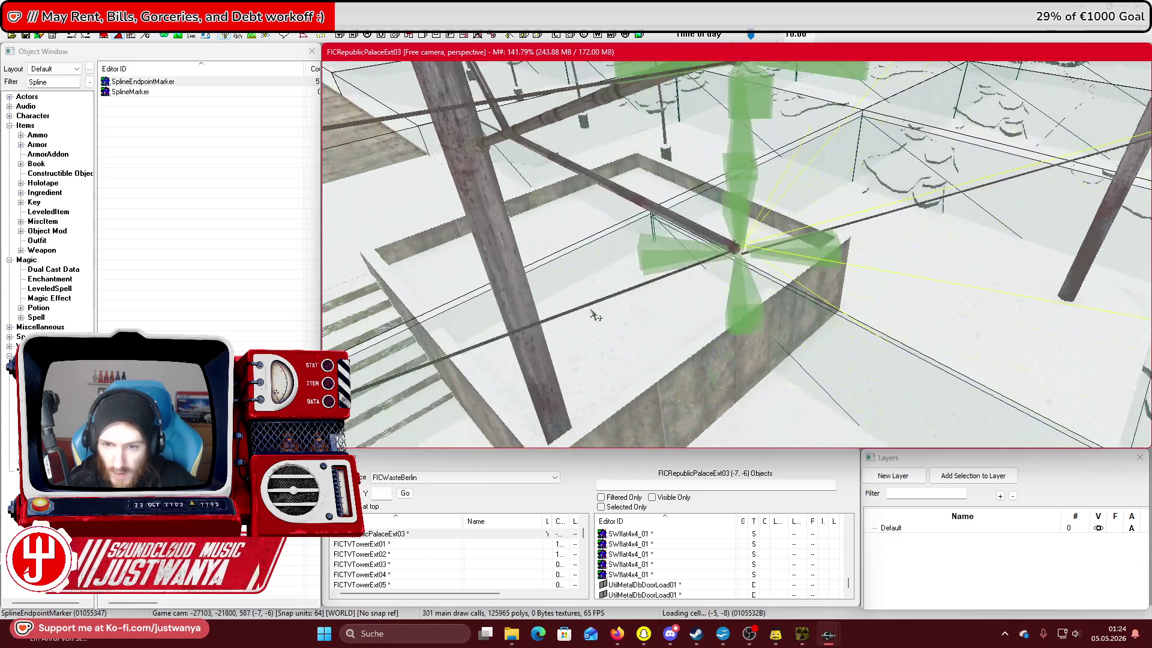
scroll(594, 315, "up", 3)
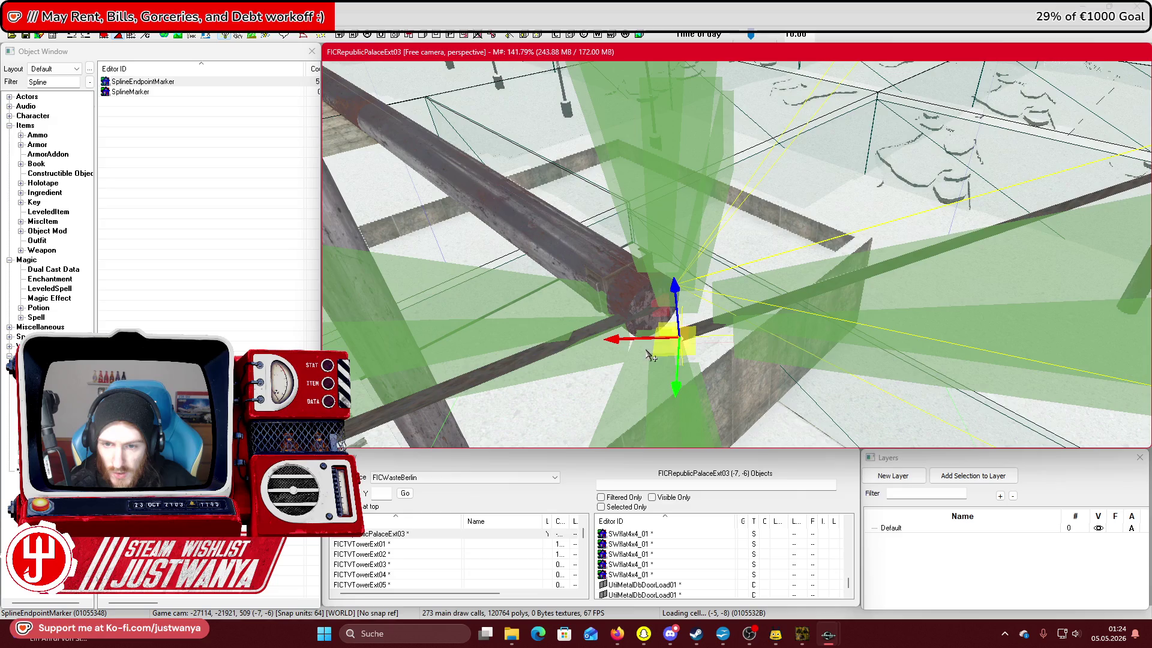
key("shift")
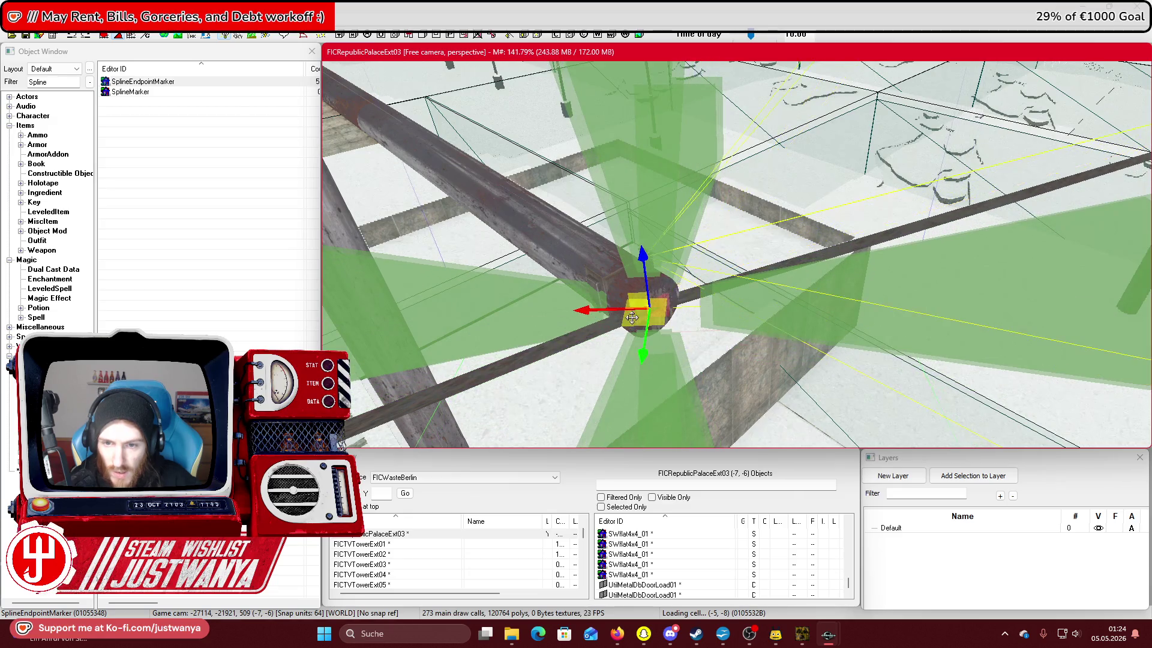
scroll(632, 318, "down", 3)
key("shift")
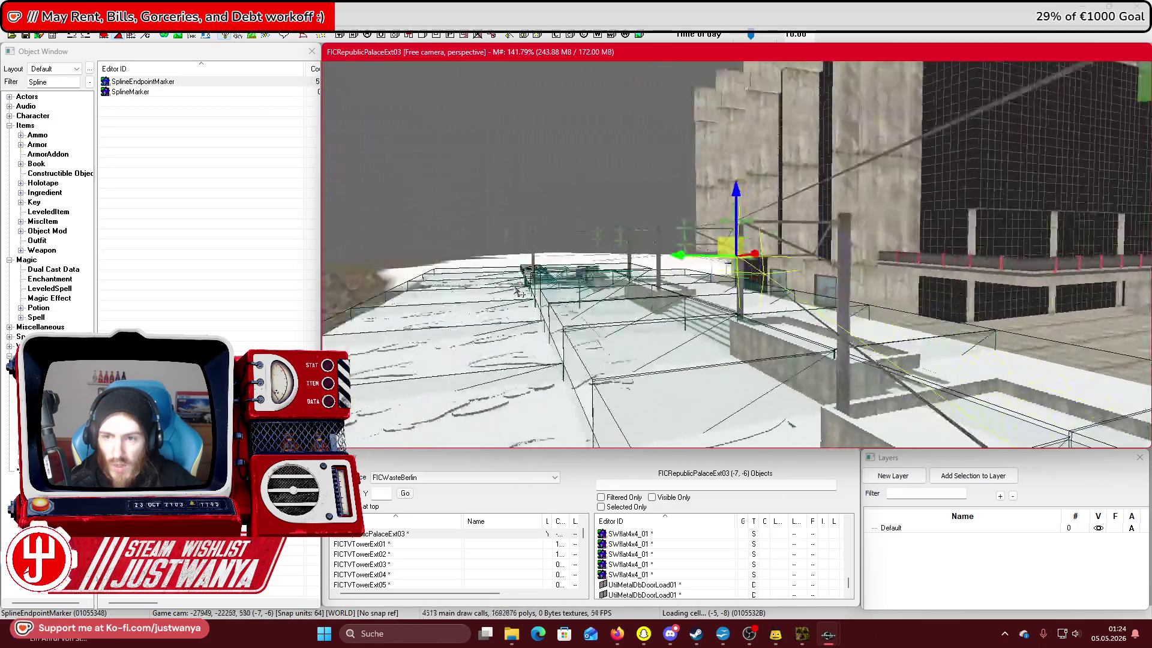
Deselect the marker and fly the camera to the utility pole by the river in Wilderness (-6, -5).
left_click(544, 233)
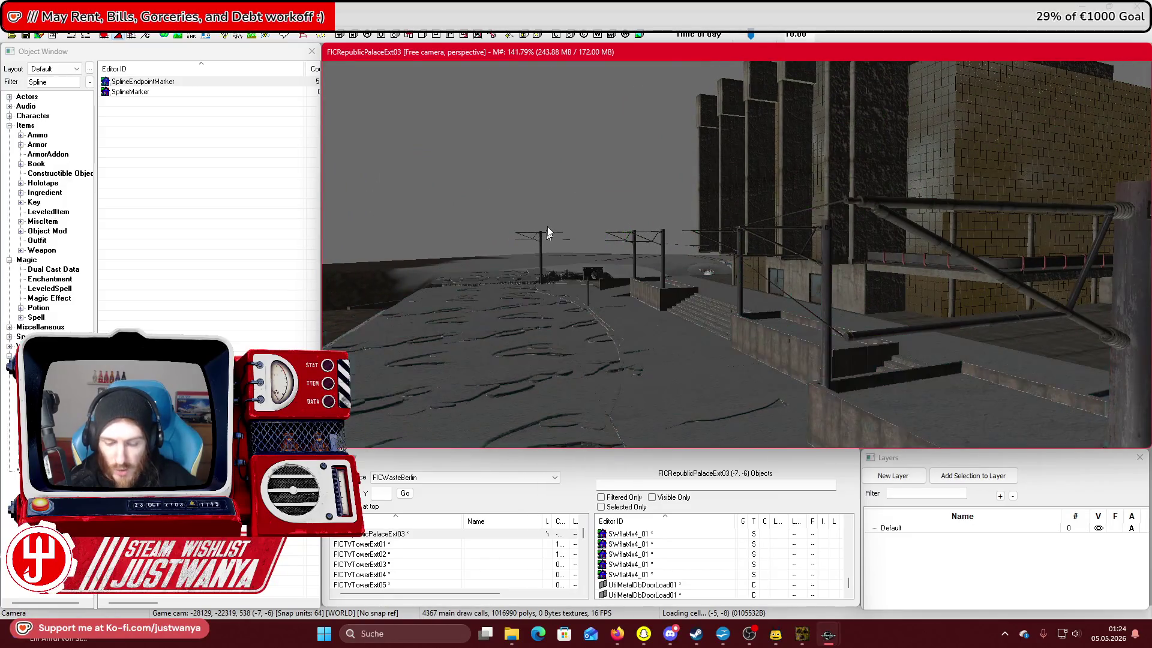
key("shift")
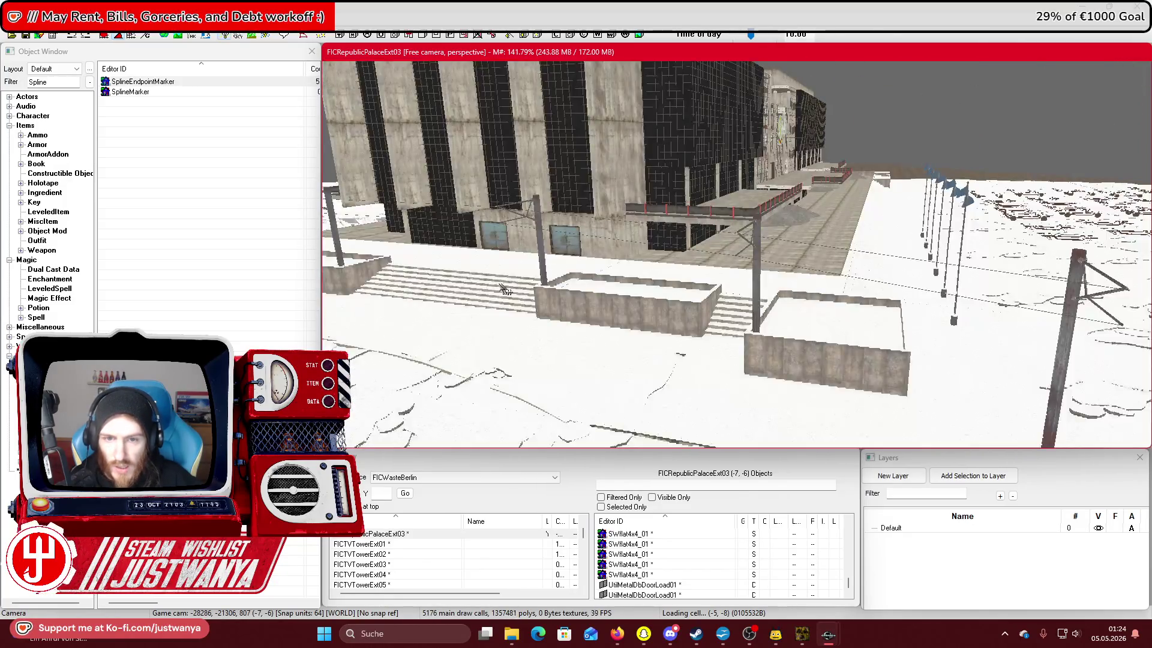
key("shift")
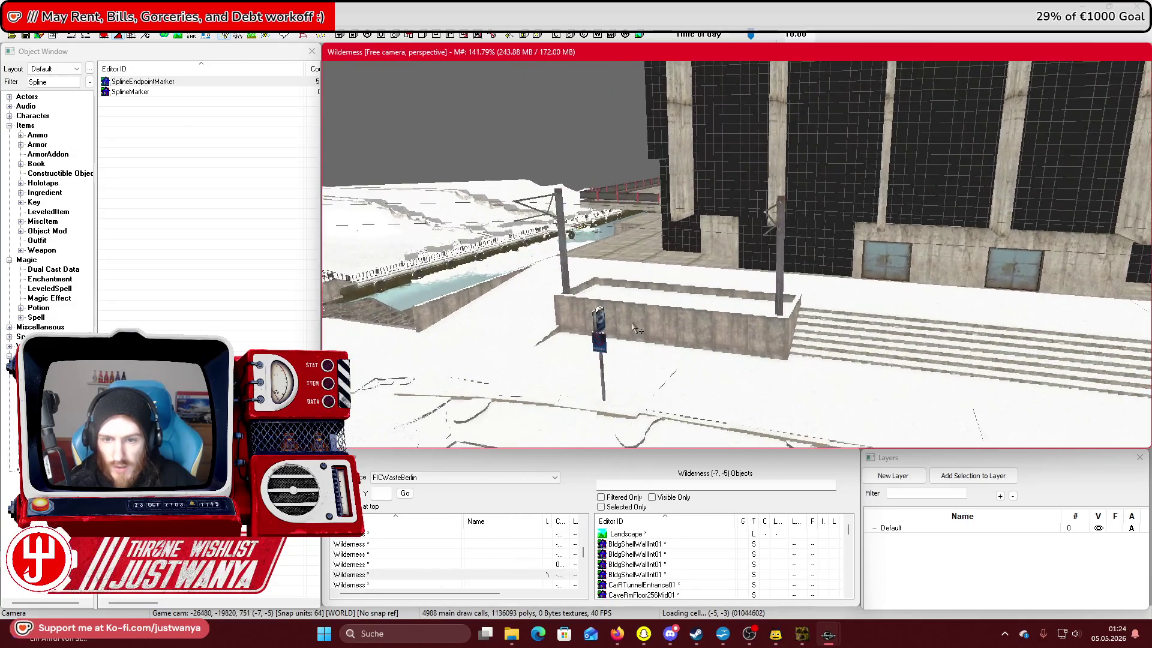
key("shift")
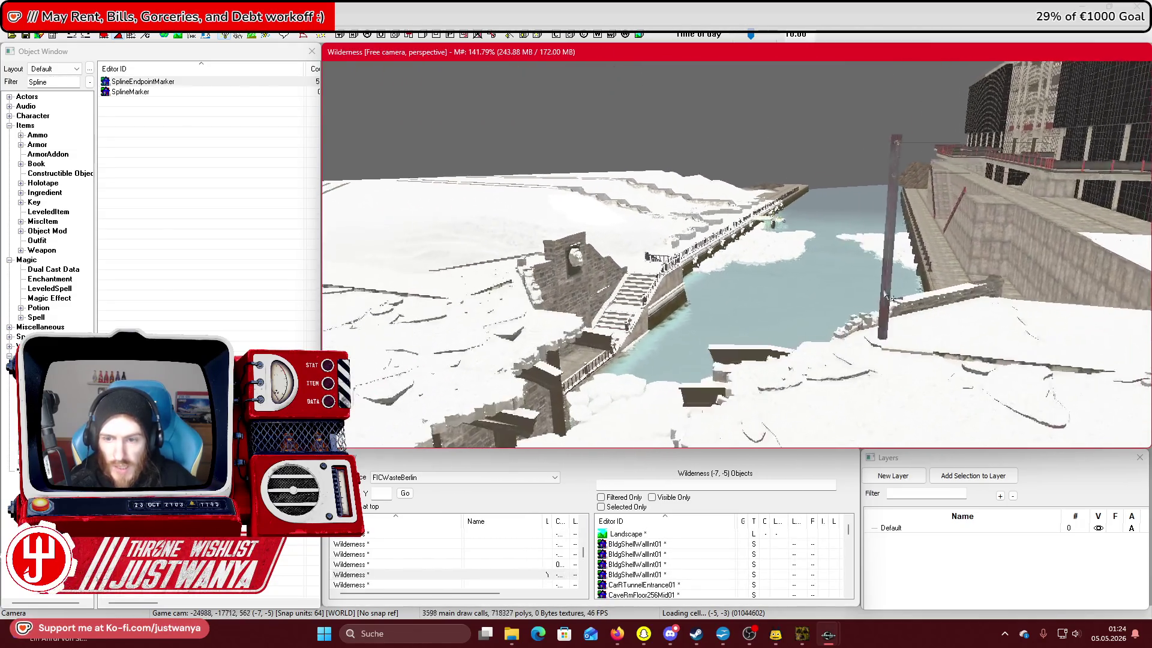
key("shift")
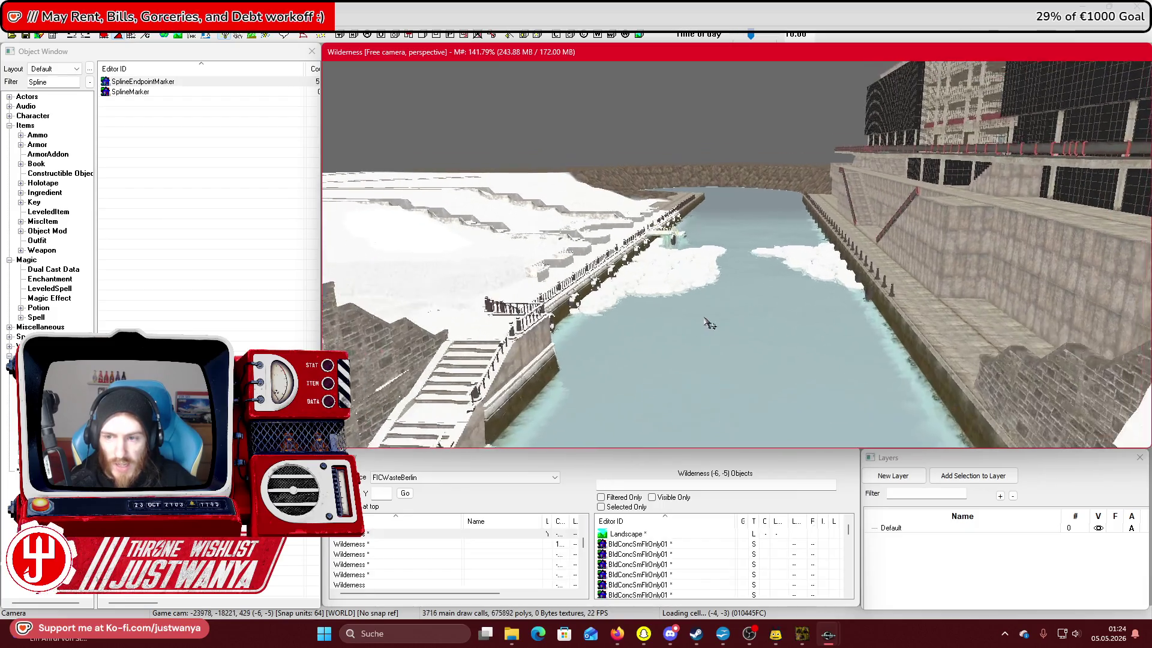
scroll(652, 347, "up", 2)
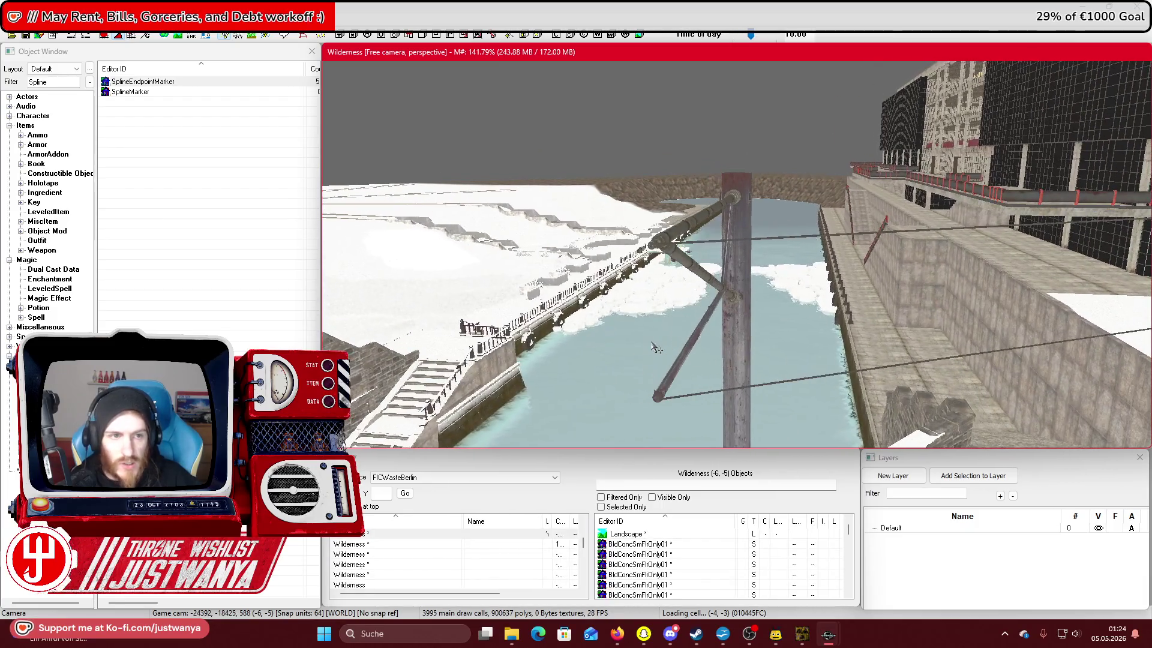
left_click_drag(114, 92, 514, 198)
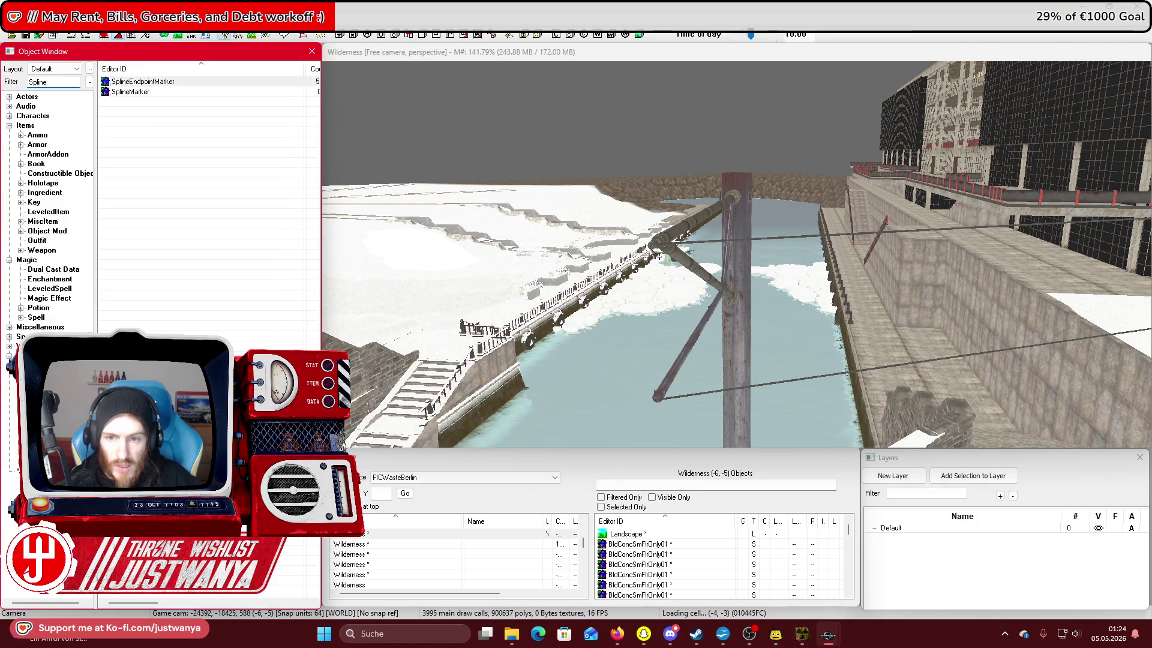
Drop spline endpoint markers at the canal pole's pipe junction and out over the water.
left_click_drag(660, 255, 656, 258)
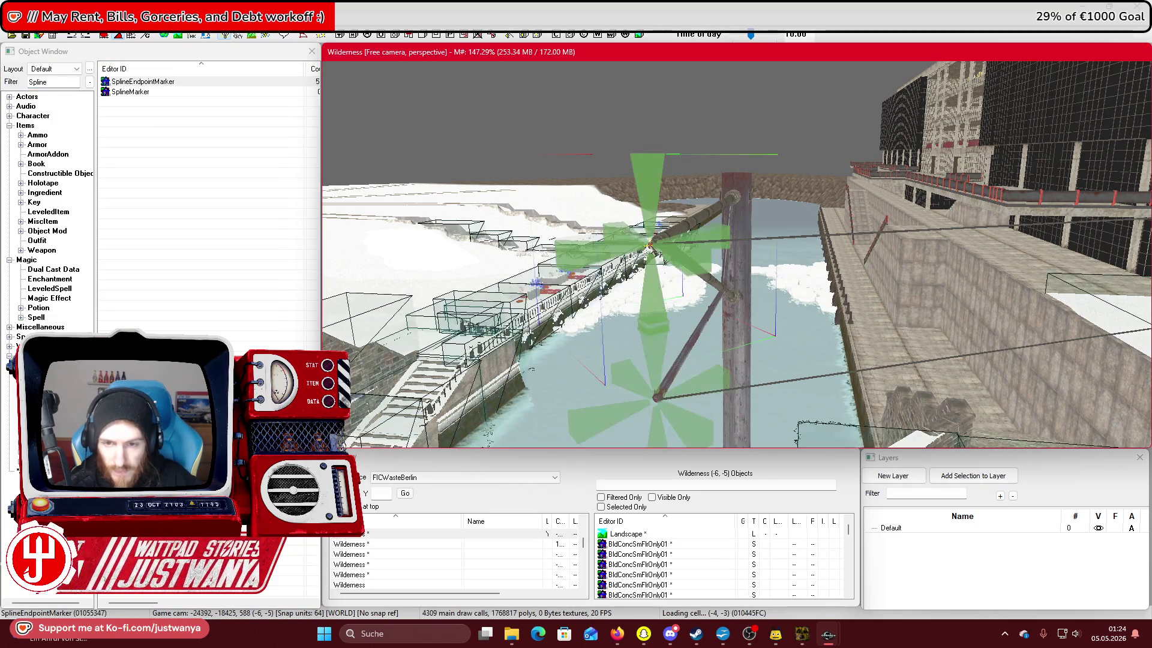
scroll(606, 337, "up", 3)
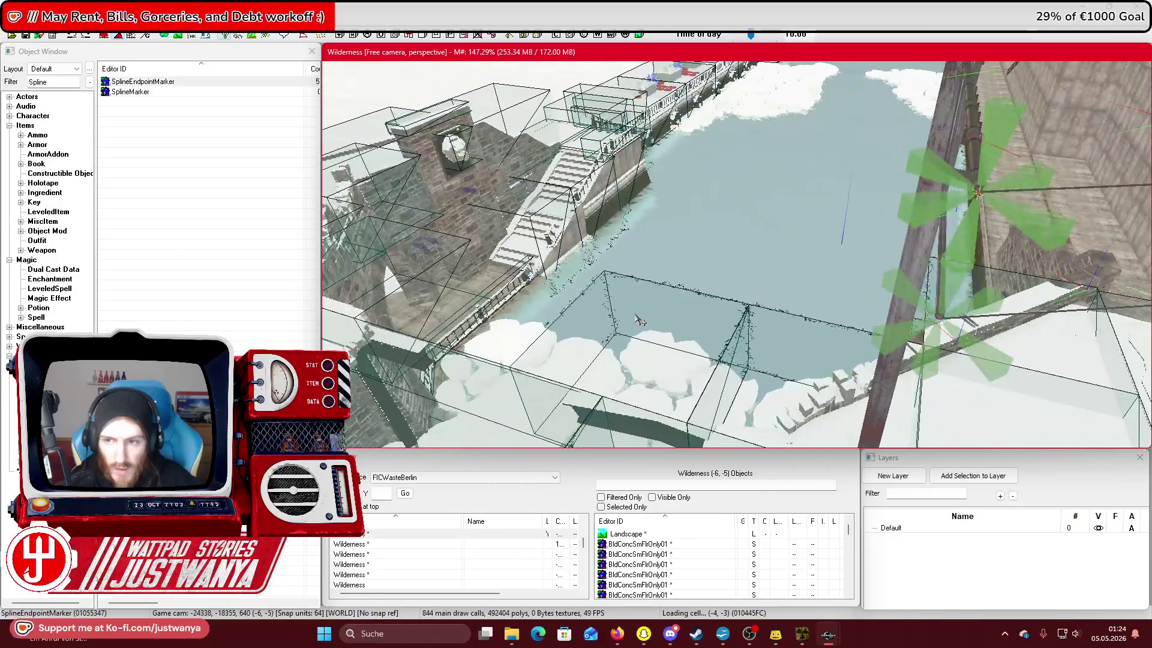
left_click_drag(948, 194, 791, 166)
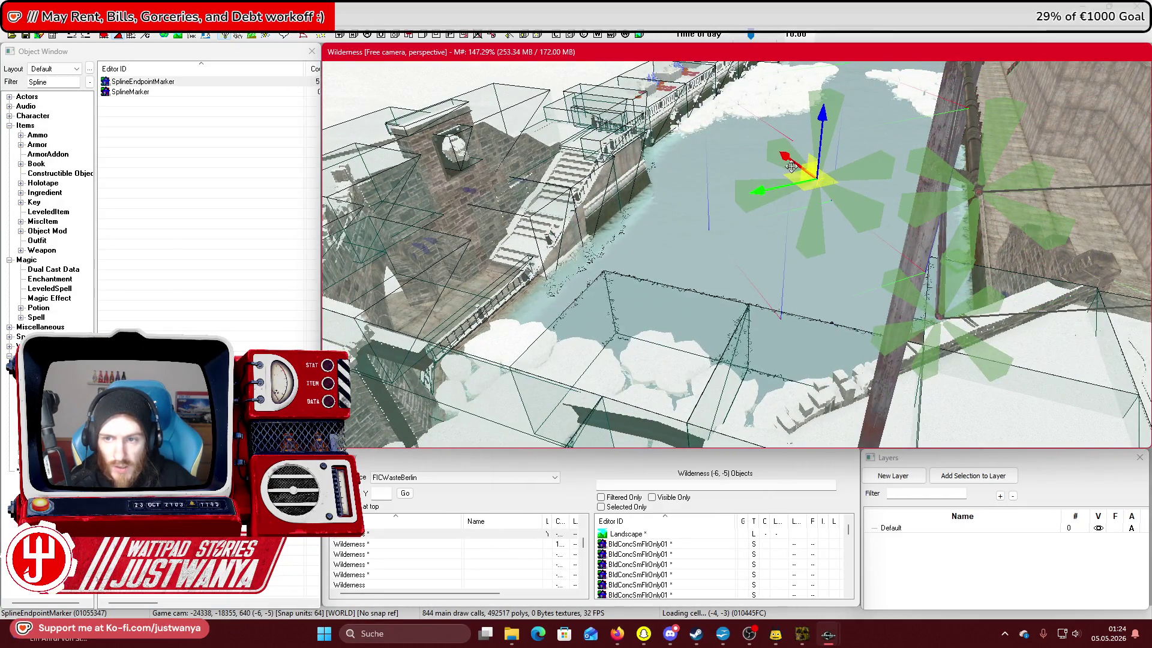
left_click_drag(183, 98, 242, 104)
left_click_drag(796, 439, 887, 186)
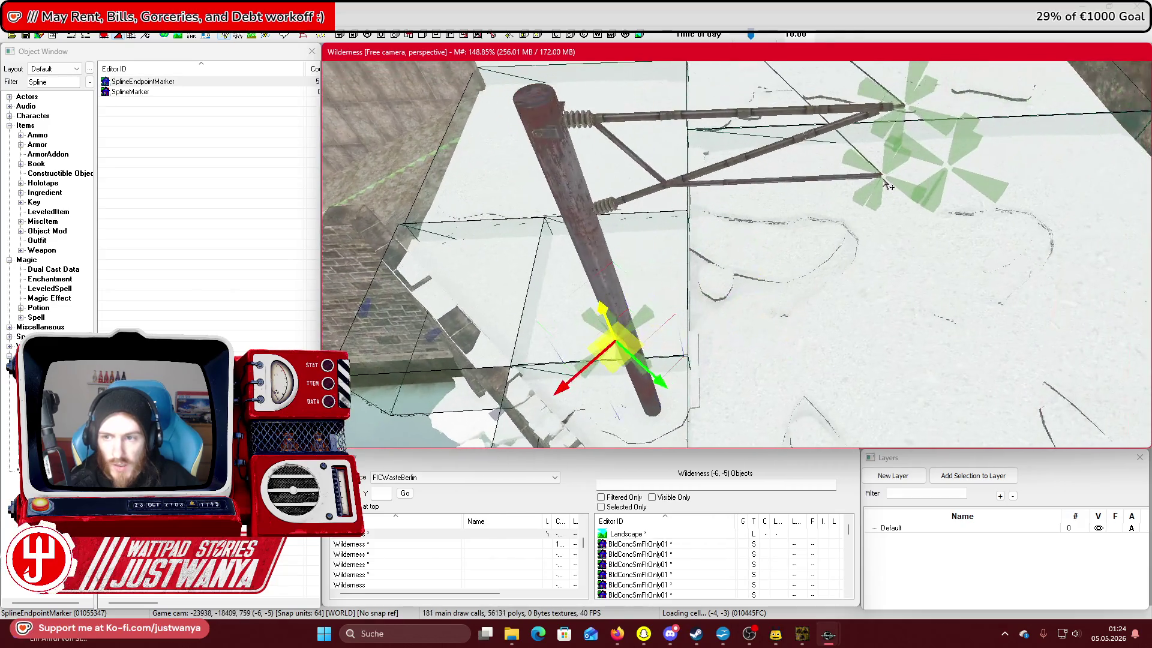
Move the lower spline marker onto the snow beside the post, nudging it up and right.
left_click_drag(615, 345, 1008, 384)
left_click_drag(938, 312, 837, 340)
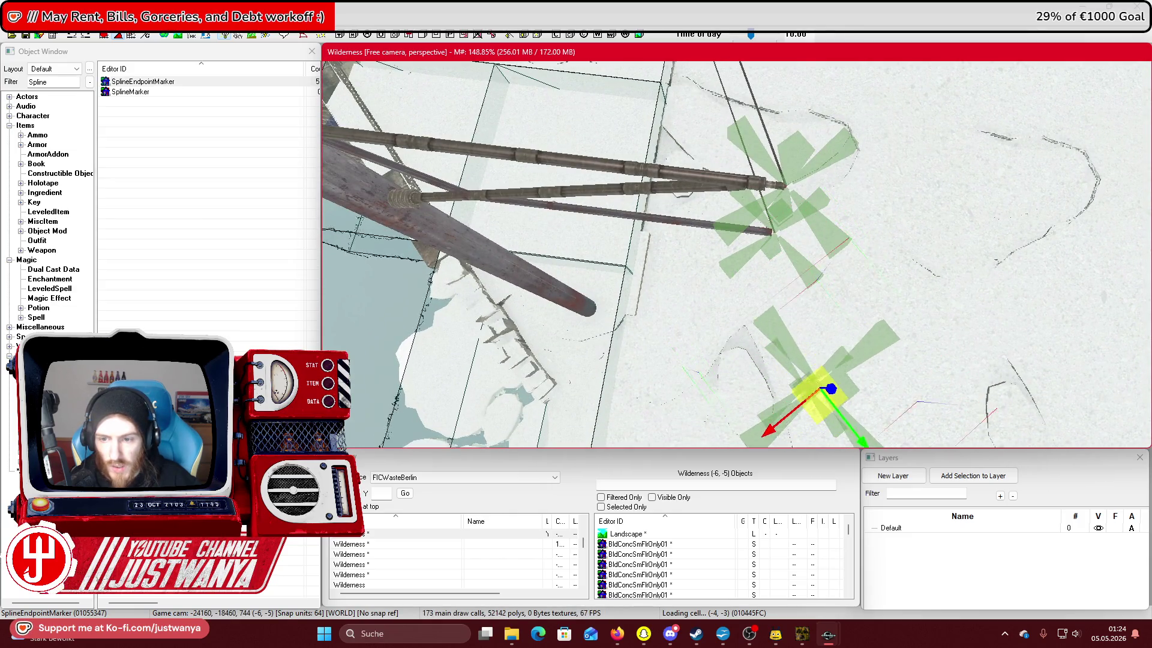
key("w")
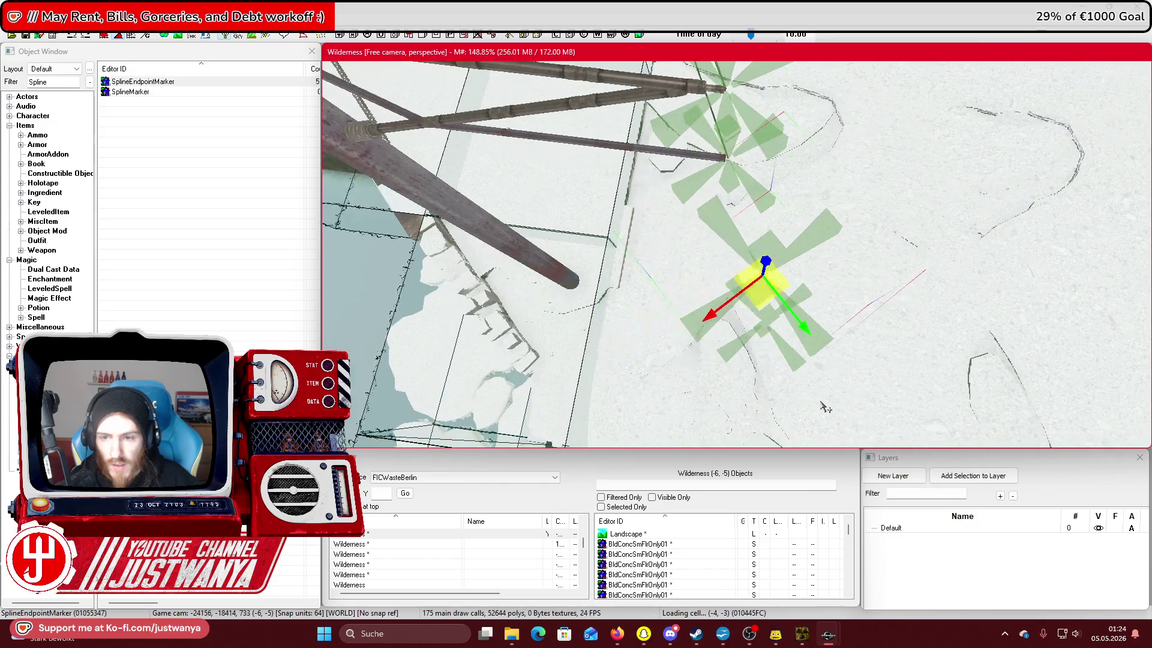
left_click(772, 277)
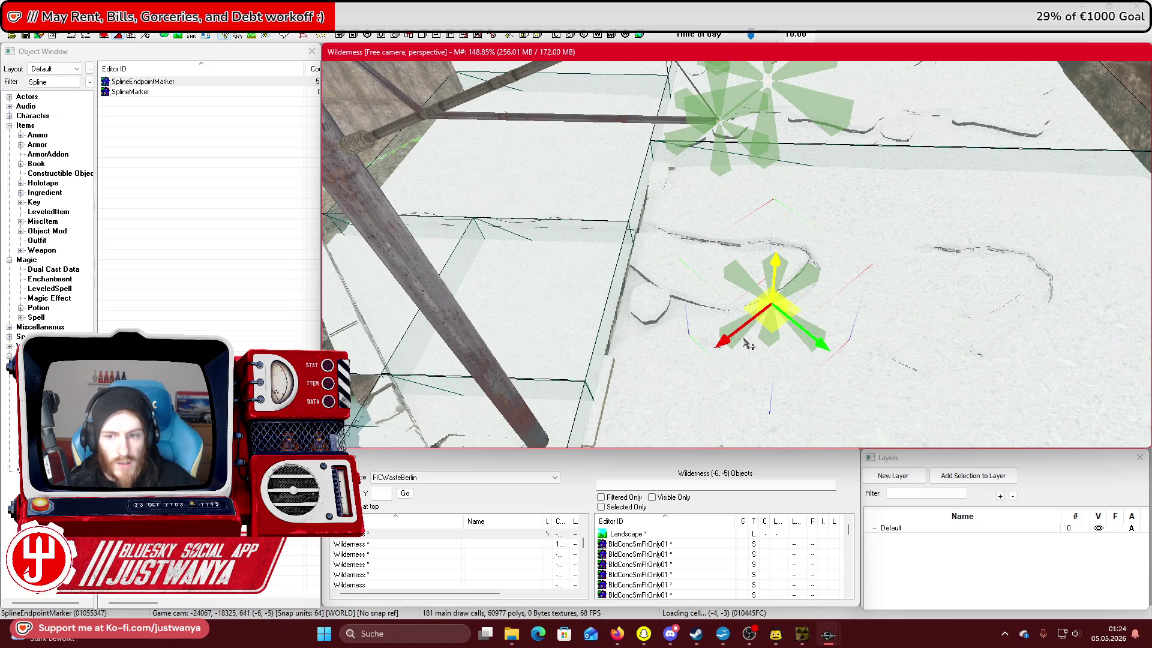
left_click(771, 153)
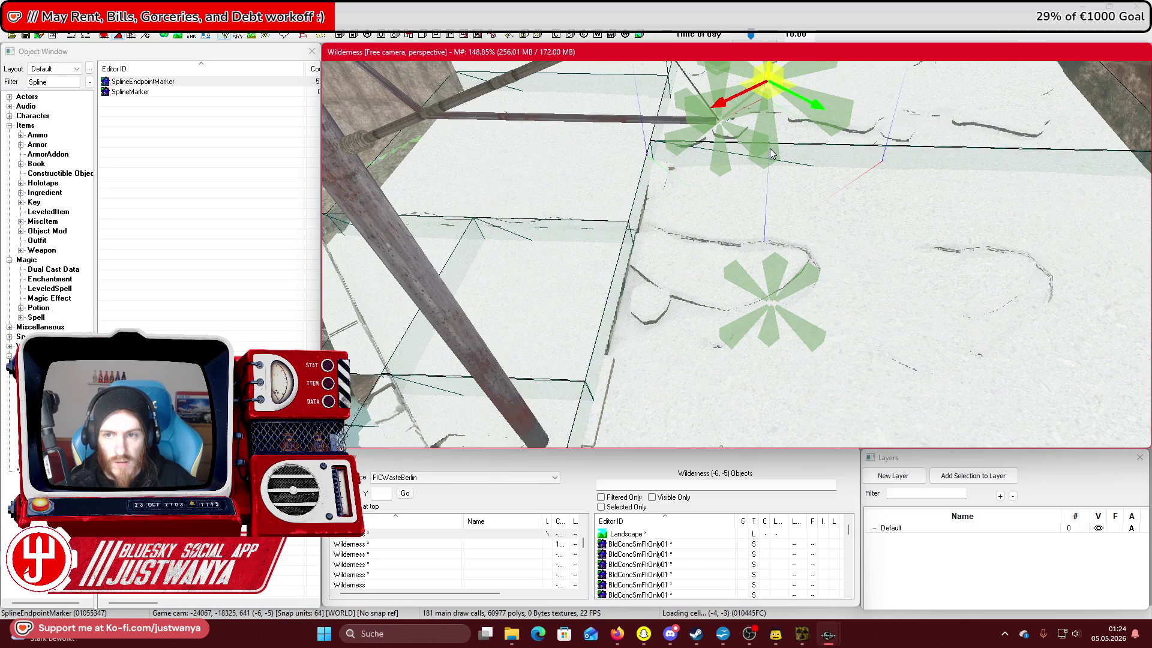
left_click(778, 323)
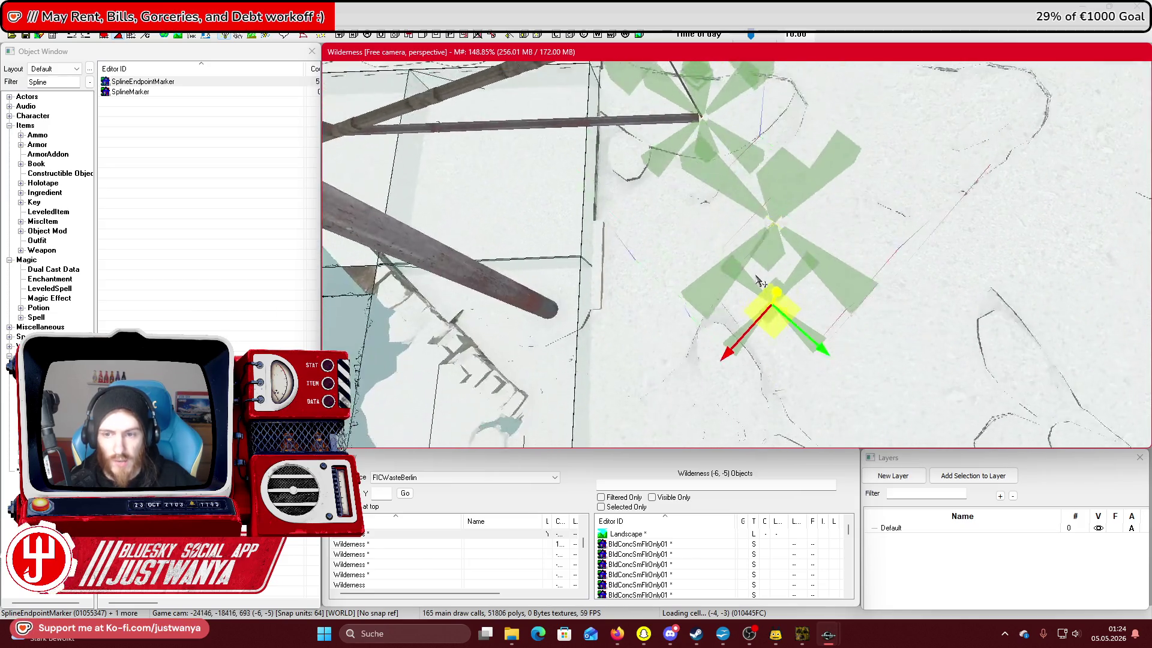
left_click_drag(772, 319, 713, 212)
left_click_drag(748, 308, 744, 212)
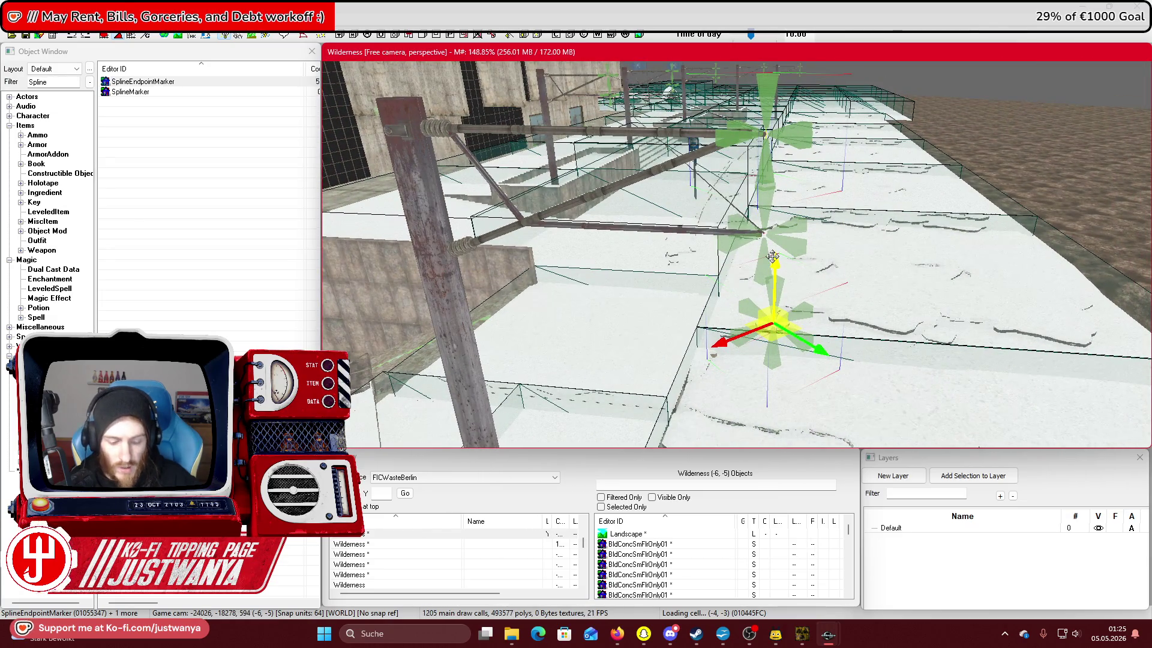
Link the two markers with a MetalCableSpline01_Wind cable and inspect the new wire.
right_click(773, 257)
left_click(804, 267)
left_click(94, 160)
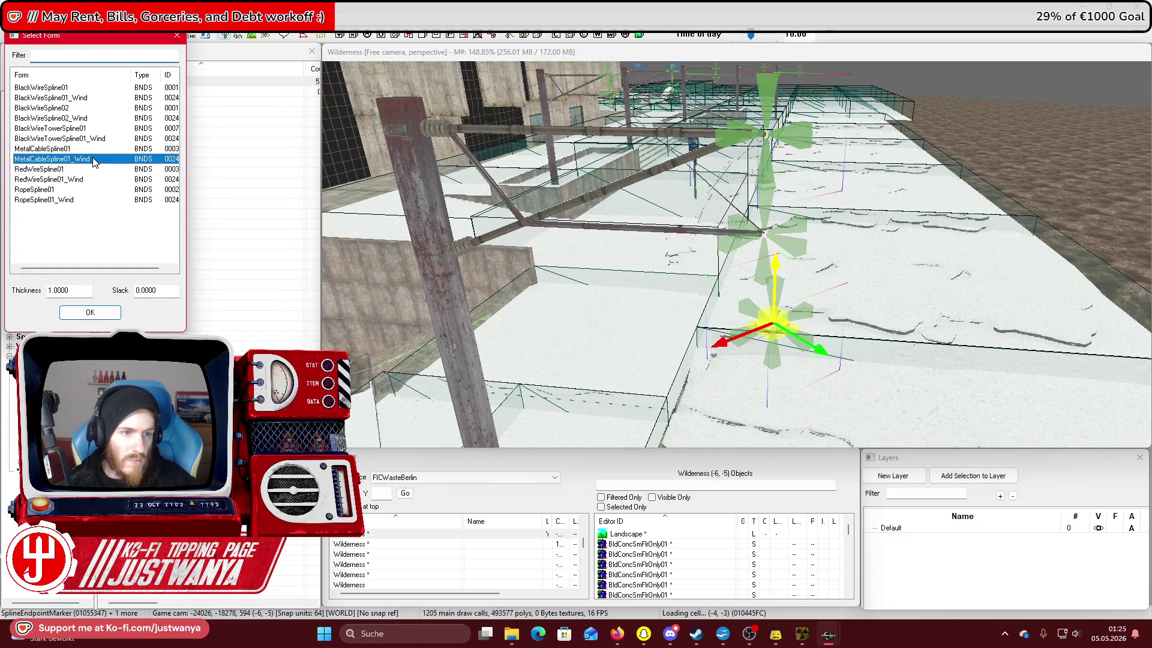
left_click(90, 312)
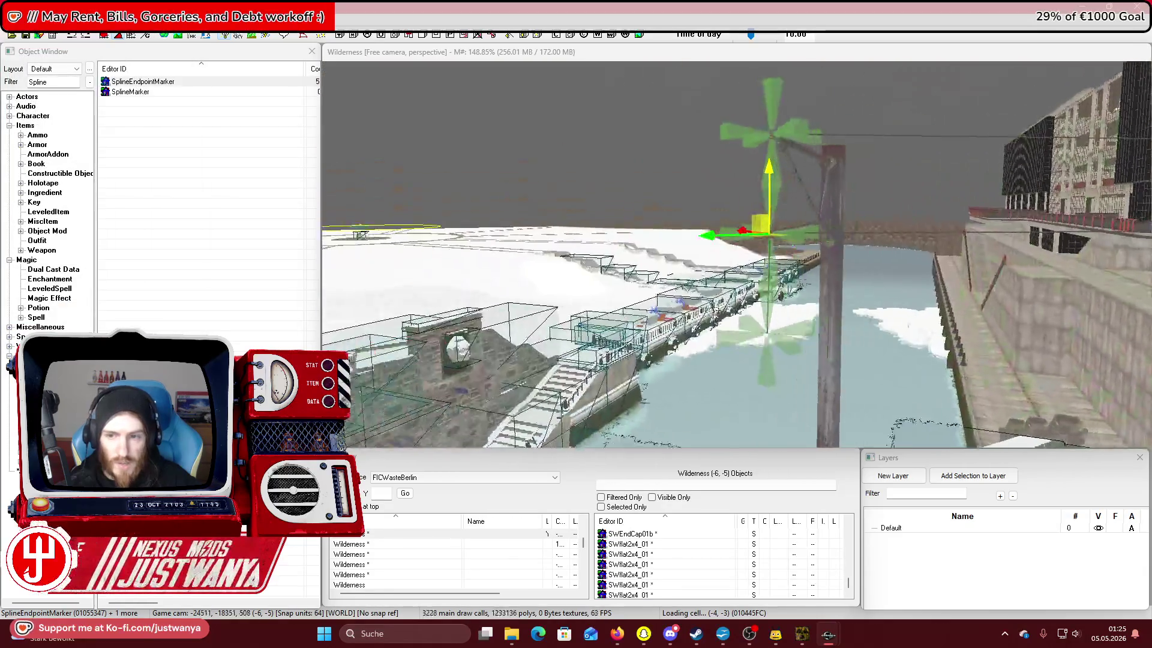
key("shift")
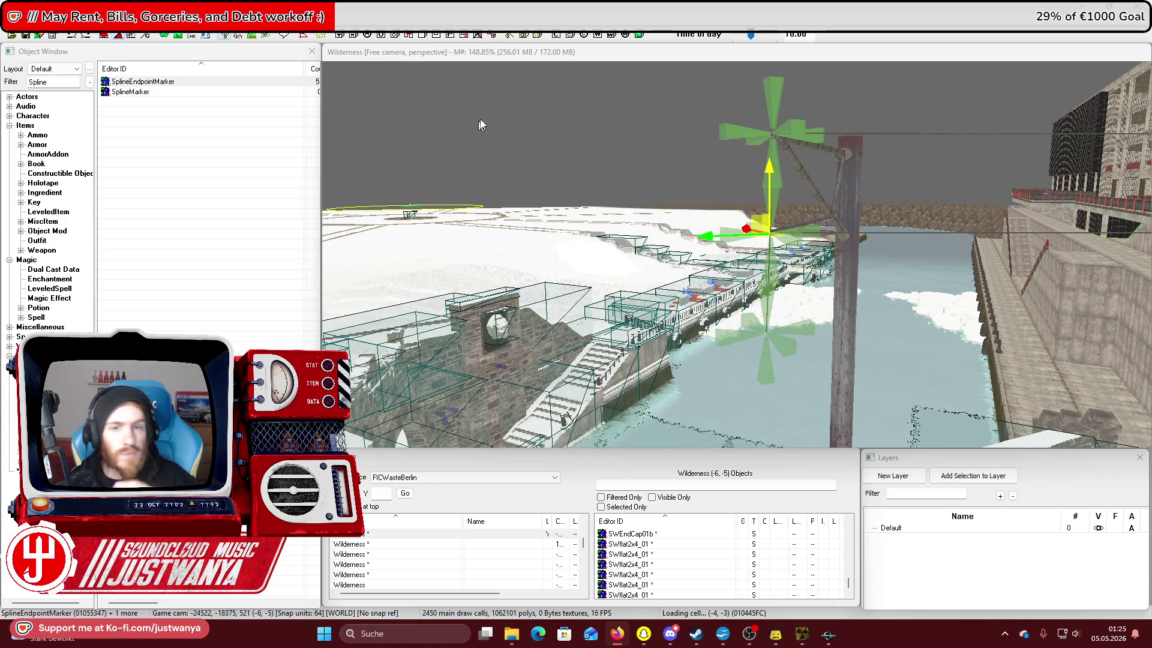
left_click(447, 52)
Select one cable marker and lower it along its vertical axis.
mouse_move(688, 224)
left_mouse_down()
mouse_move(657, 239)
mouse_move(630, 219)
mouse_move(655, 242)
left_mouse_up()
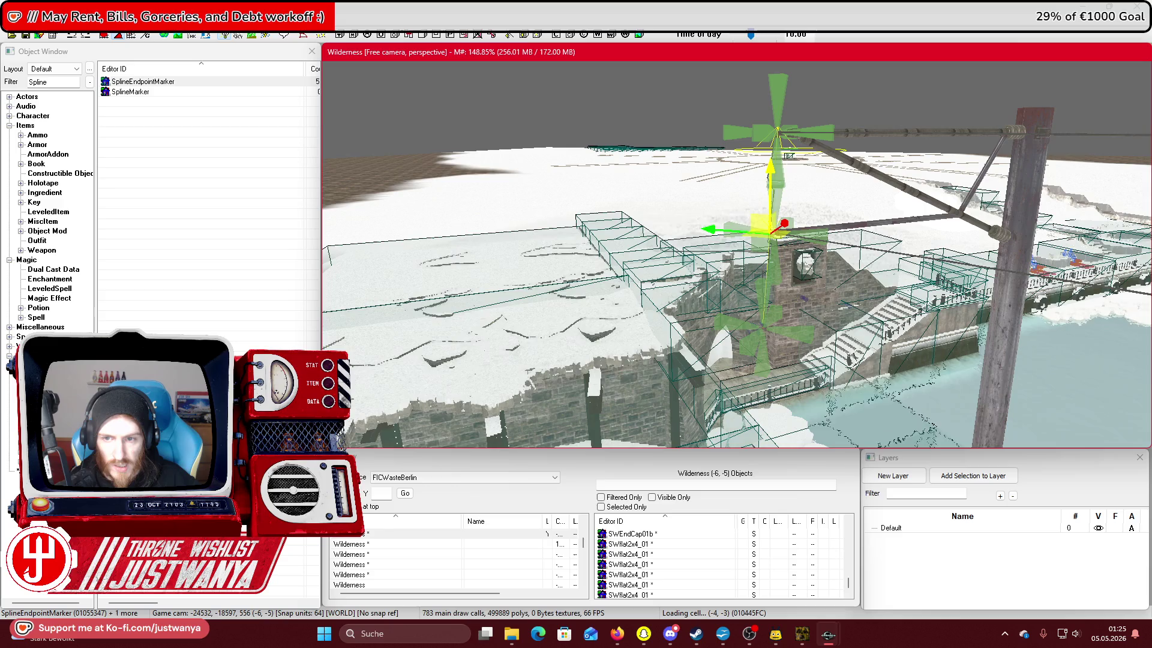
mouse_move(772, 350)
left_mouse_down()
mouse_move(888, 353)
mouse_move(750, 339)
left_mouse_up()
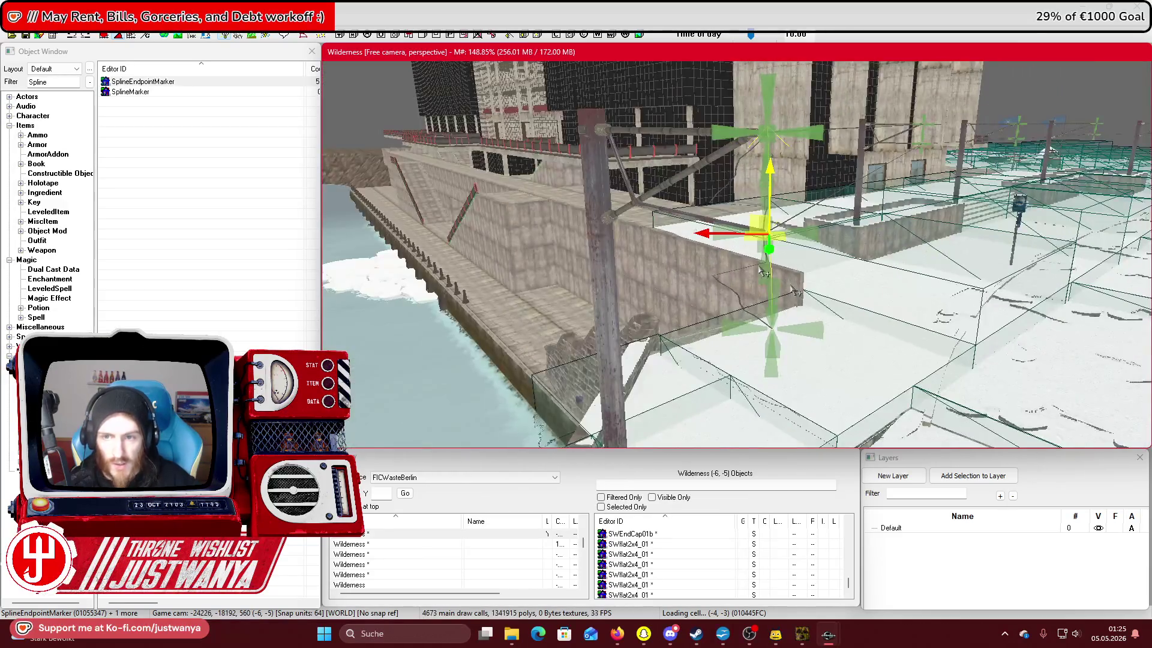
left_click(778, 355)
key("f")
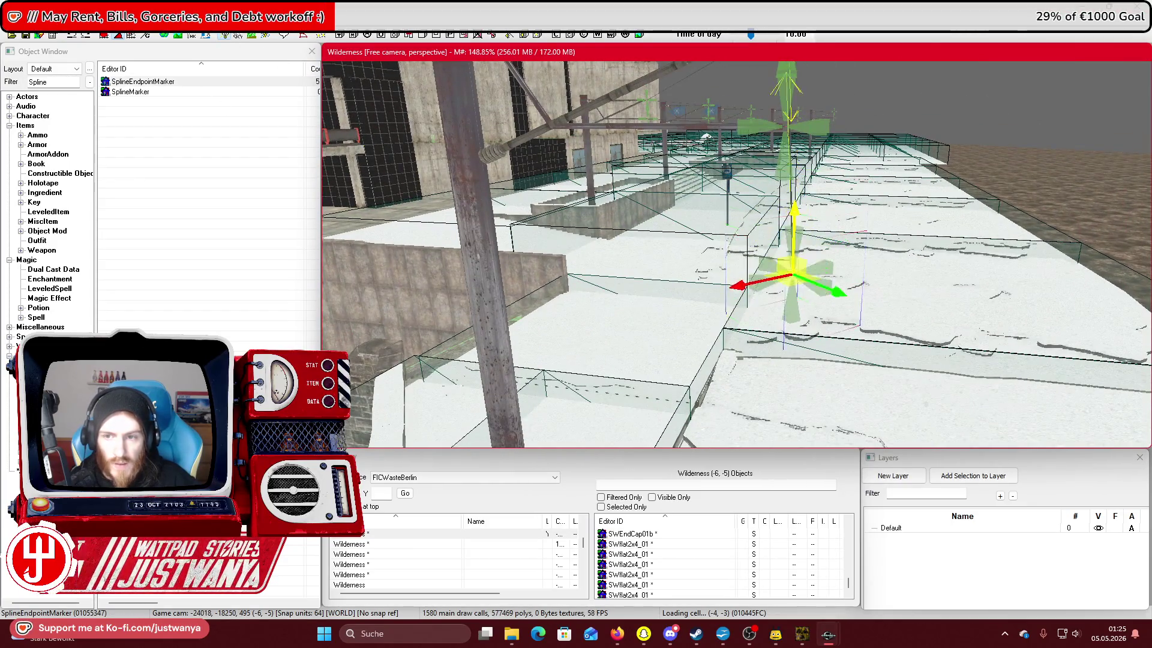
scroll(803, 367, "down", 3)
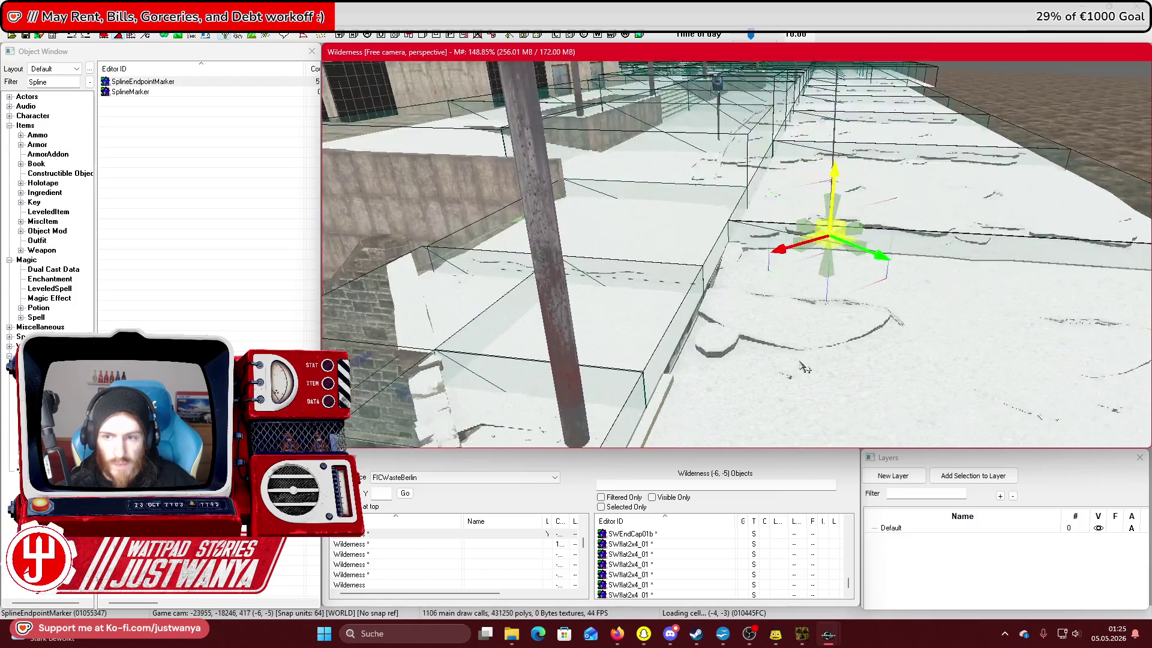
left_click_drag(804, 367, 805, 384)
mouse_move(828, 165)
left_mouse_down()
mouse_move(727, 192)
mouse_move(762, 195)
mouse_move(730, 192)
left_mouse_up()
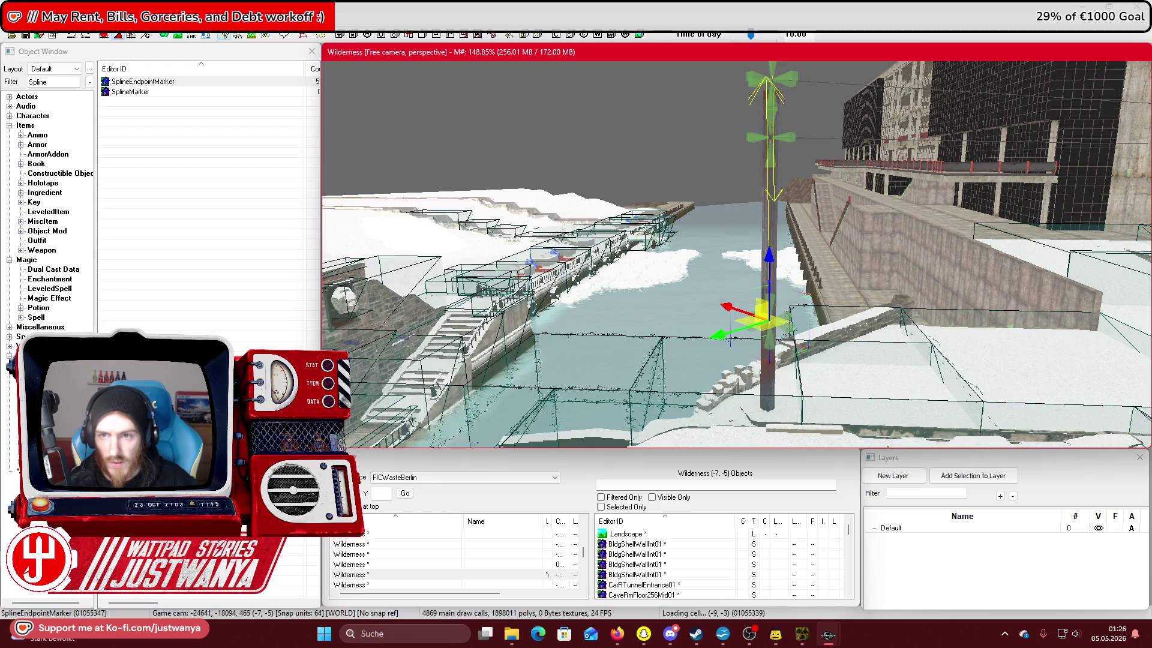
left_click_drag(774, 267, 774, 366)
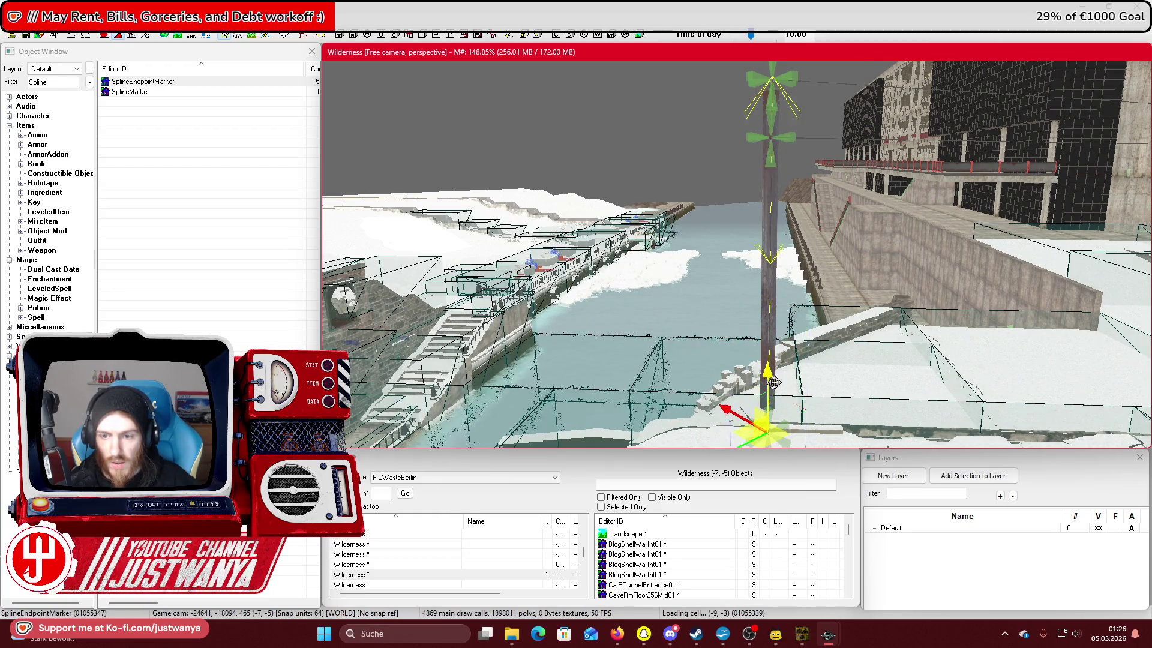
Constrain the marker to its vertical axis, select the overhead wire post, and save the plugin.
scroll(840, 360, "up", 5)
left_click_drag(872, 357, 771, 353)
left_click(779, 342)
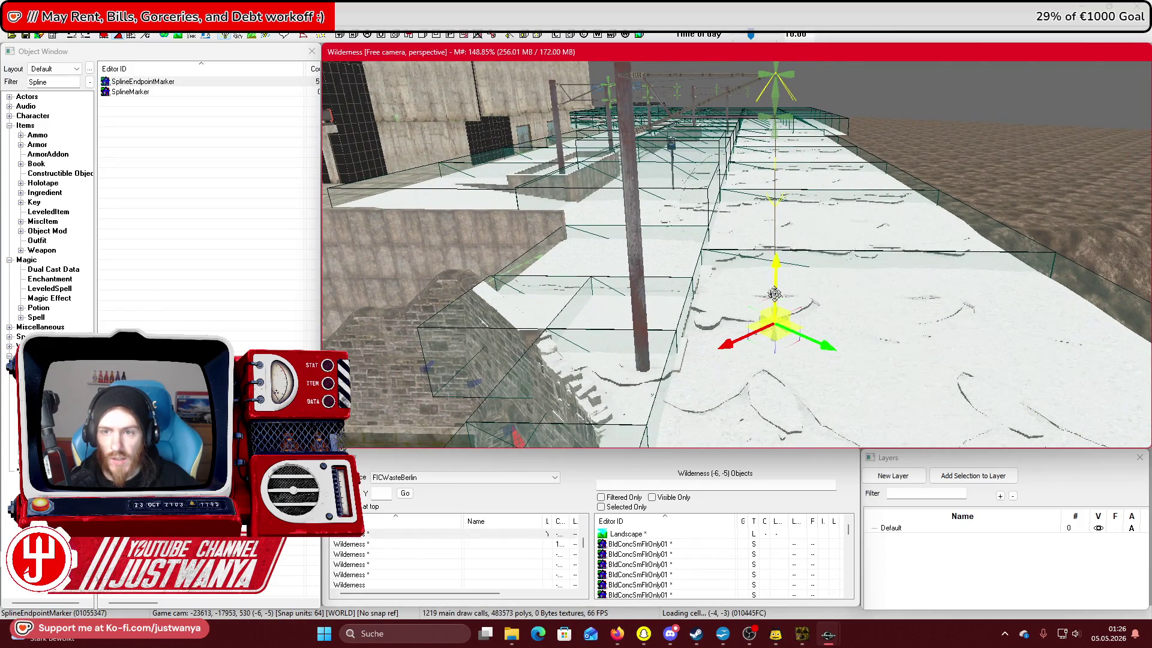
mouse_move(775, 300)
left_mouse_down()
mouse_move(819, 326)
mouse_move(791, 342)
left_mouse_up()
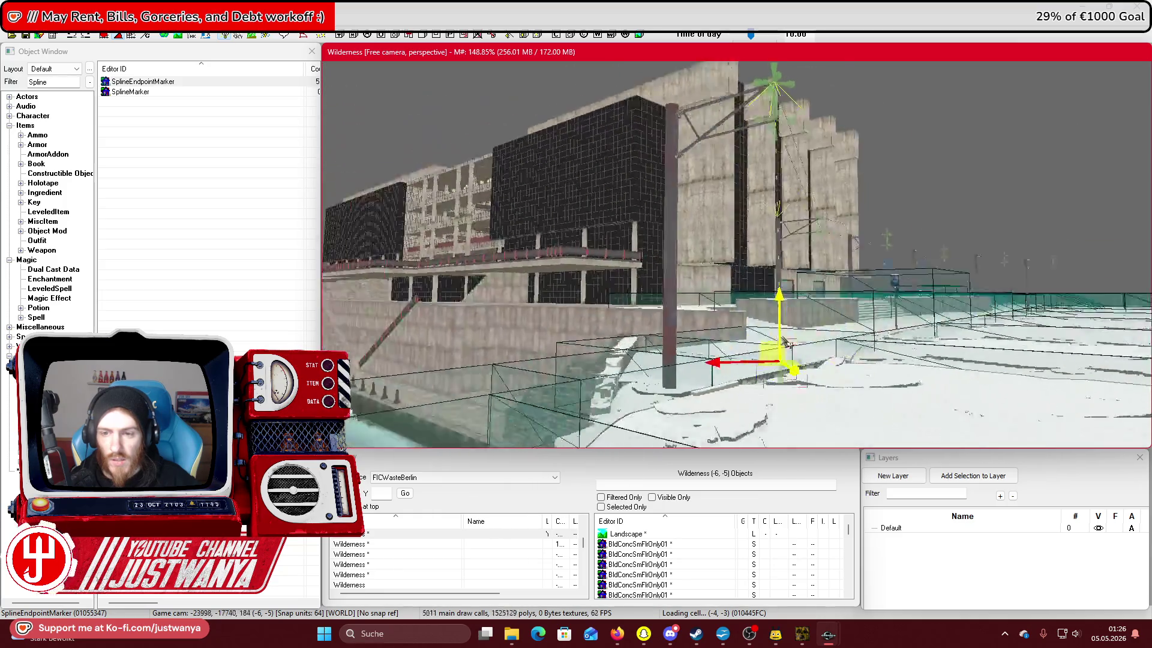
left_click(774, 345)
mouse_move(786, 393)
left_mouse_down()
mouse_move(765, 375)
mouse_move(895, 378)
mouse_move(745, 391)
left_mouse_up()
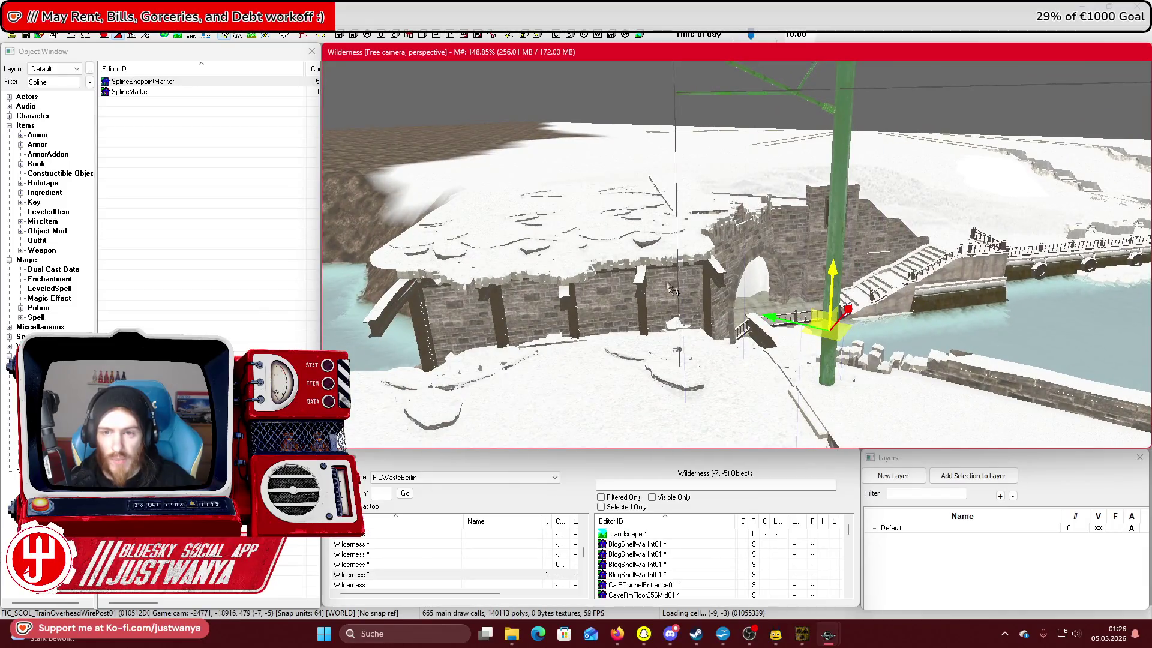
left_click(28, 36)
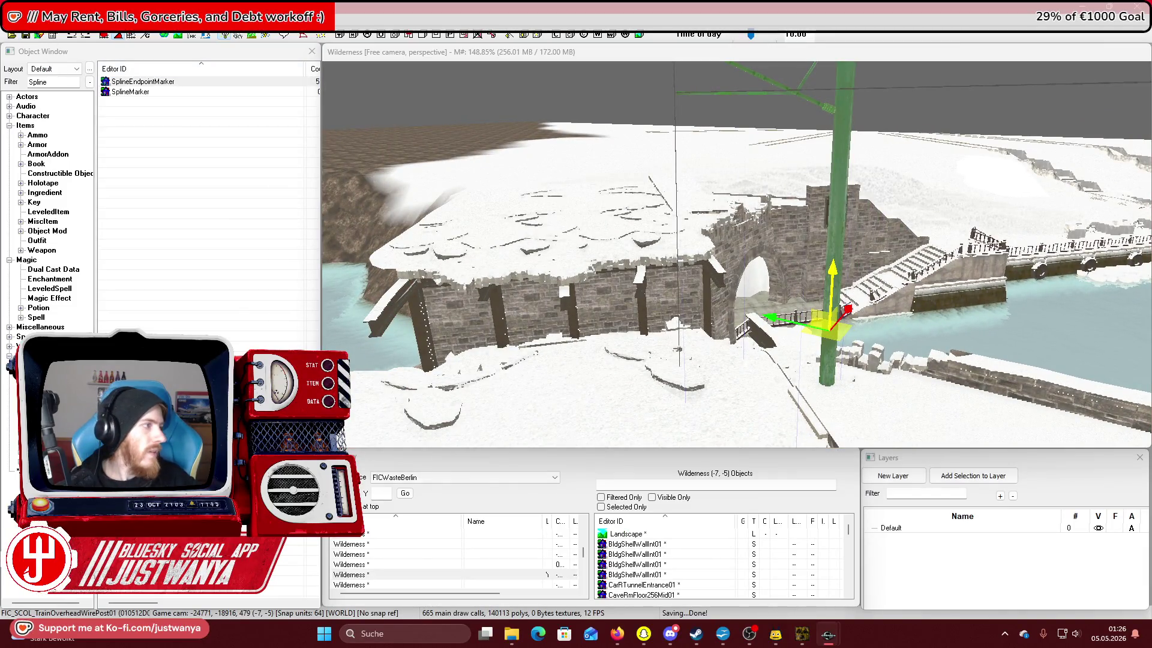
Fly the camera to the Republic Palace steps, select a FIC_MS_FlagWaving flag, and save the plugin.
mouse_move(708, 307)
left_mouse_down()
mouse_move(762, 305)
mouse_move(700, 375)
left_mouse_up()
scroll(701, 375, "up", 2)
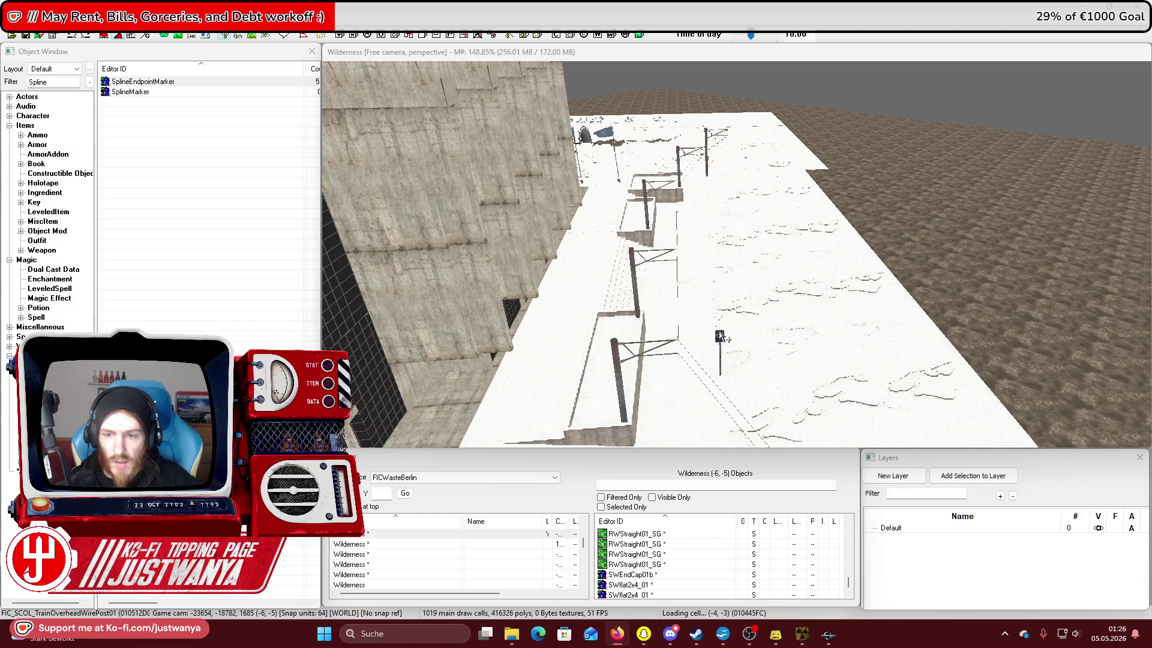
left_click(722, 338)
mouse_move(721, 338)
left_mouse_down()
mouse_move(958, 343)
mouse_move(750, 327)
mouse_move(791, 327)
mouse_move(672, 270)
left_mouse_up()
scroll(805, 330, "down", 10)
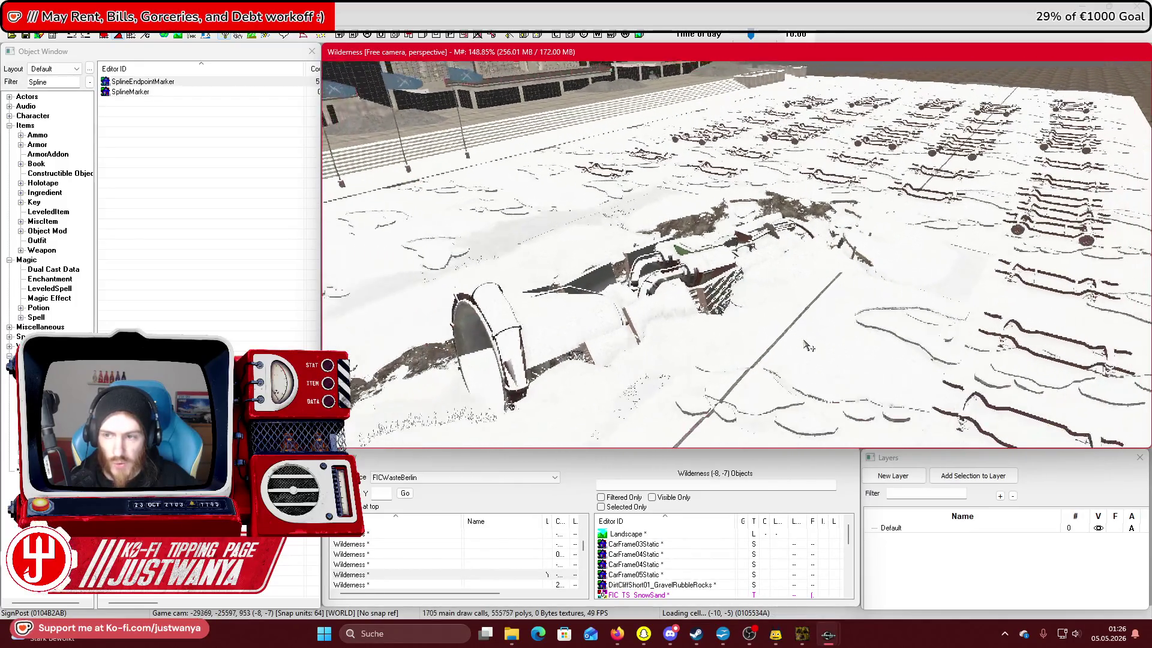
left_click_drag(776, 324, 807, 319)
scroll(804, 315, "up", 8)
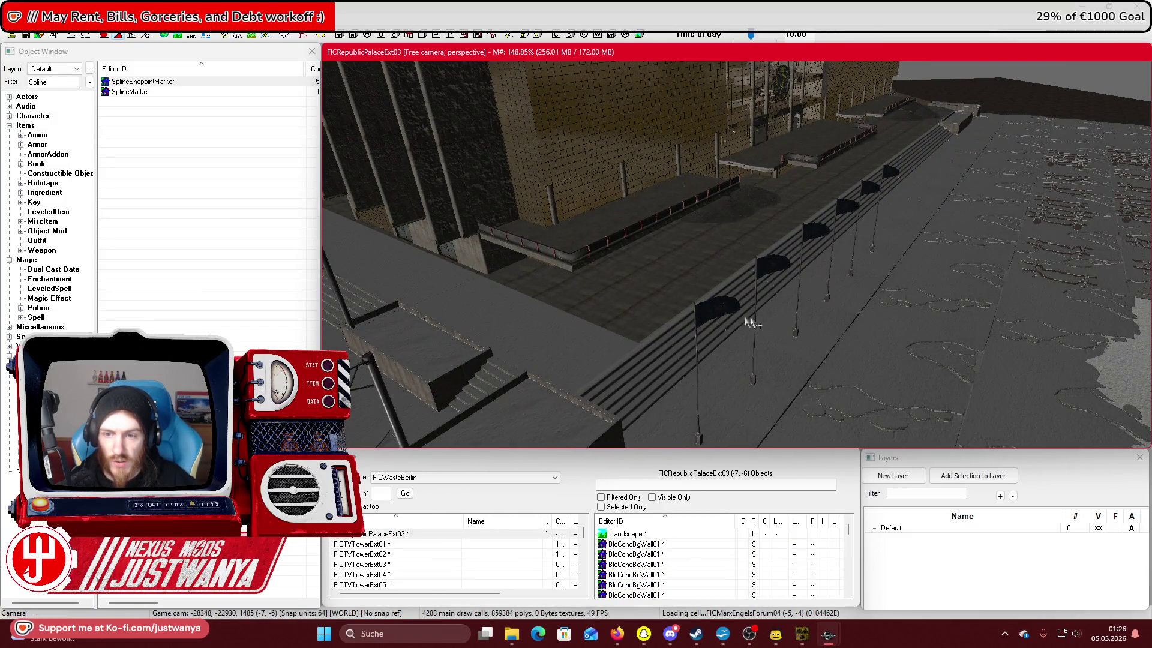
left_click(721, 314)
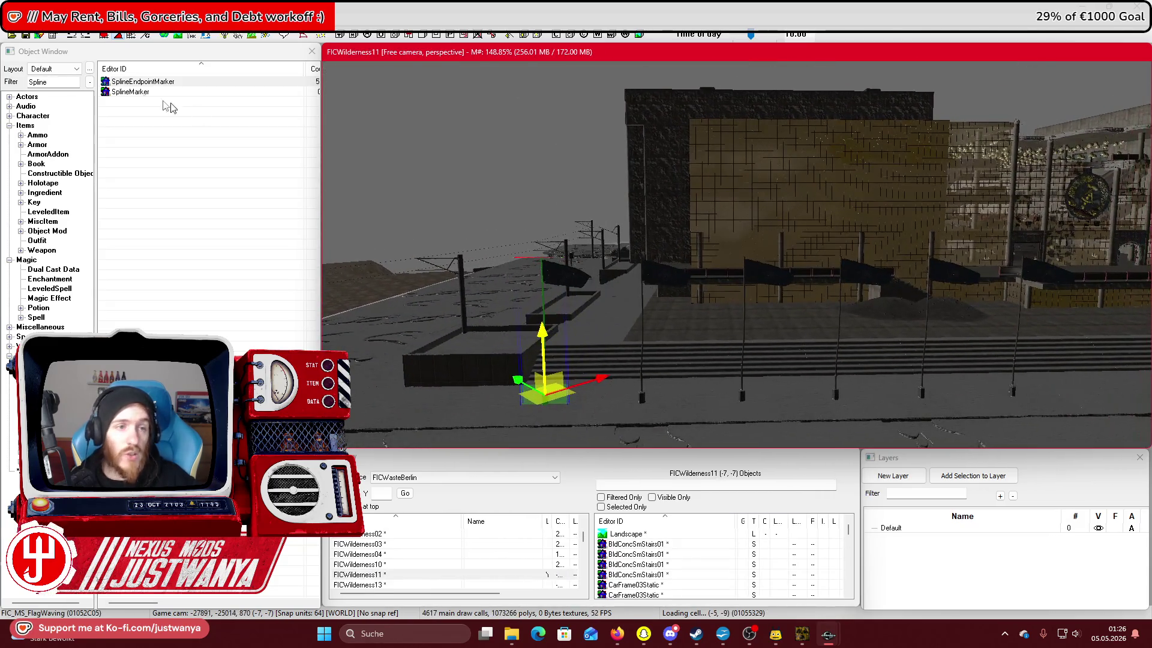
left_click(25, 36)
In the E:\mods\FO4 Explorer window, go to 1.0 > textures > SetDressing > flags.
mouse_move(510, 632)
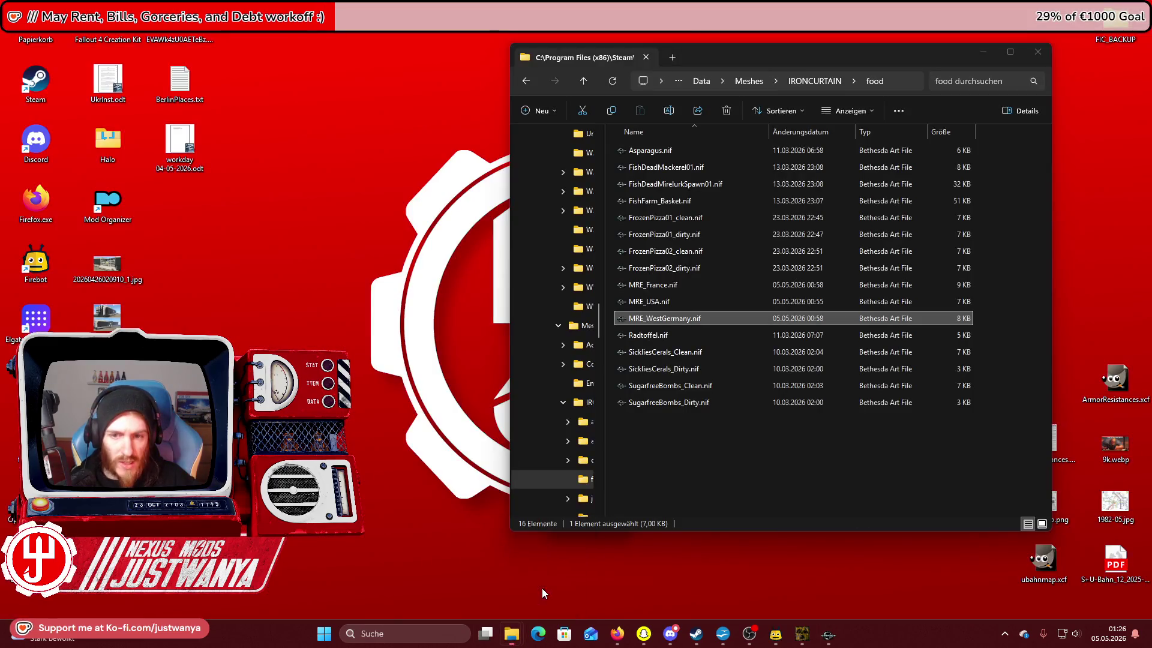
left_click(542, 588)
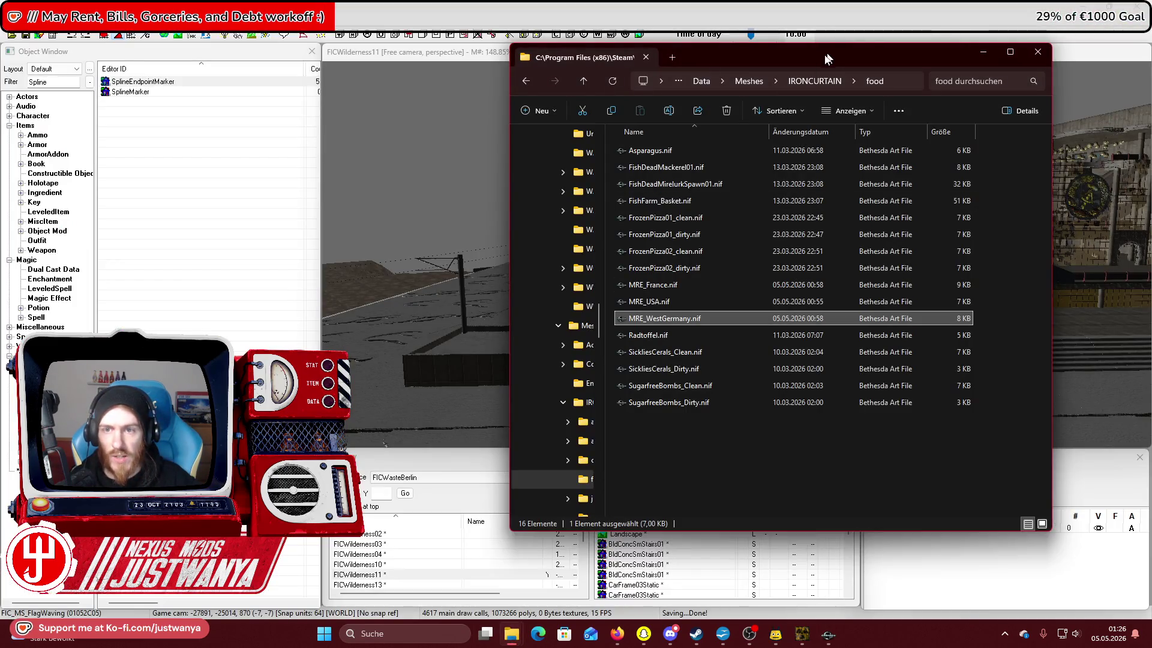
mouse_move(511, 634)
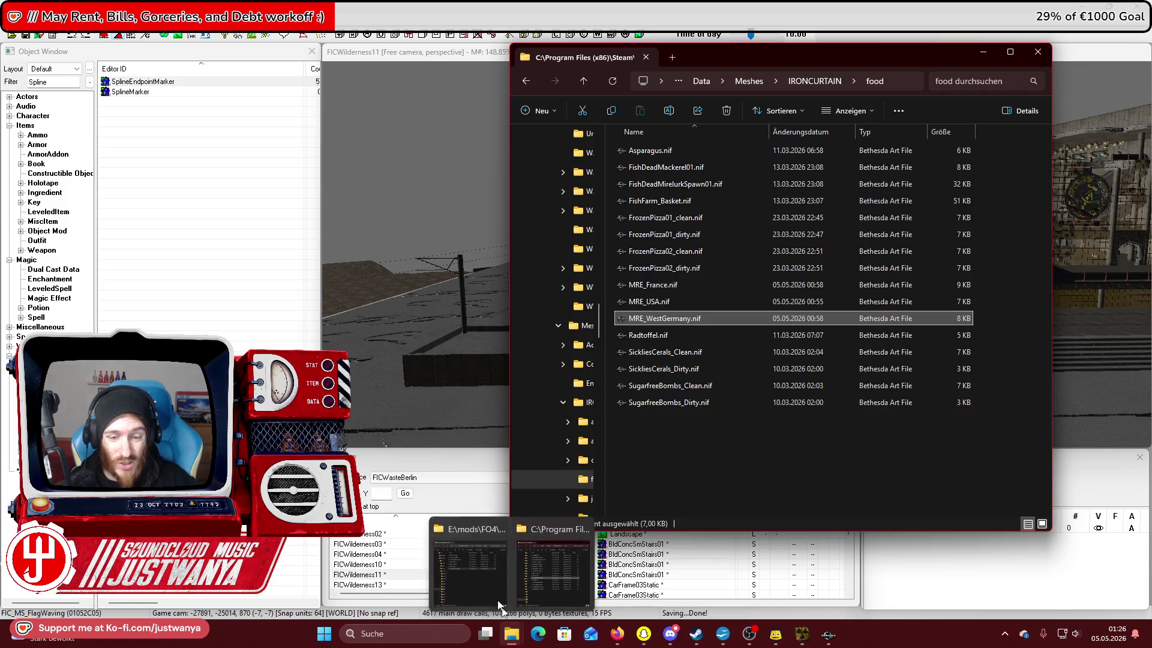
left_click(466, 585)
left_click(376, 108)
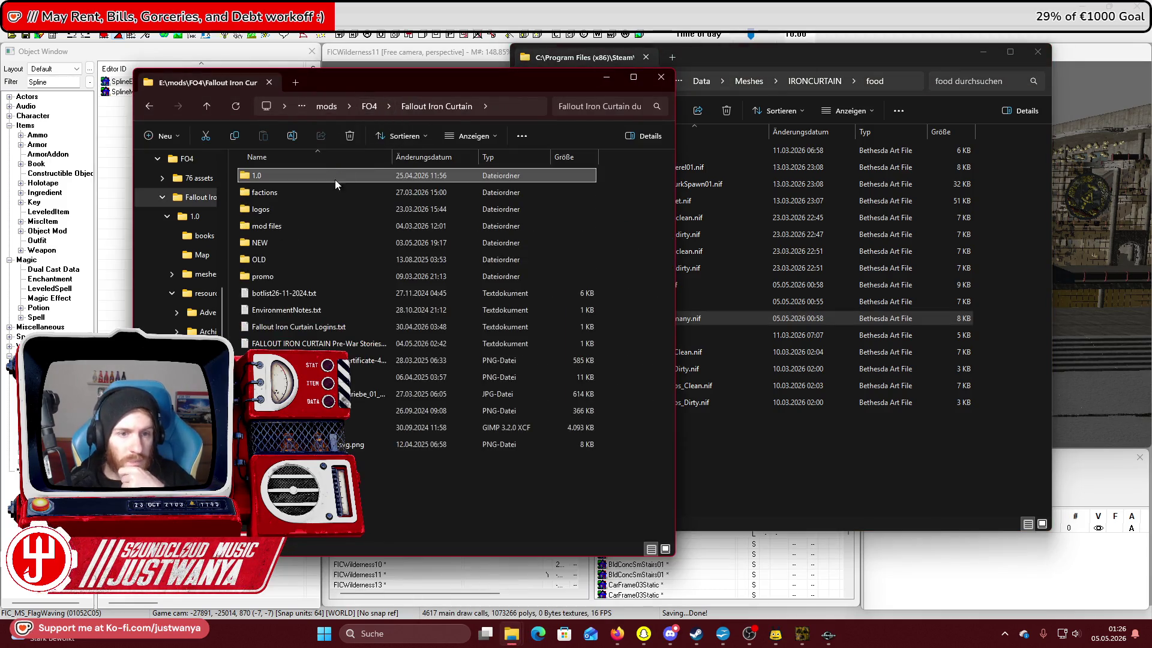
double_click(327, 177)
double_click(296, 242)
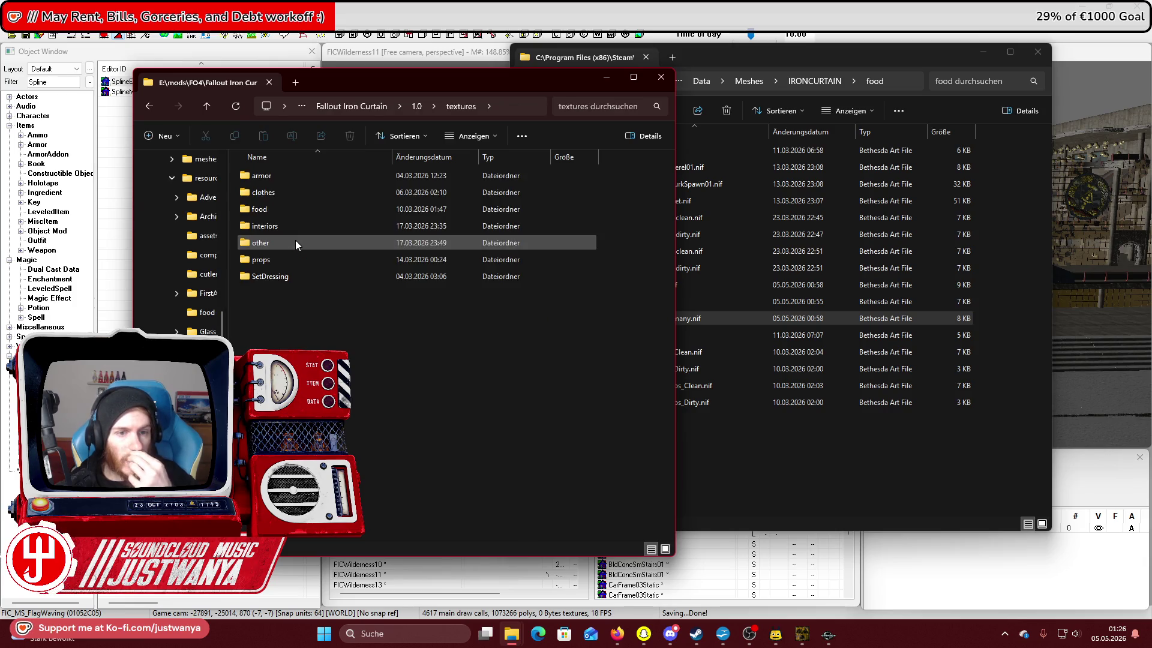
double_click(297, 273)
double_click(293, 178)
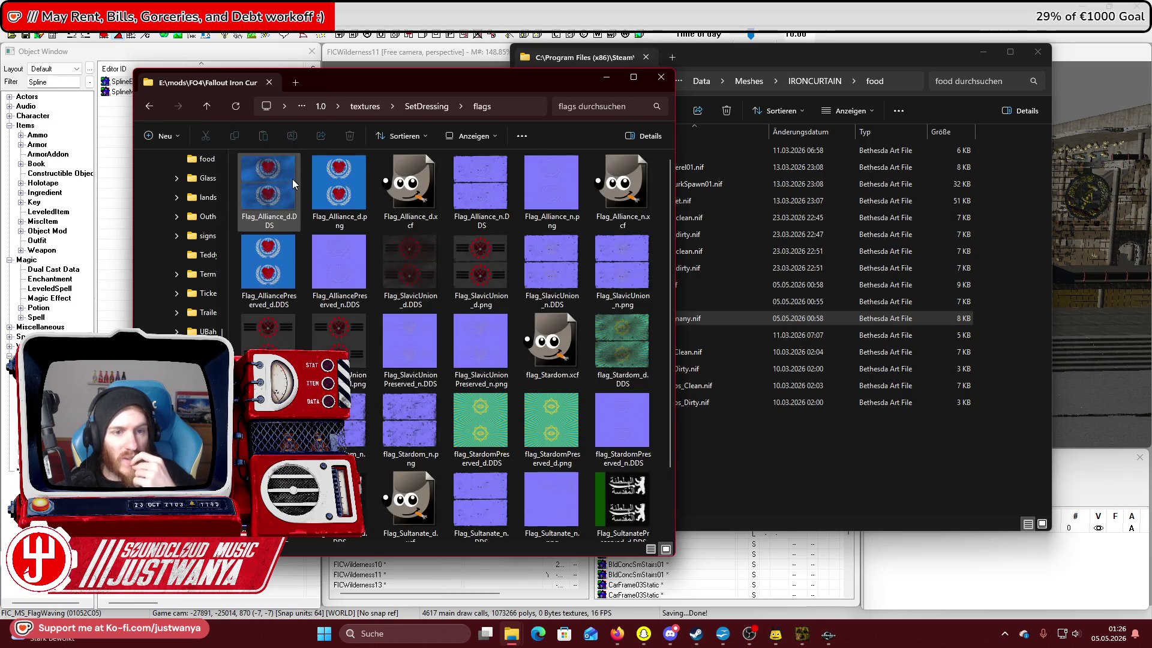
Open Flag_Alliance_d.xcf from the flags folder in GIMP.
scroll(348, 273, "down", 2)
scroll(351, 325, "up", 2)
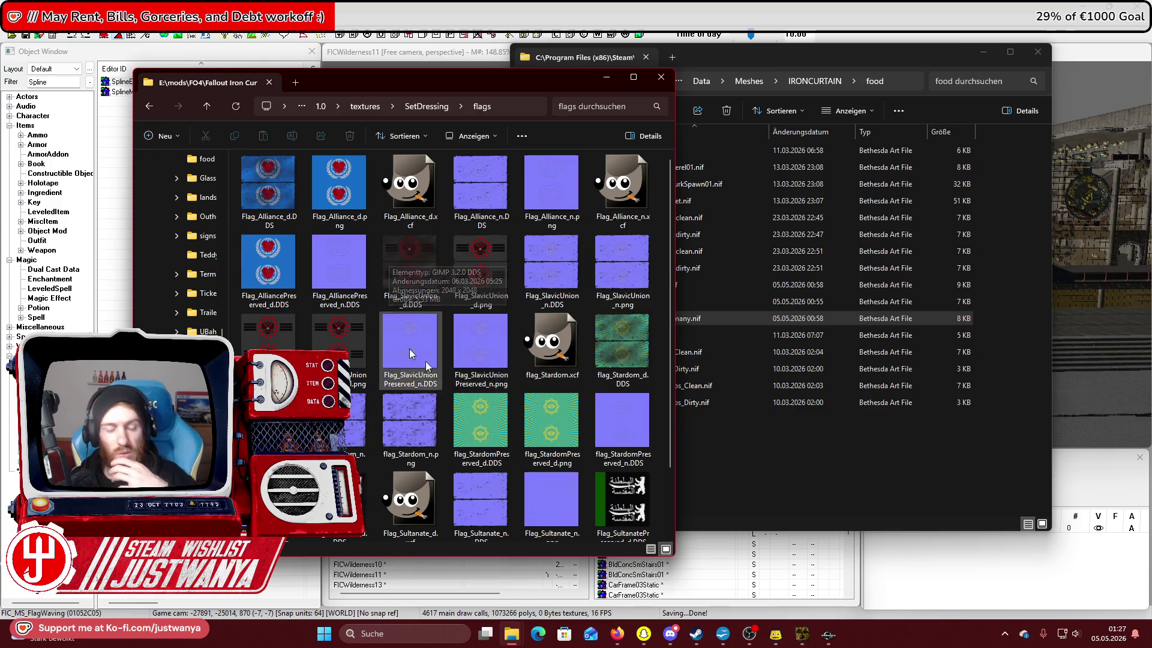
scroll(444, 366, "down", 2)
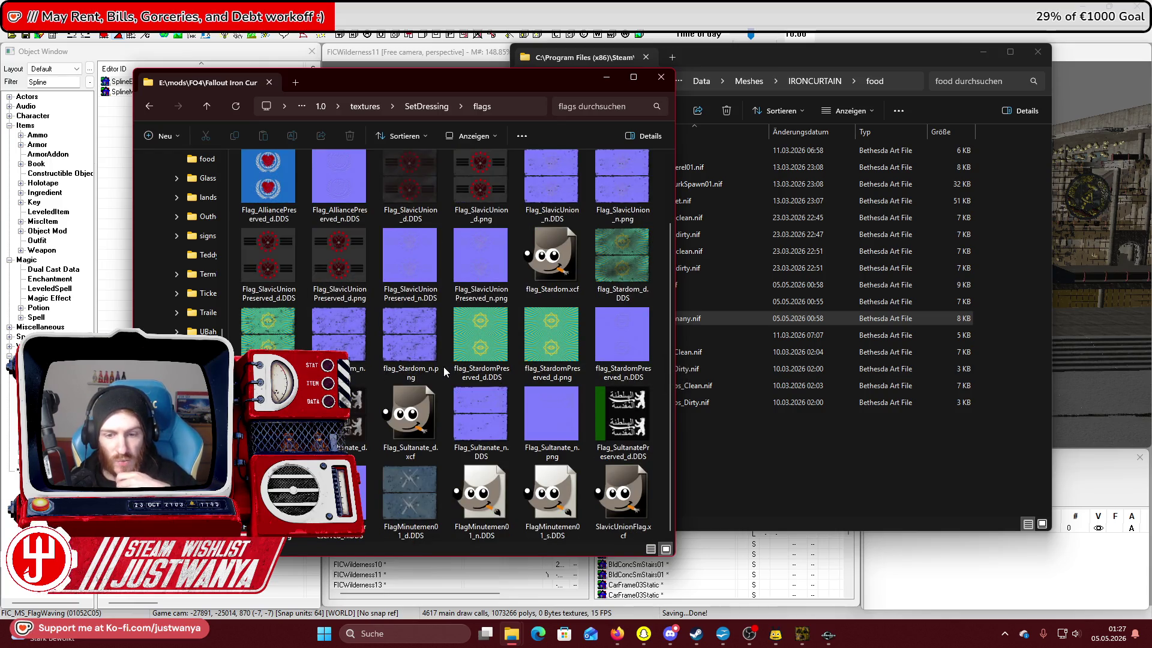
scroll(444, 366, "up", 2)
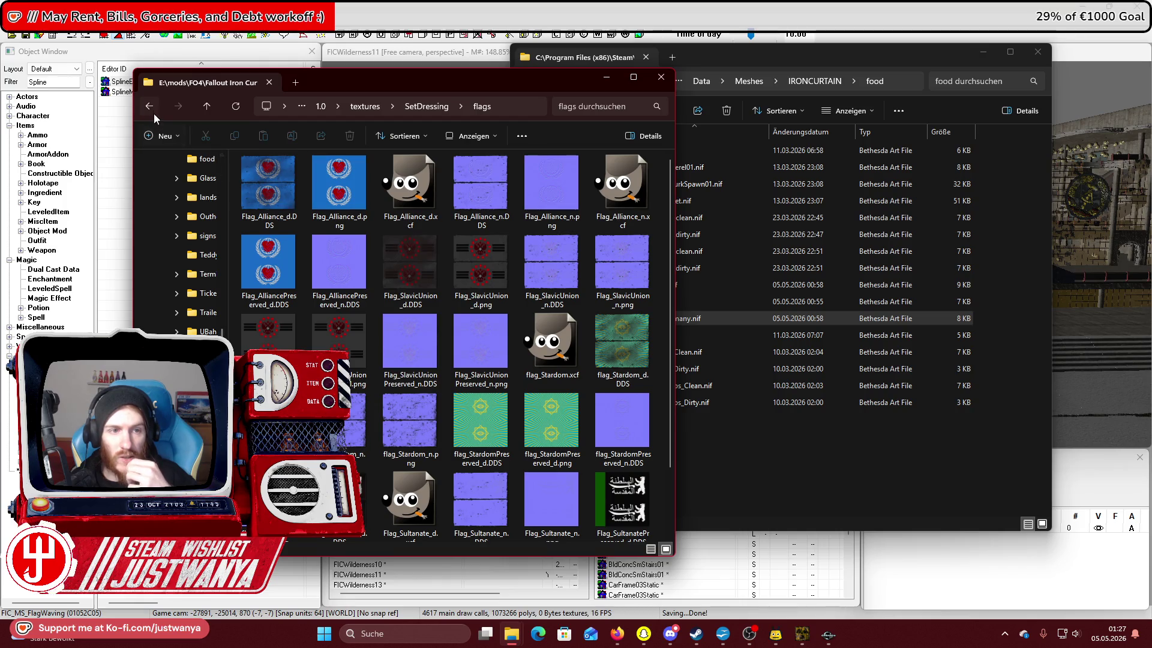
double_click(427, 203)
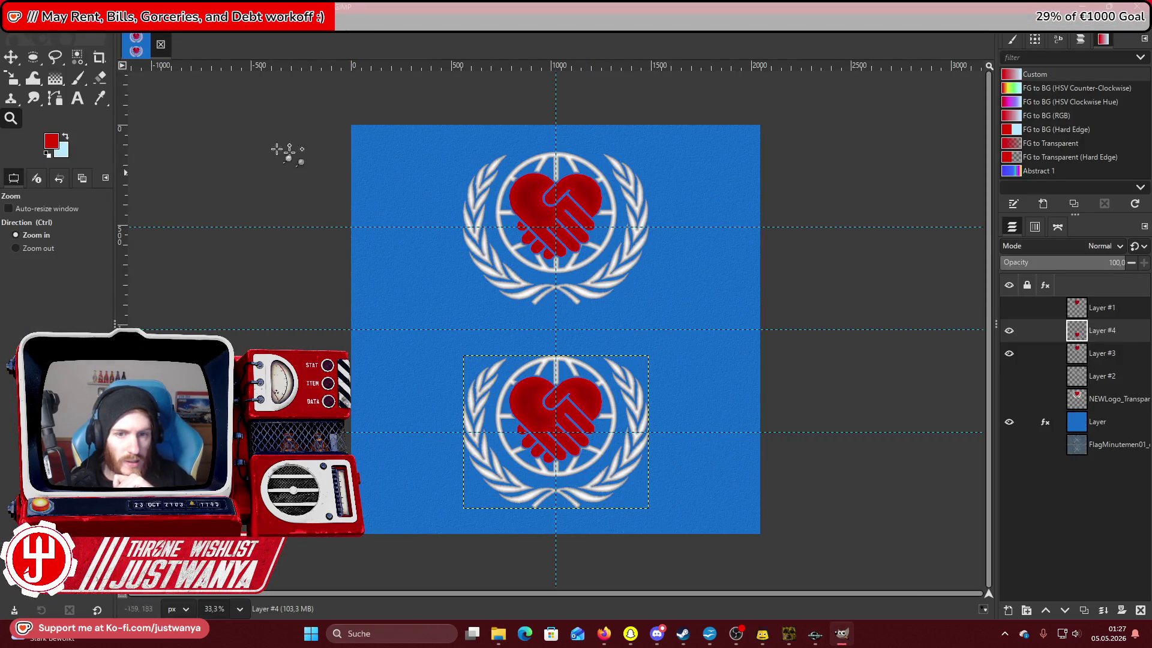
Zoom from 33.3% to 100% on the lower heart-and-handshake emblem.
left_click(556, 469)
left_click(557, 469)
left_click(558, 471)
scroll(559, 473, "down", 1)
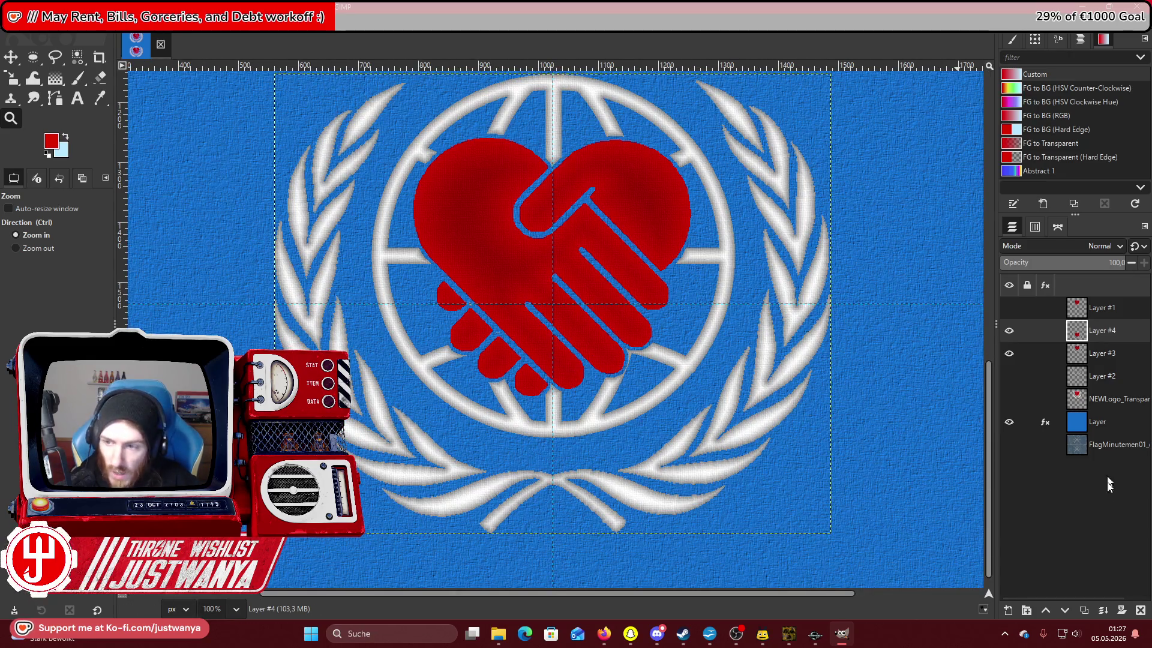
Delete every layer except FlagMinutemen01_d and zoom out to the full flag texture.
left_click(1141, 610)
left_click(1140, 609)
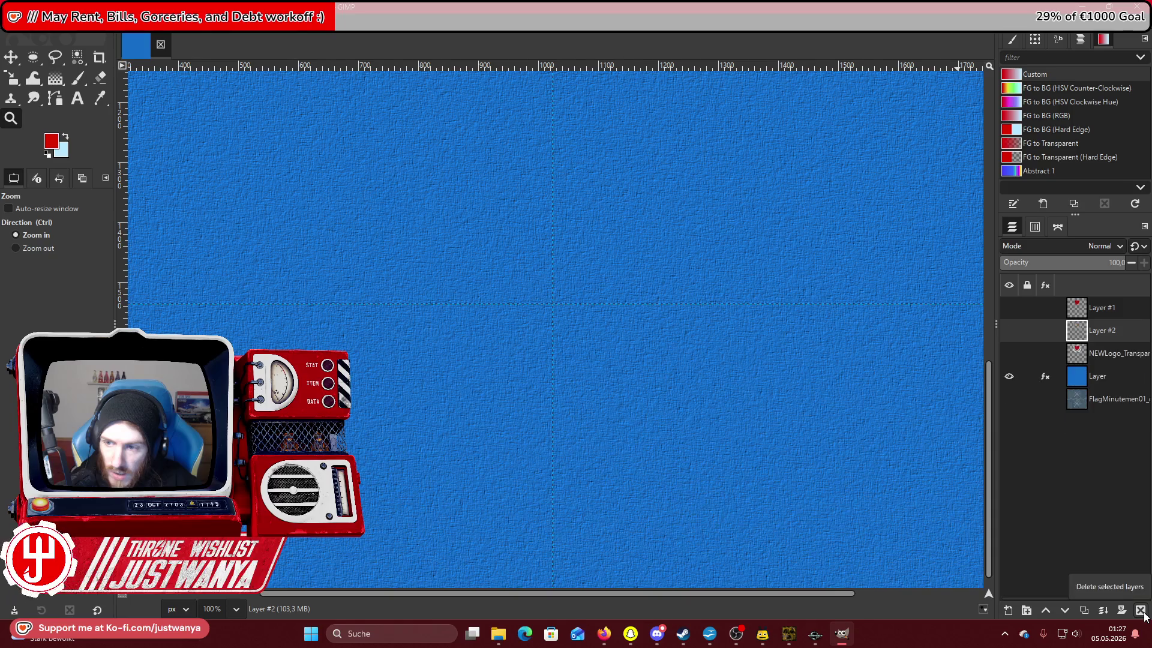
left_click(1140, 609)
left_click(1140, 610)
left_click(1108, 318)
left_click(1140, 610)
left_click(1141, 610)
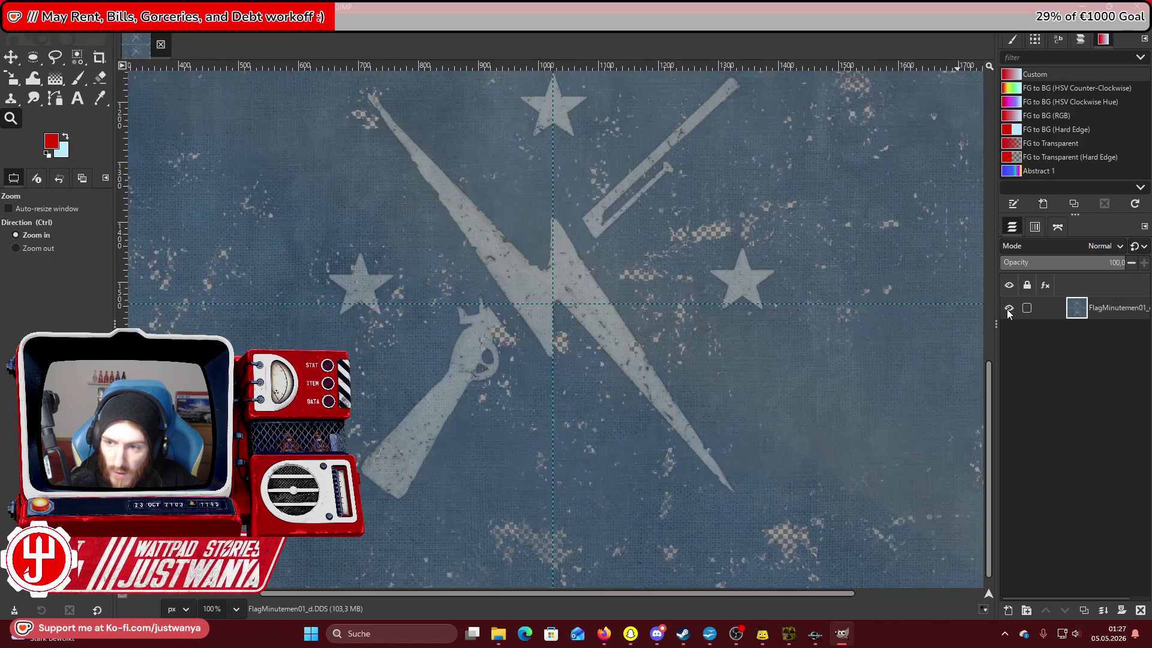
left_click(37, 248)
double_click(609, 444)
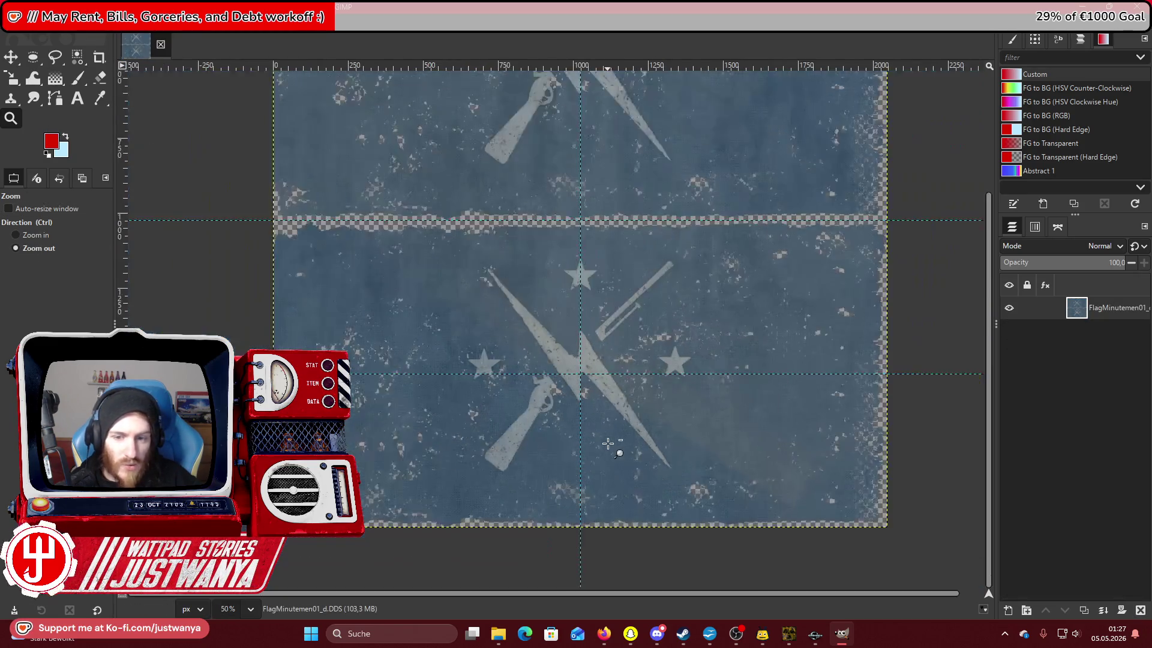
left_click(609, 444)
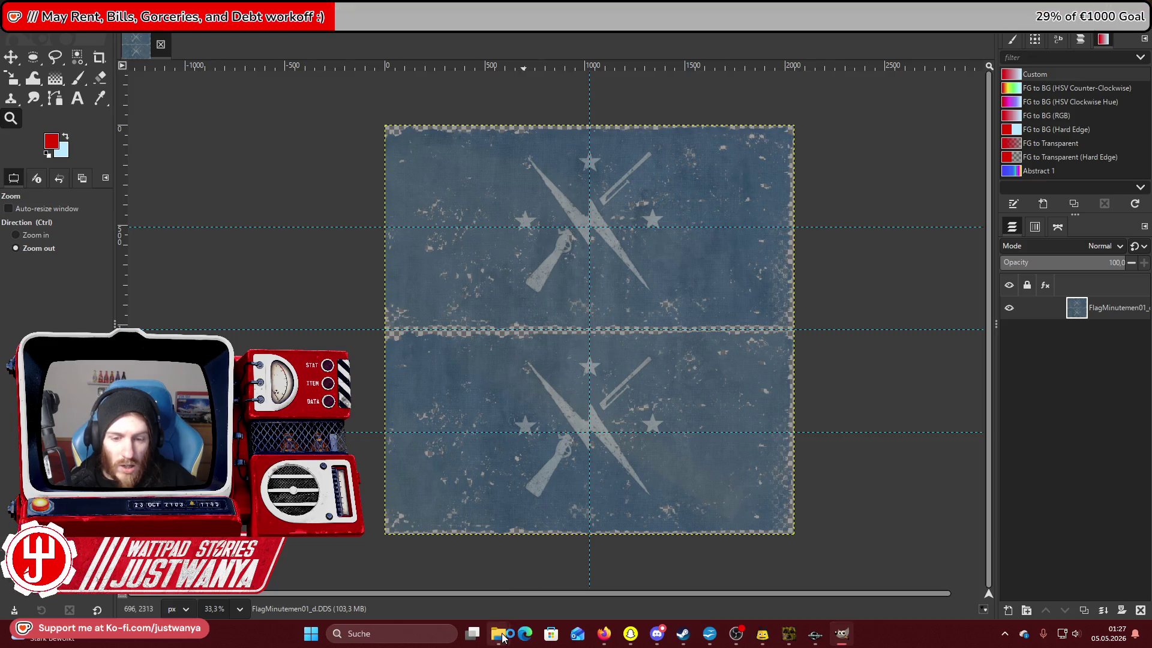
Drag the Coat_of_Arms_of_East_Germany png from the mod's logos folder onto the canvas as a layer.
mouse_move(503, 636)
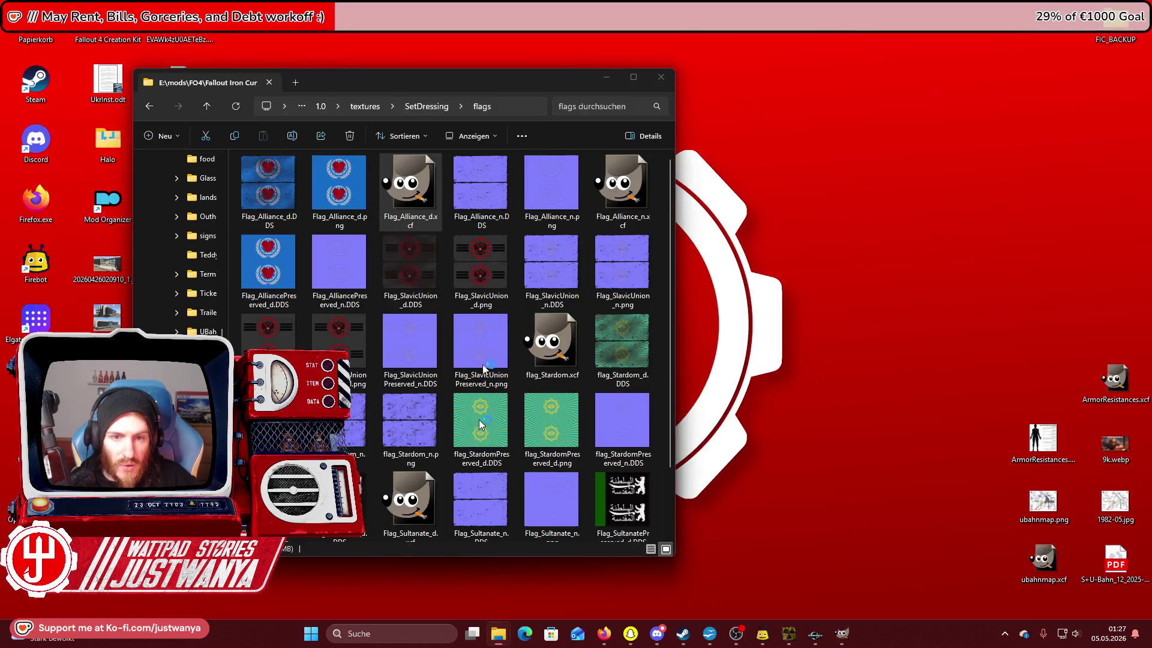
left_click(471, 574)
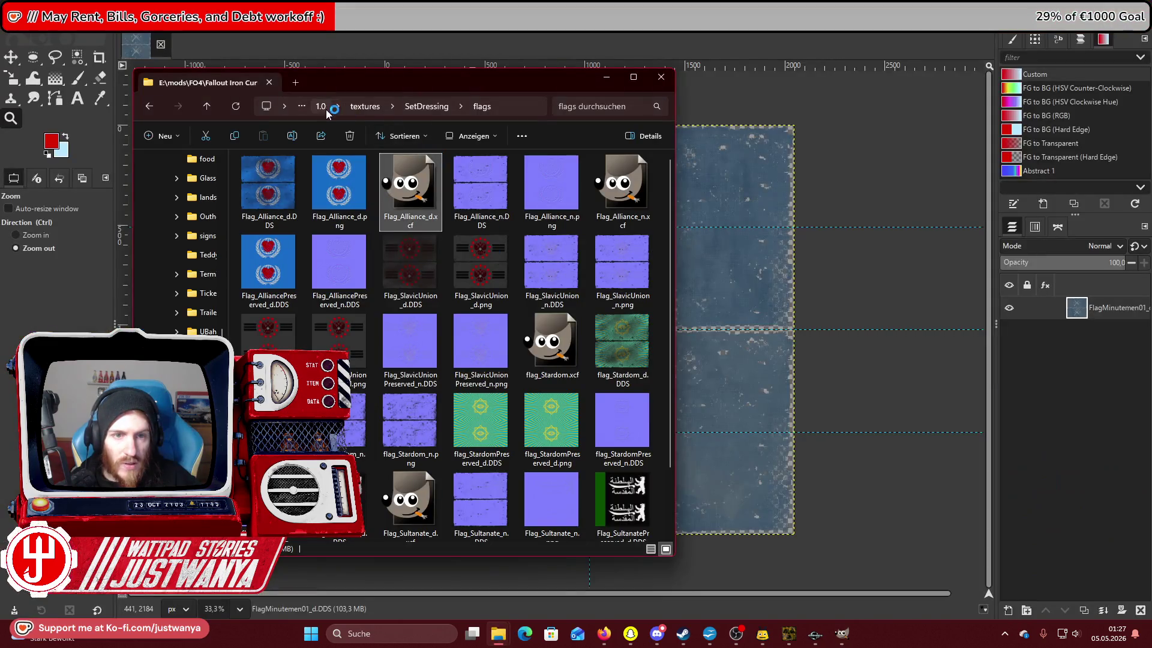
left_click(326, 108)
left_click(413, 111)
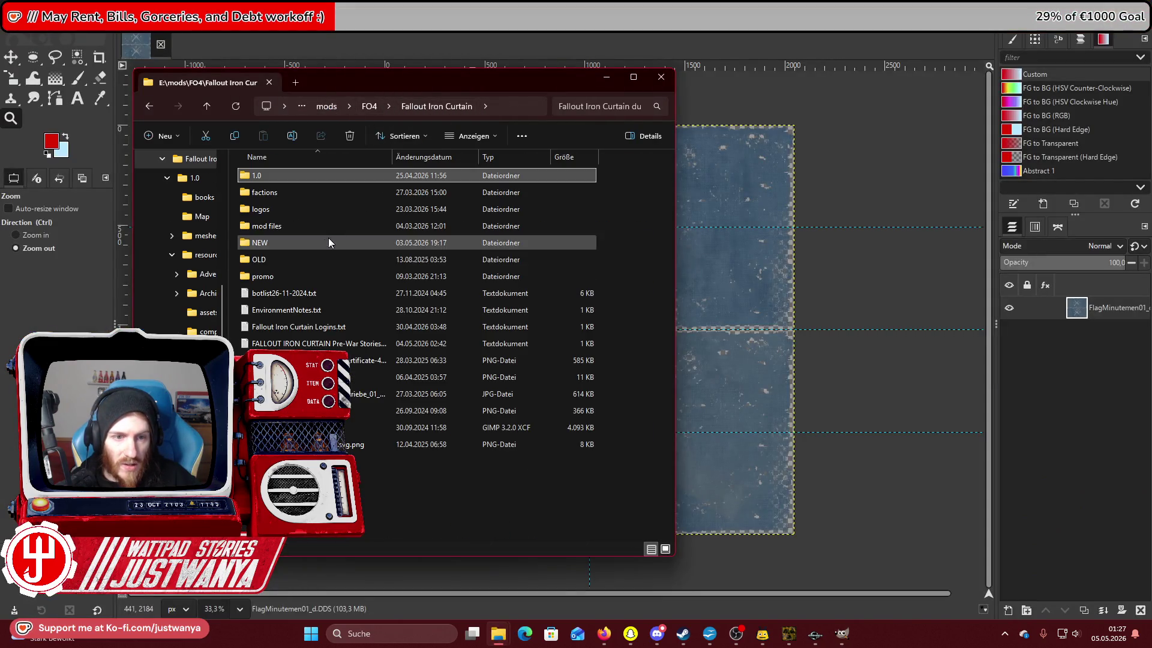
double_click(293, 209)
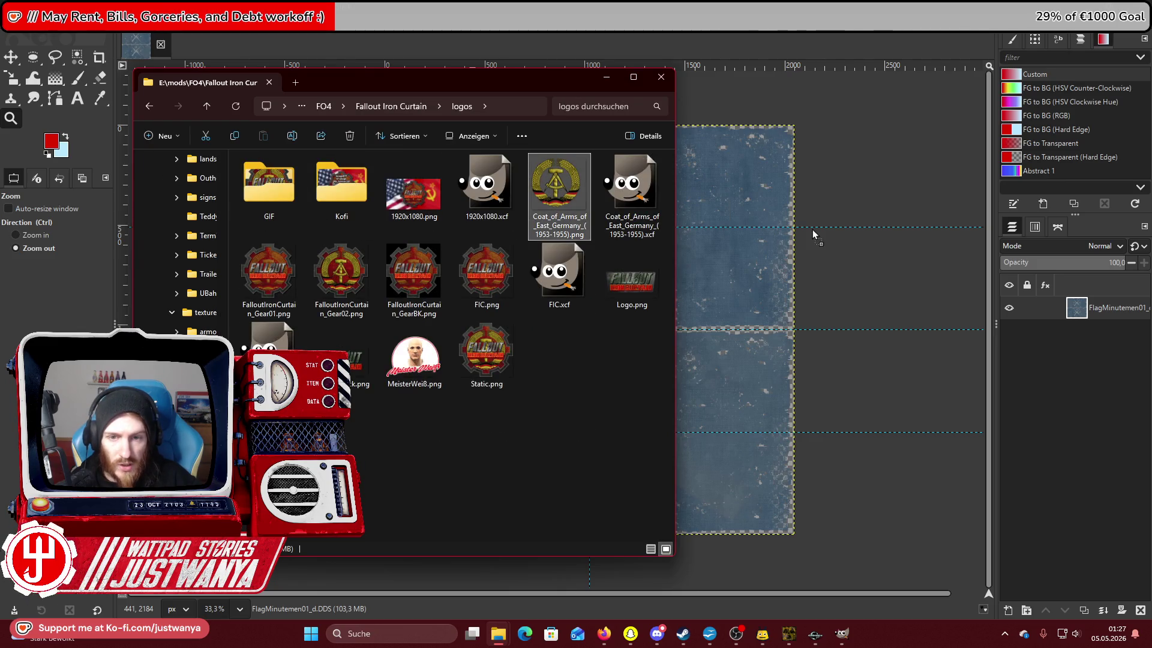
left_click_drag(813, 234, 812, 228)
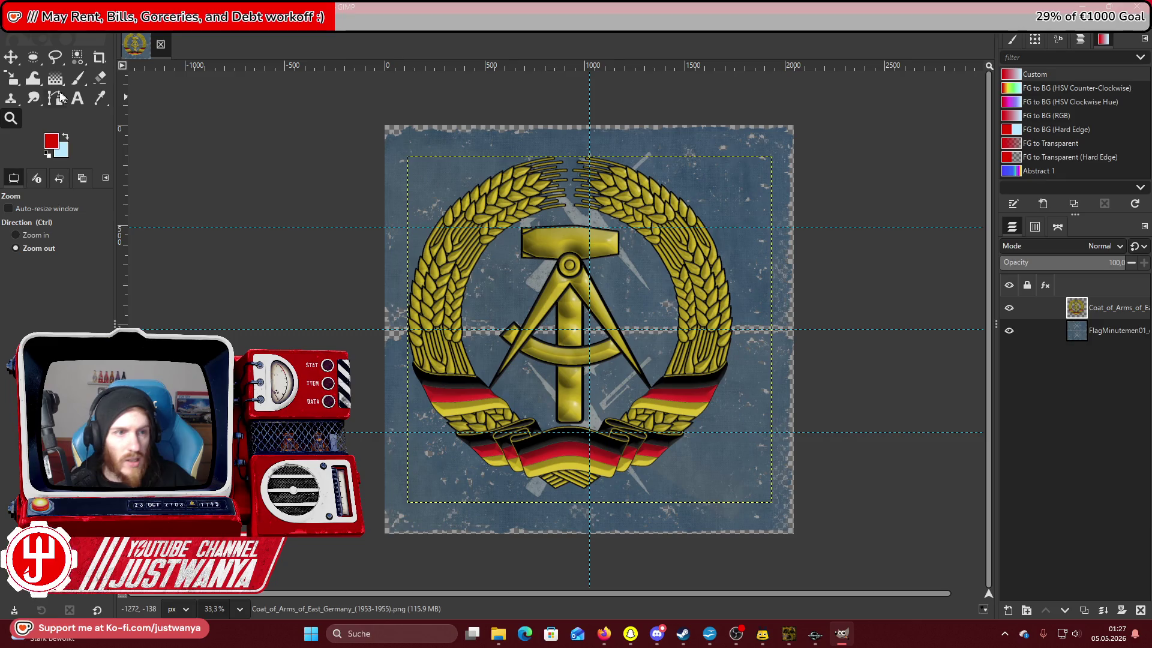
Try scaling the coat of arms layer down, then undo the scaling.
left_click(11, 80)
mouse_move(408, 158)
left_mouse_down()
mouse_move(516, 354)
mouse_move(603, 367)
left_mouse_up()
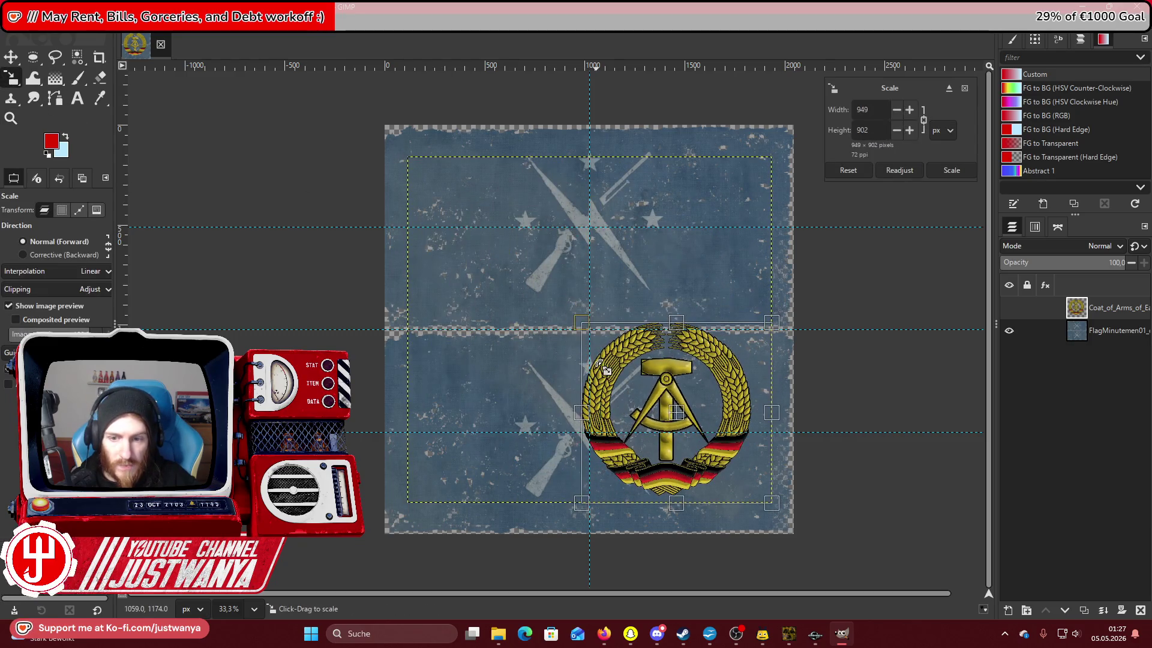
left_click(10, 57)
left_click(29, 25)
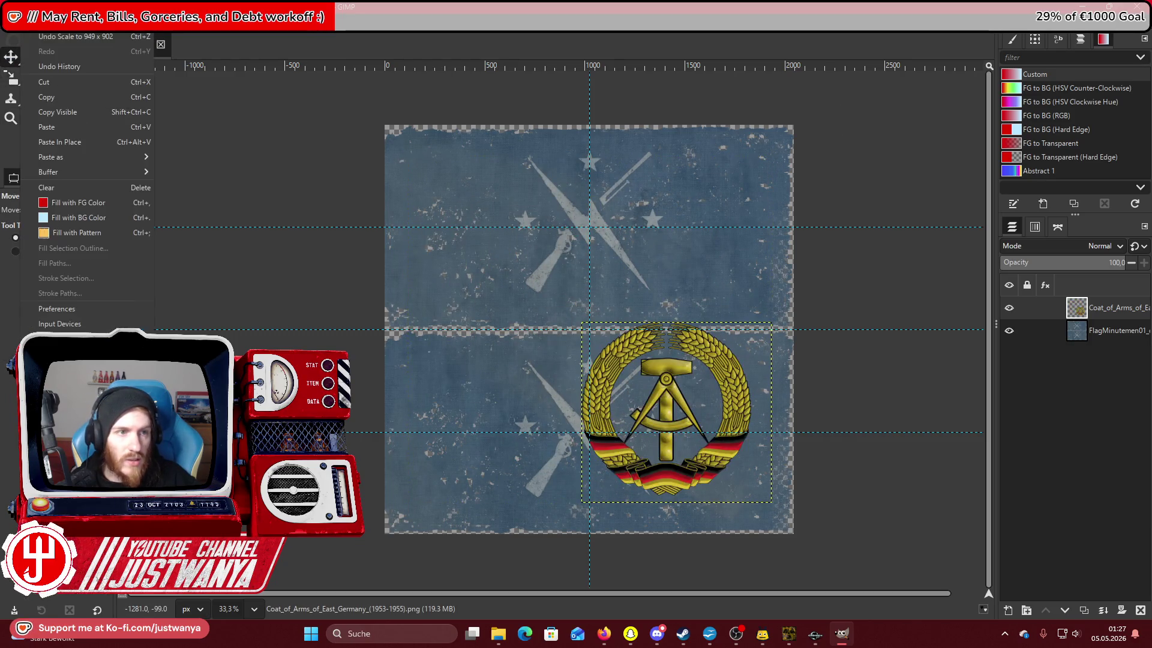
left_click(76, 60)
Add Flag_of_Germany.svg.png from the Desktop as a layer, keeping its colour profile, and move it up.
left_click(604, 640)
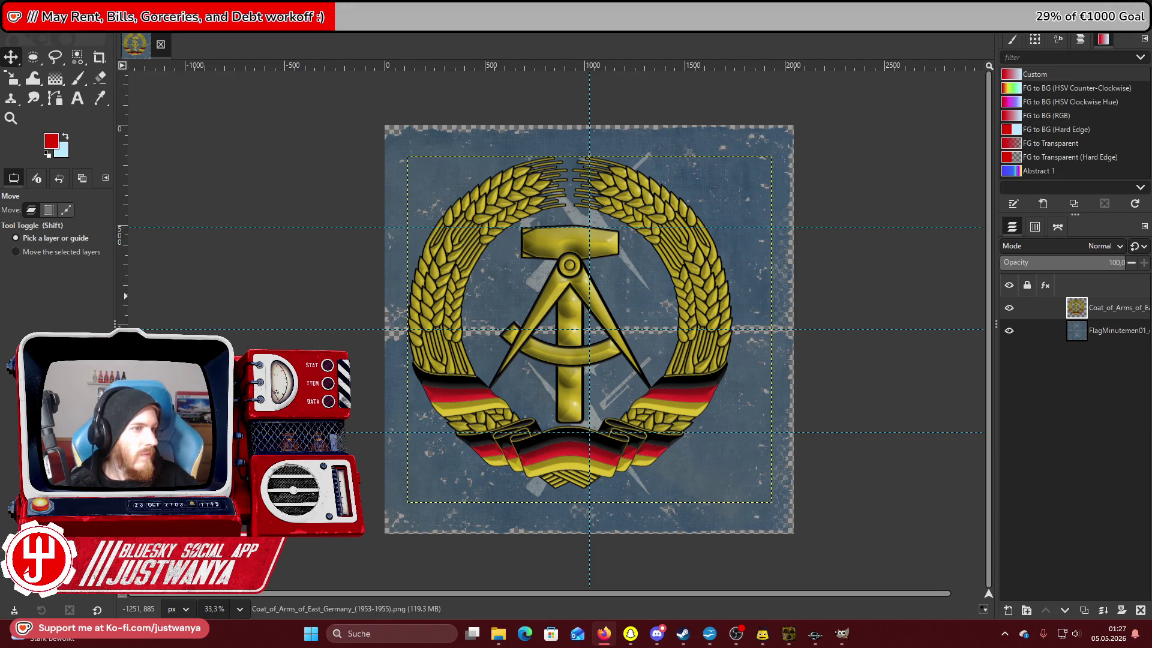
left_click(498, 634)
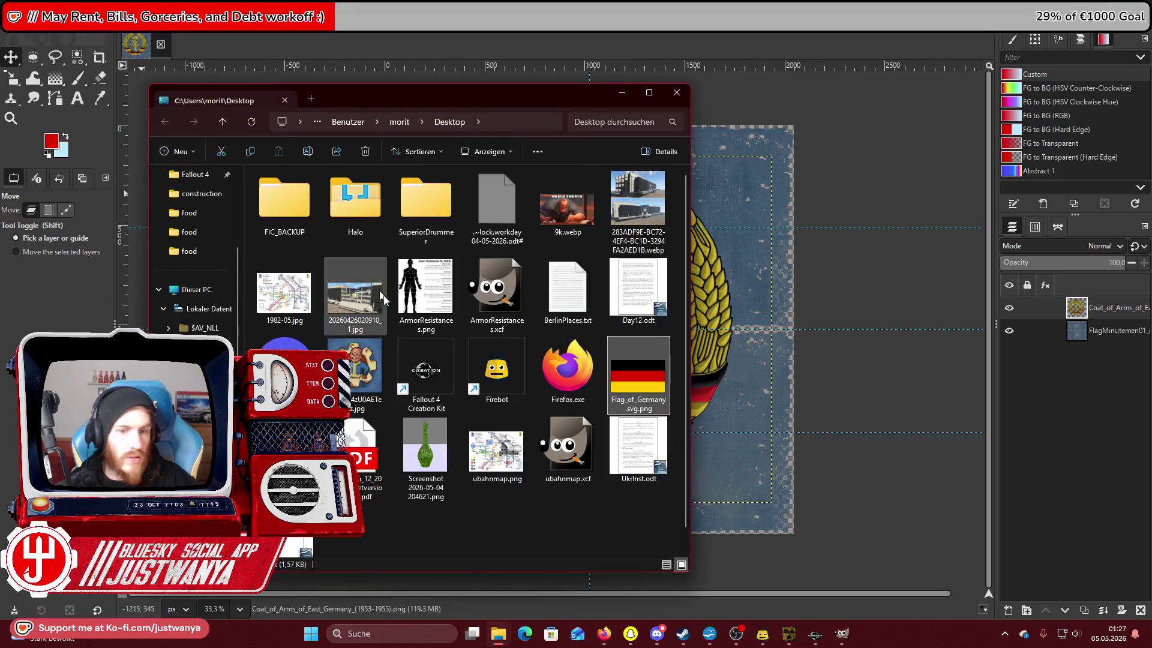
left_click_drag(873, 321, 875, 336)
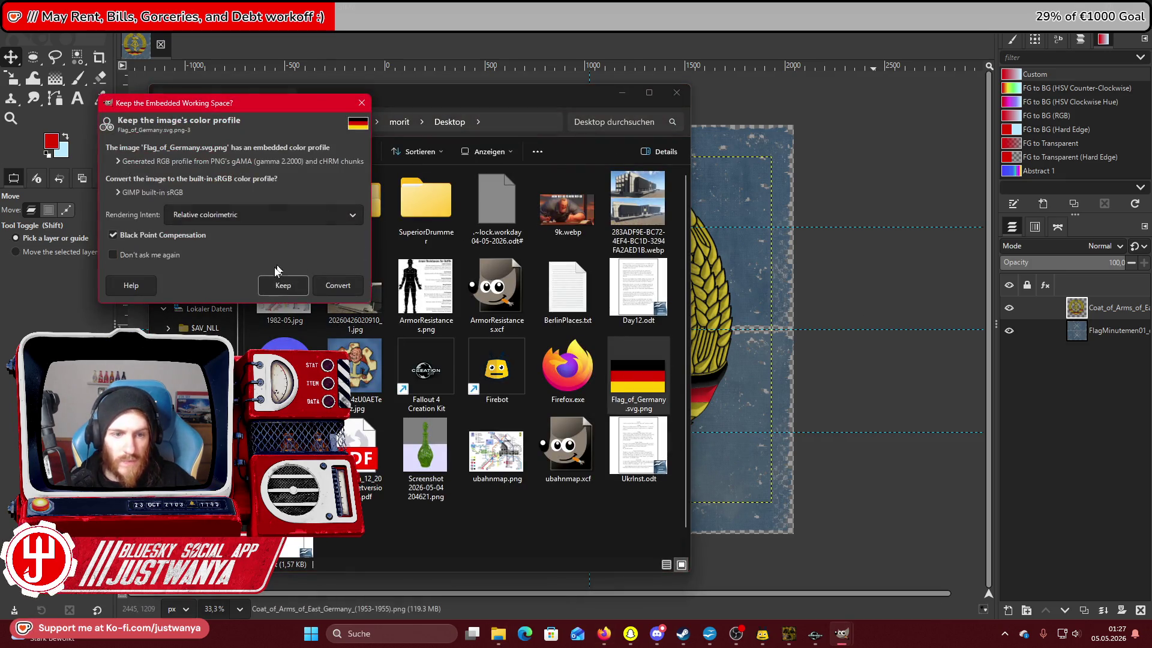
left_click(283, 279)
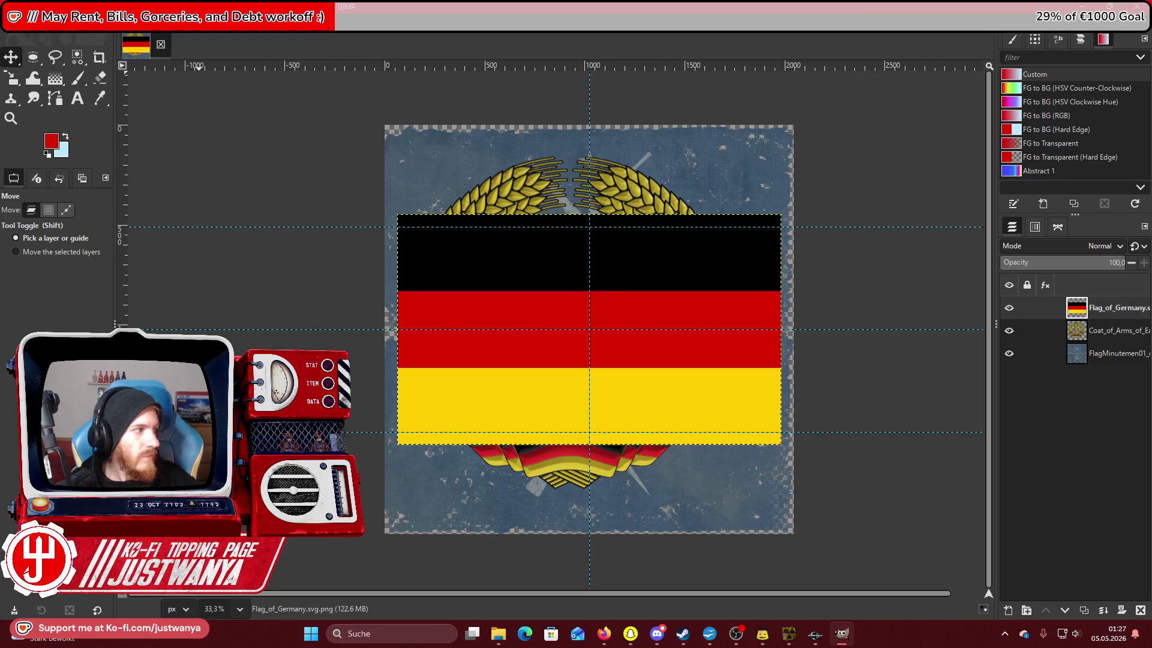
mouse_move(458, 290)
left_mouse_down()
mouse_move(452, 185)
mouse_move(476, 195)
mouse_move(462, 193)
left_mouse_up()
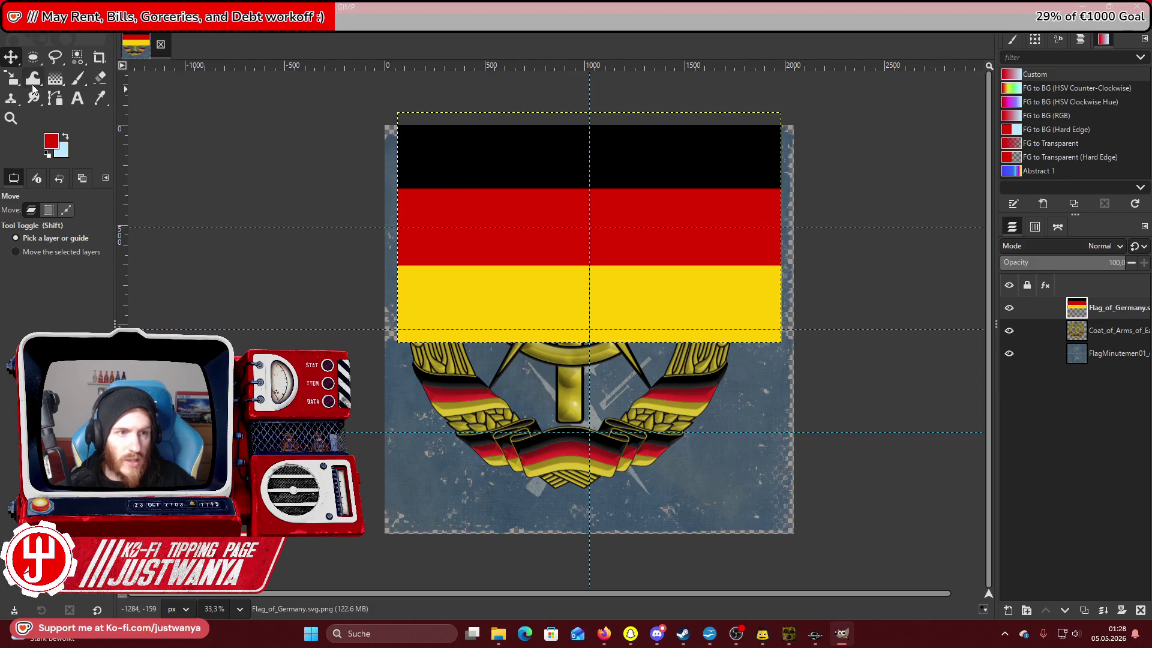
Scale the tricolour layer to span the full width of the canvas's top half.
key("shift+s")
left_click(440, 186)
left_click_drag(600, 115, 601, 129)
left_click_drag(604, 124, 605, 127)
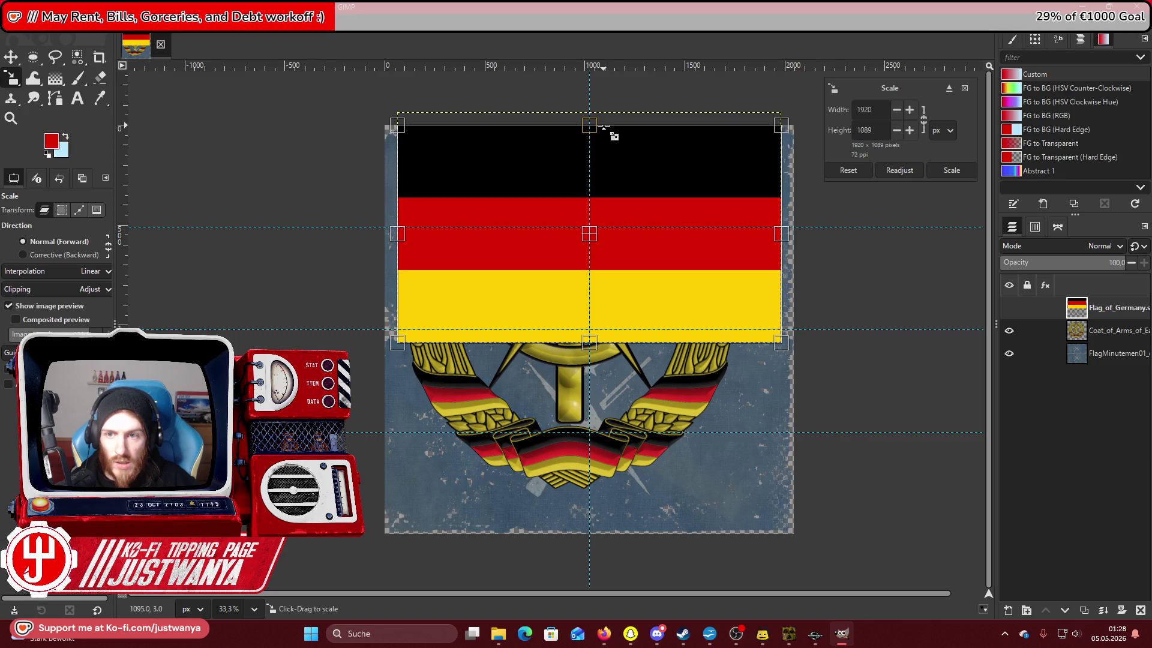
left_click_drag(589, 343, 589, 329)
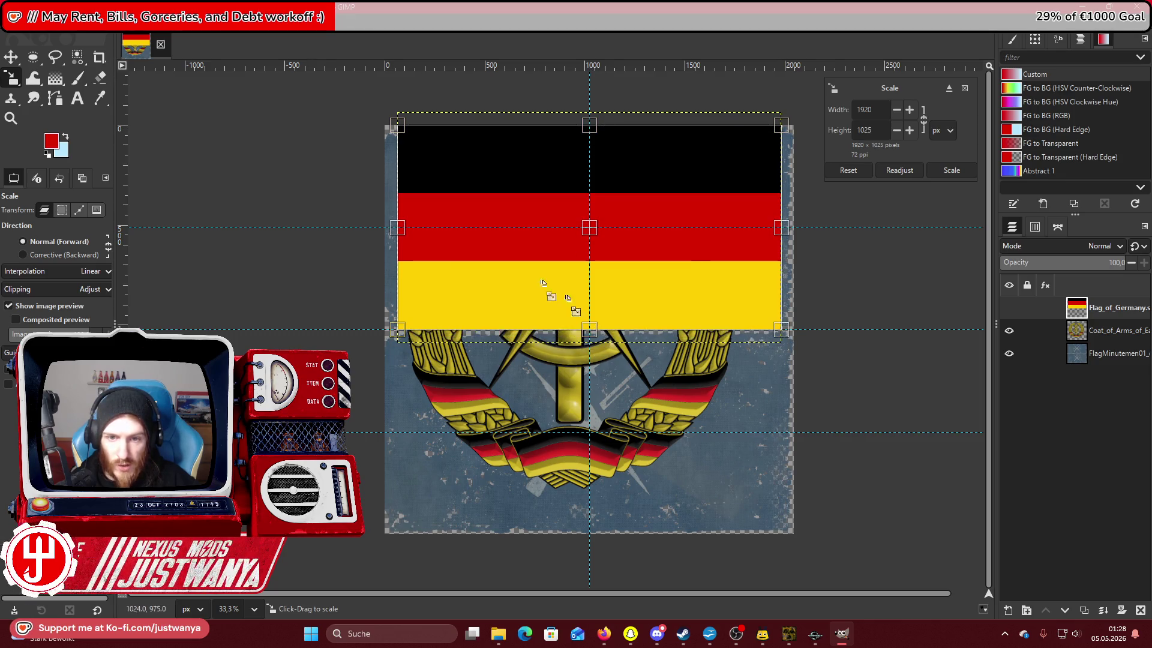
left_click_drag(401, 227, 385, 227)
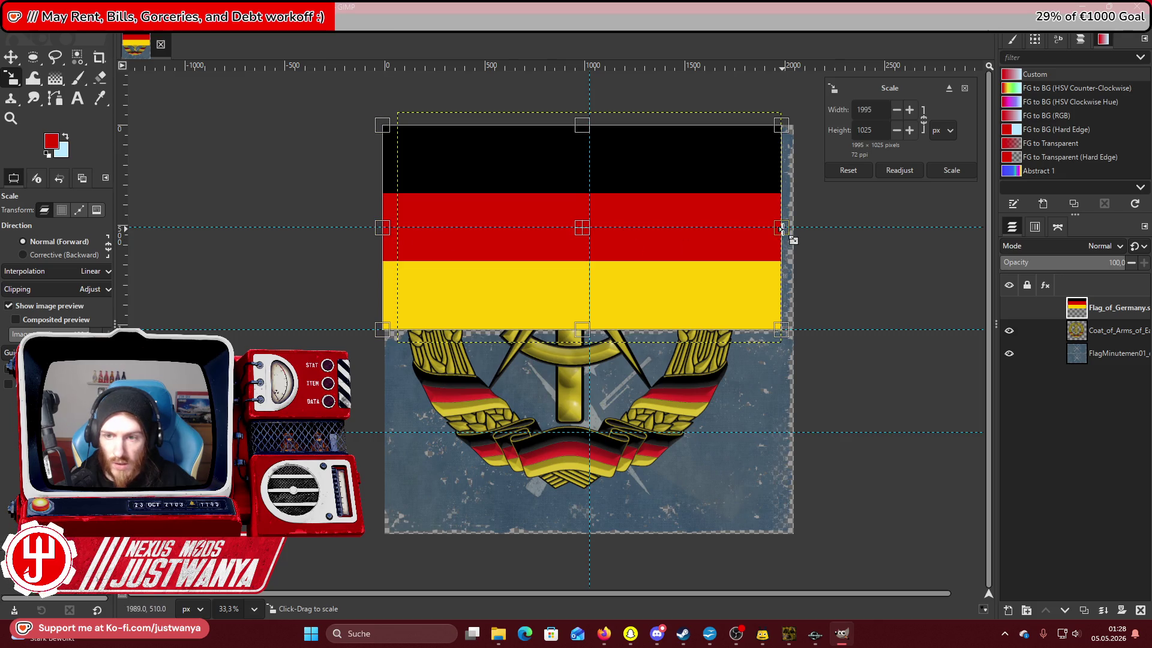
left_click_drag(783, 226, 796, 227)
left_click(937, 168)
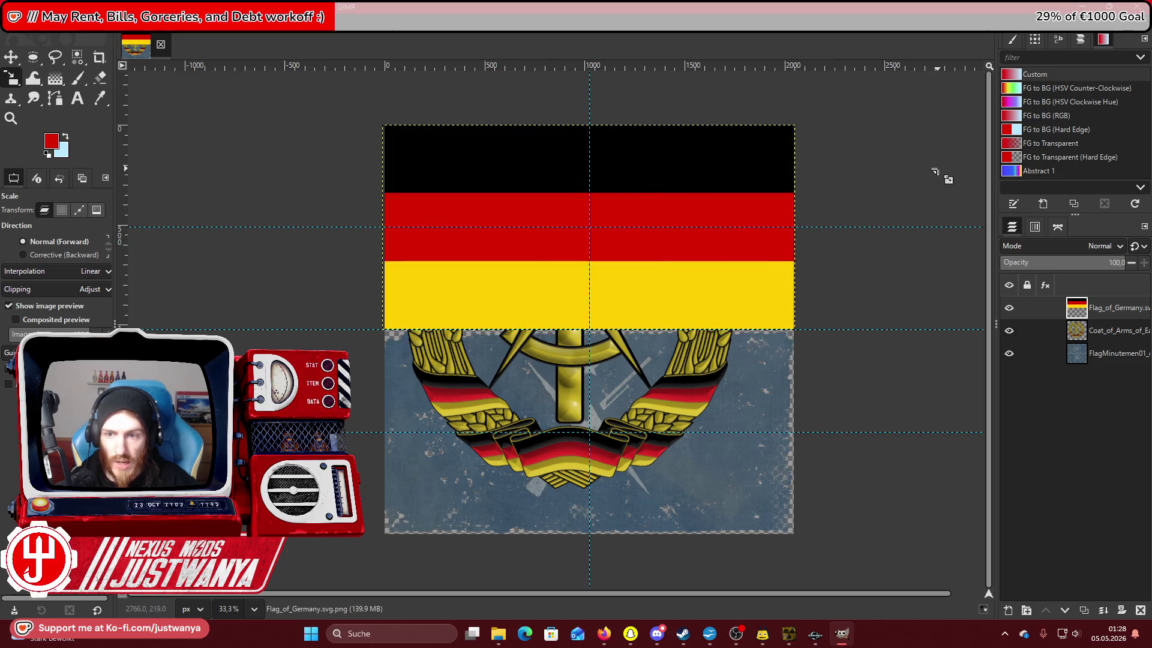
Duplicate the tricolour layer and move the copy into the bottom half.
left_click(1083, 610)
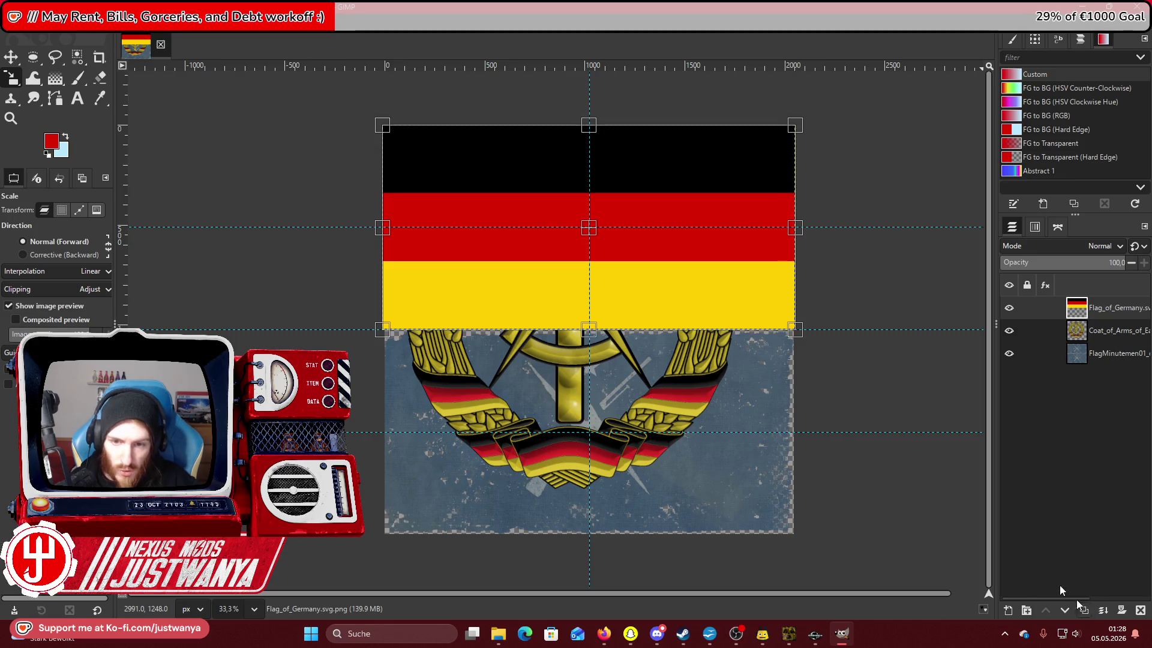
left_click(548, 239)
key("m")
left_click_drag(523, 205, 523, 409)
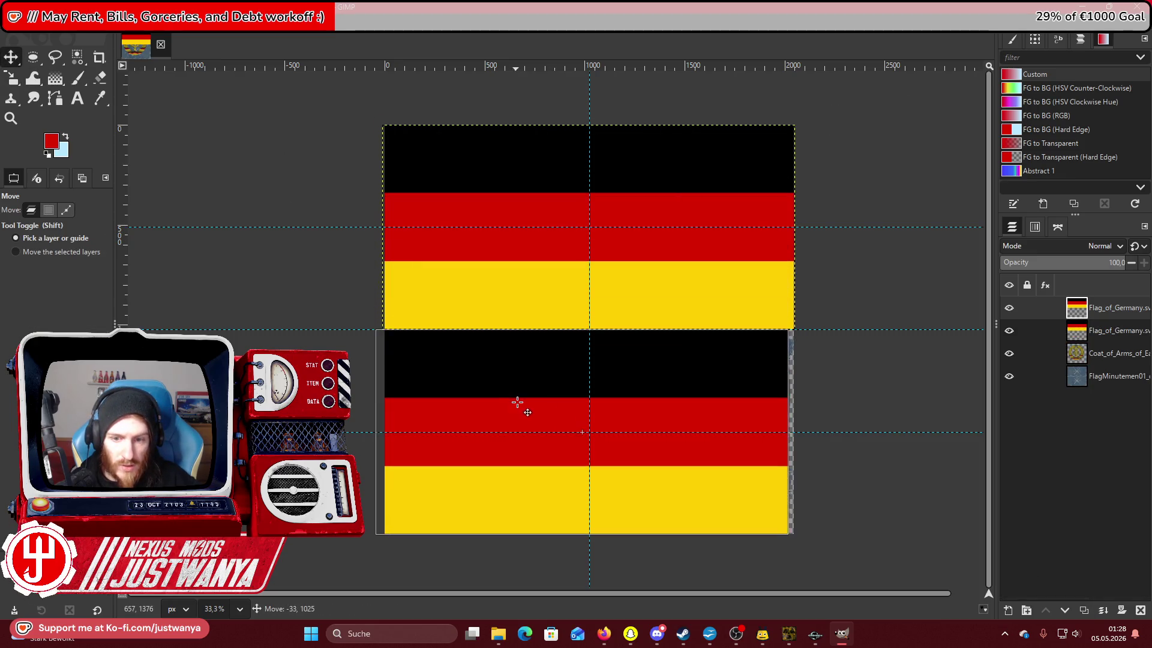
left_click(1127, 379)
Hide the coat of arms layer and raise it to the top of the stack.
left_click(1009, 353)
left_click(1136, 360)
left_click(1049, 611)
left_click(1050, 610)
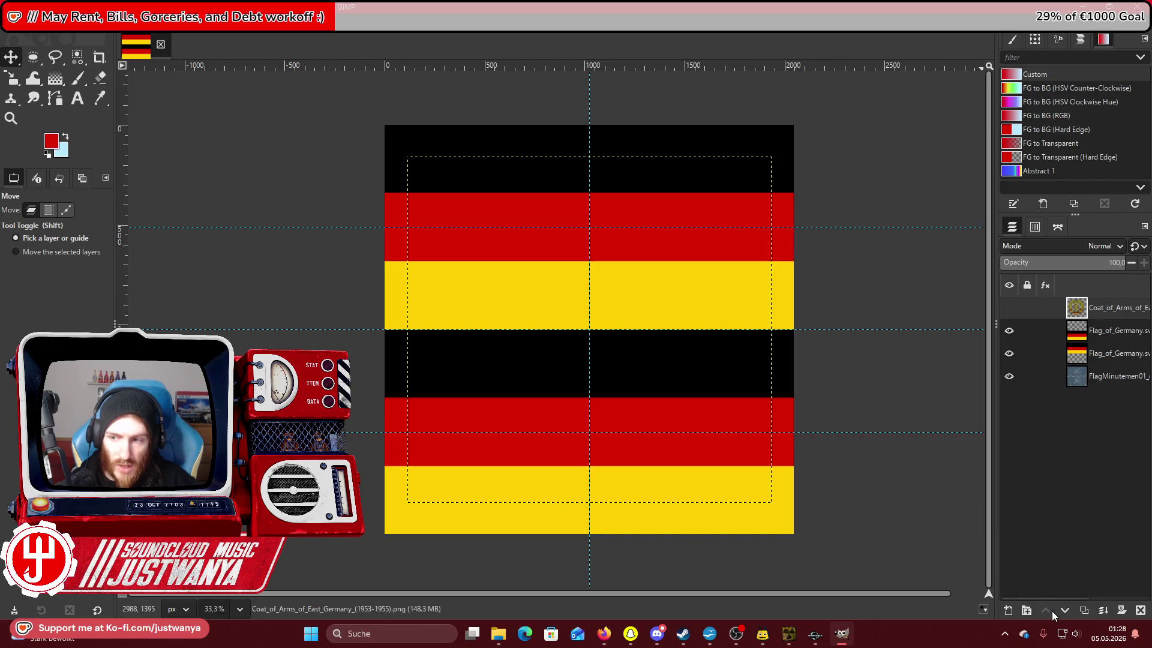
left_click(20, 24)
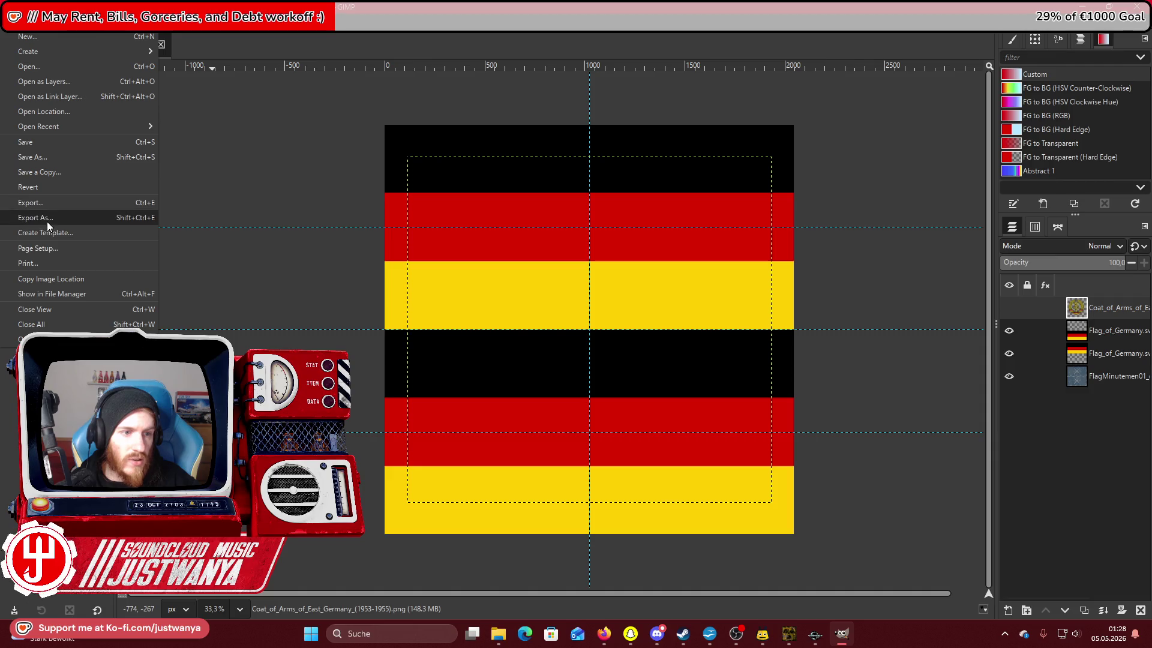
Save the image under the new name Flag_FGR_d.xcf in the flags folder.
left_click(49, 162)
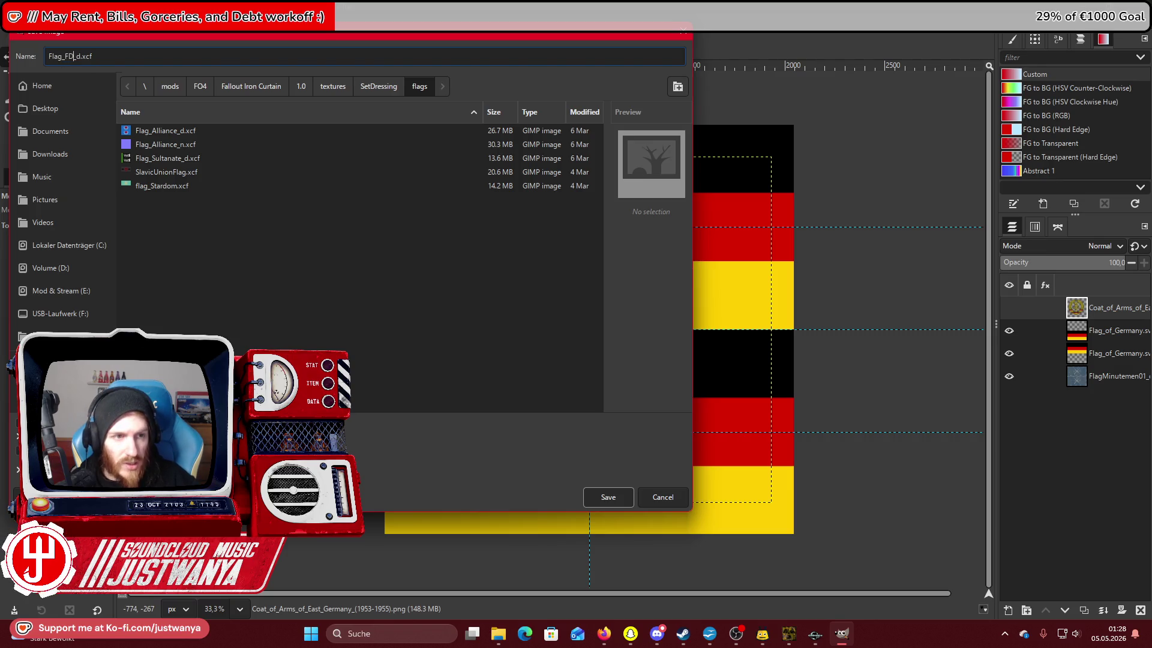
left_click(73, 56)
key("BackSpace")
type("GR")
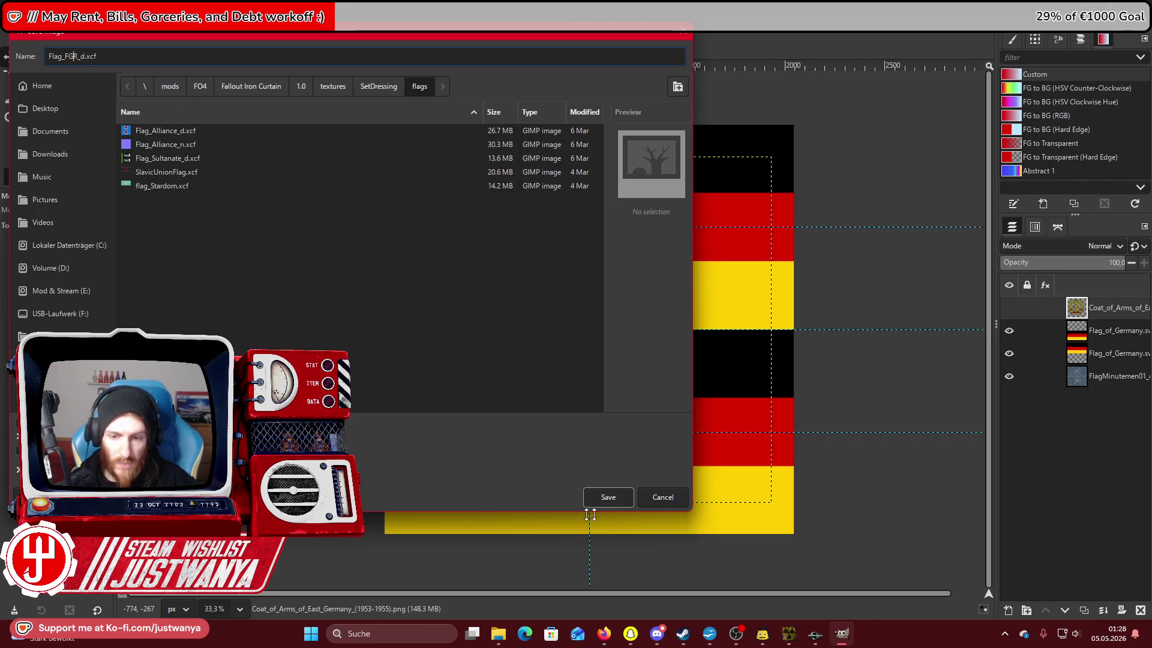
left_click(614, 502)
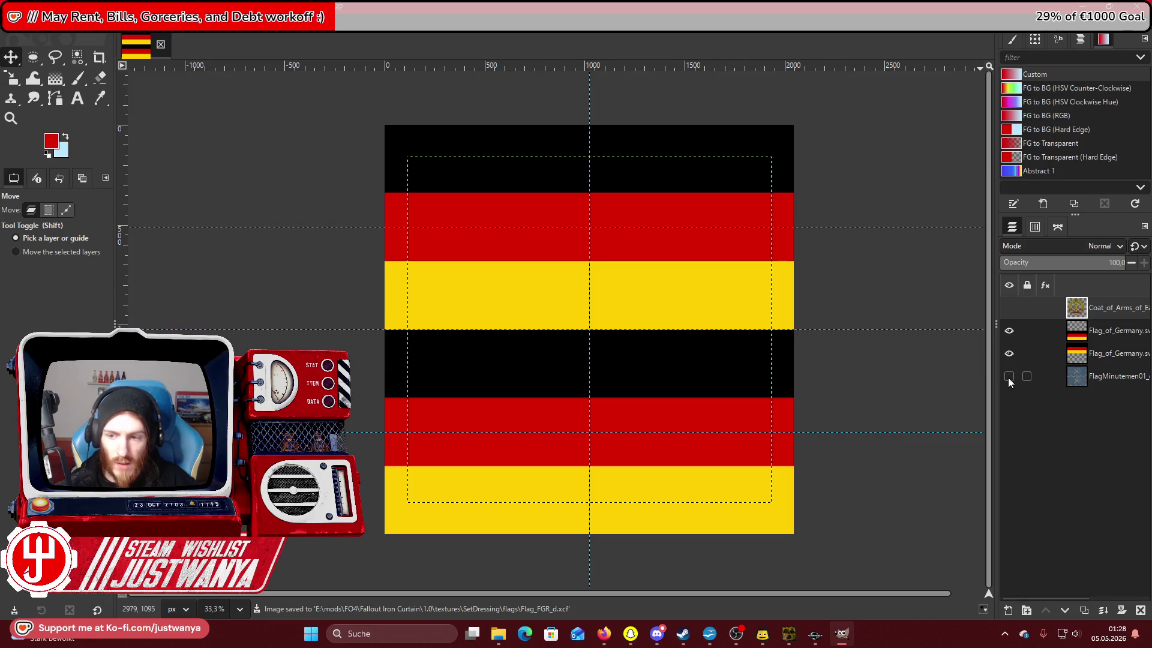
left_click(114, 21)
left_click(165, 258)
left_click(583, 397)
left_click(1009, 353)
left_click(168, 21)
mouse_move(219, 21)
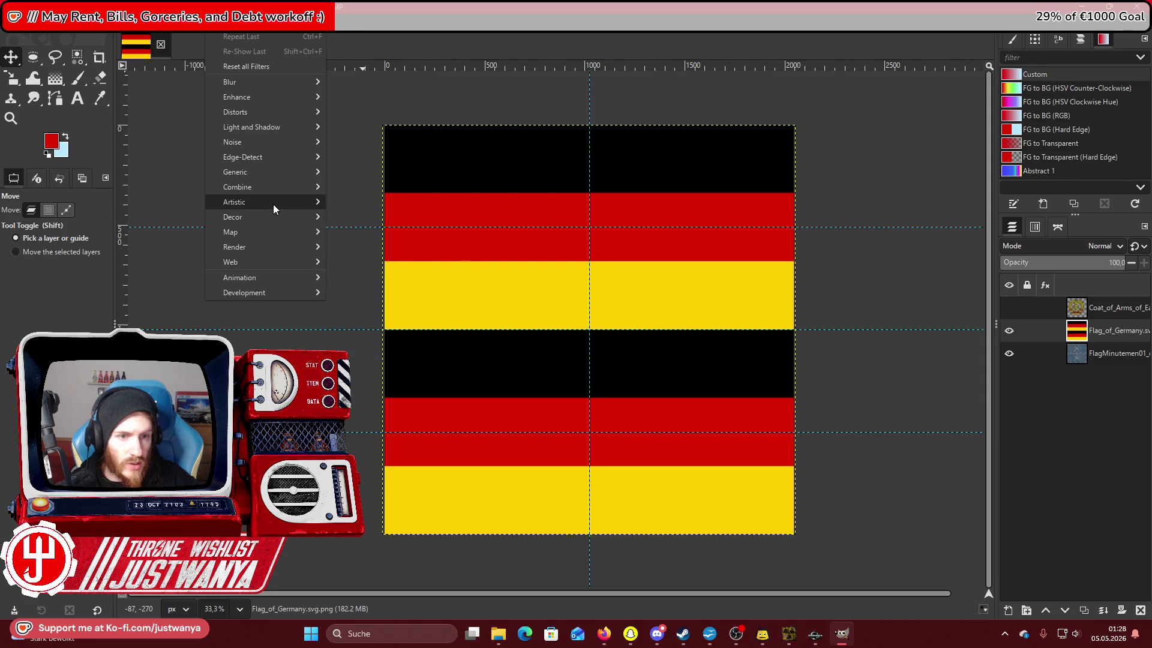
mouse_move(273, 208)
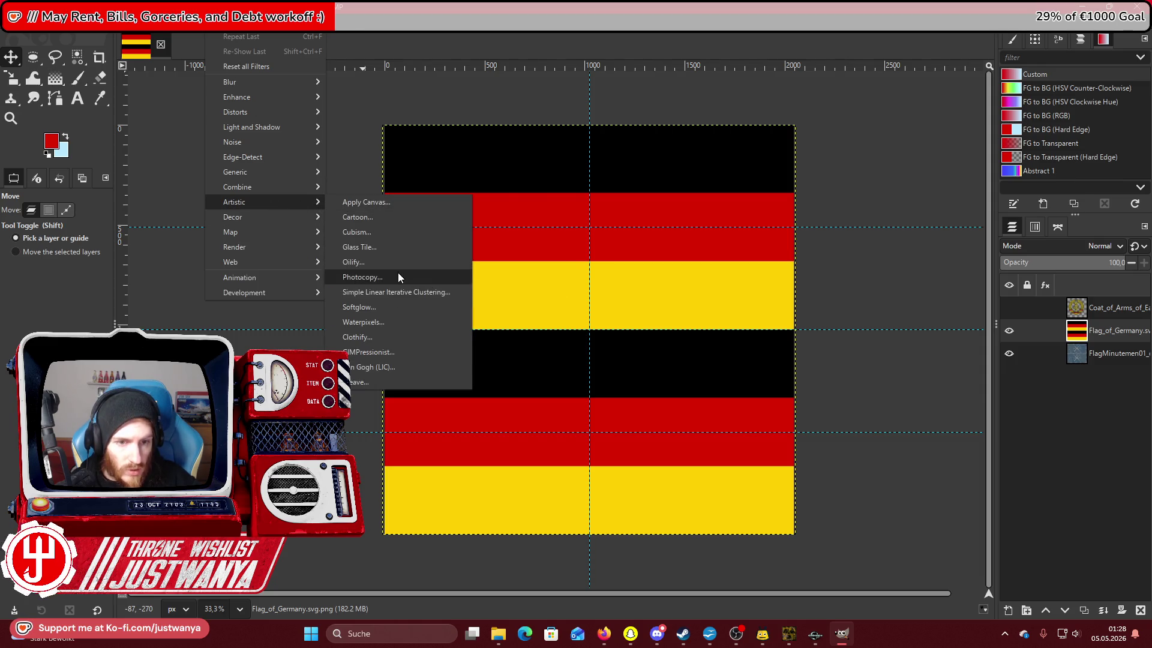
left_click(402, 338)
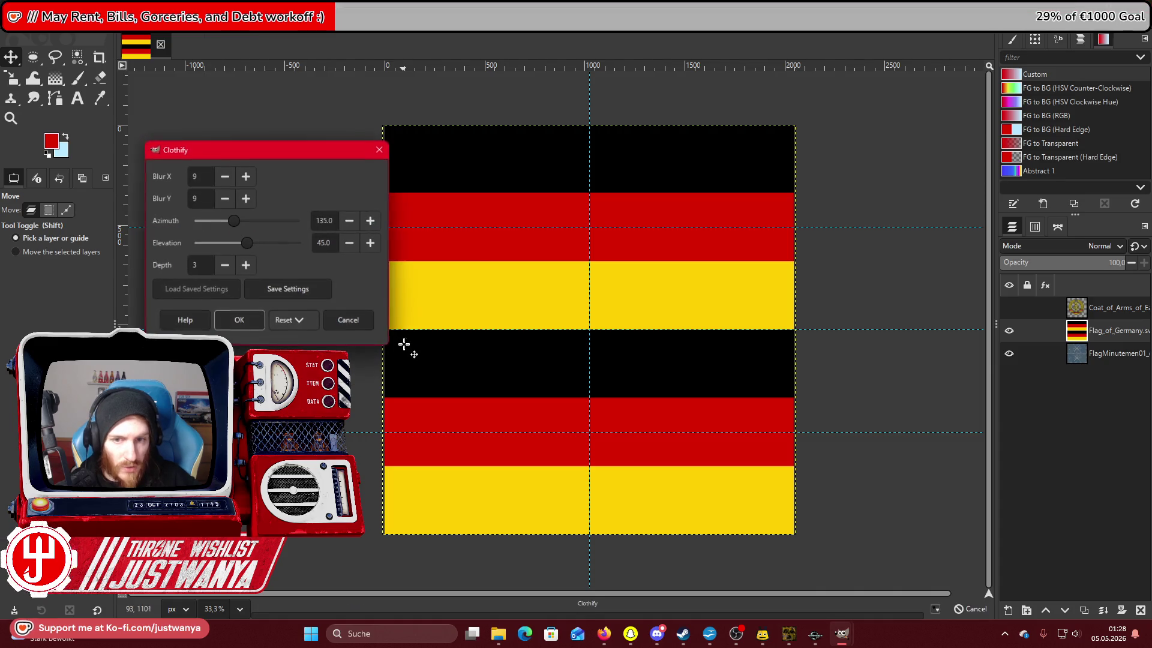
left_click(249, 319)
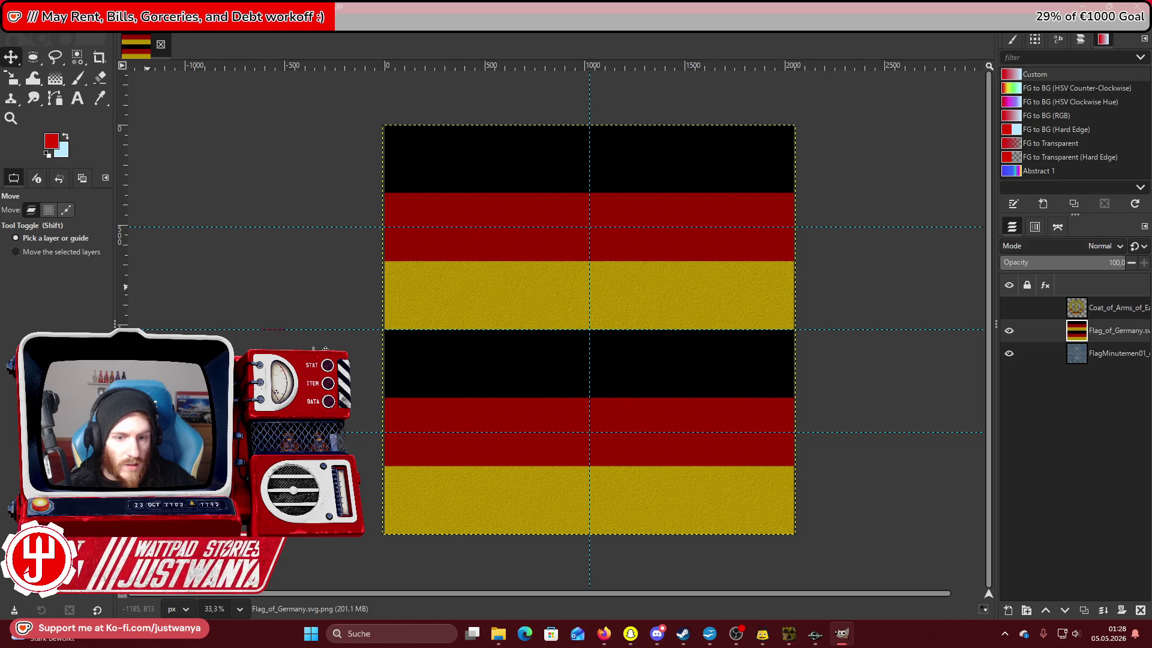
left_click(11, 118)
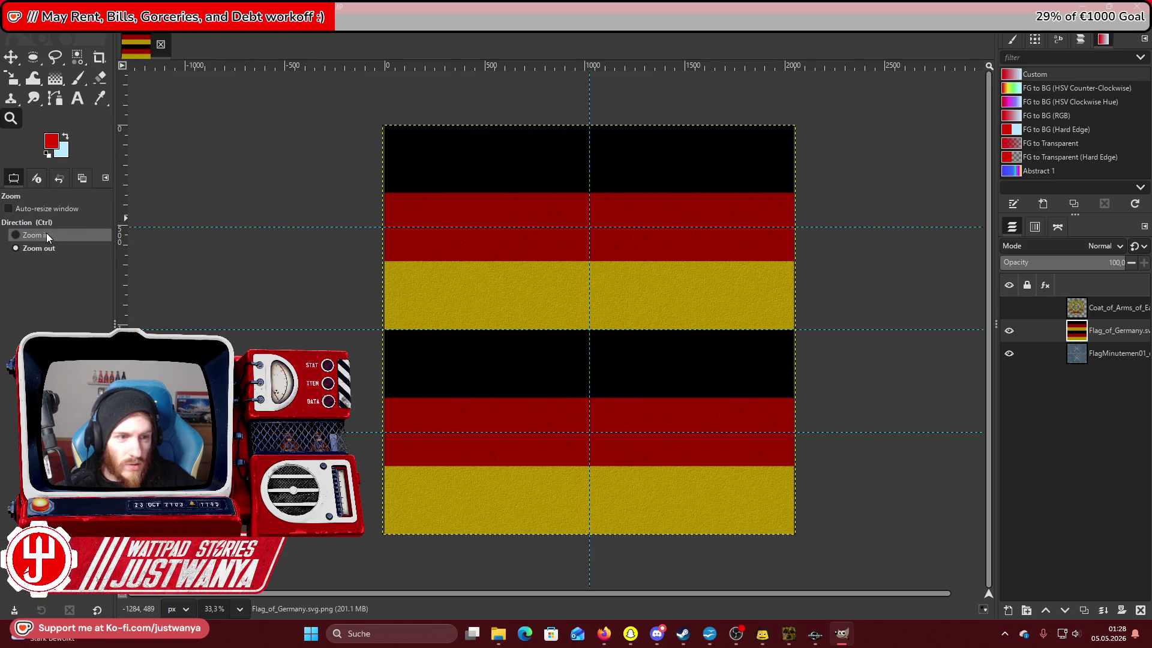
Zoom into the flag's top-left corner and undo the Bump Map.
left_click(402, 153)
left_click(38, 30)
left_click(37, 30)
left_click(37, 30)
left_click(38, 37)
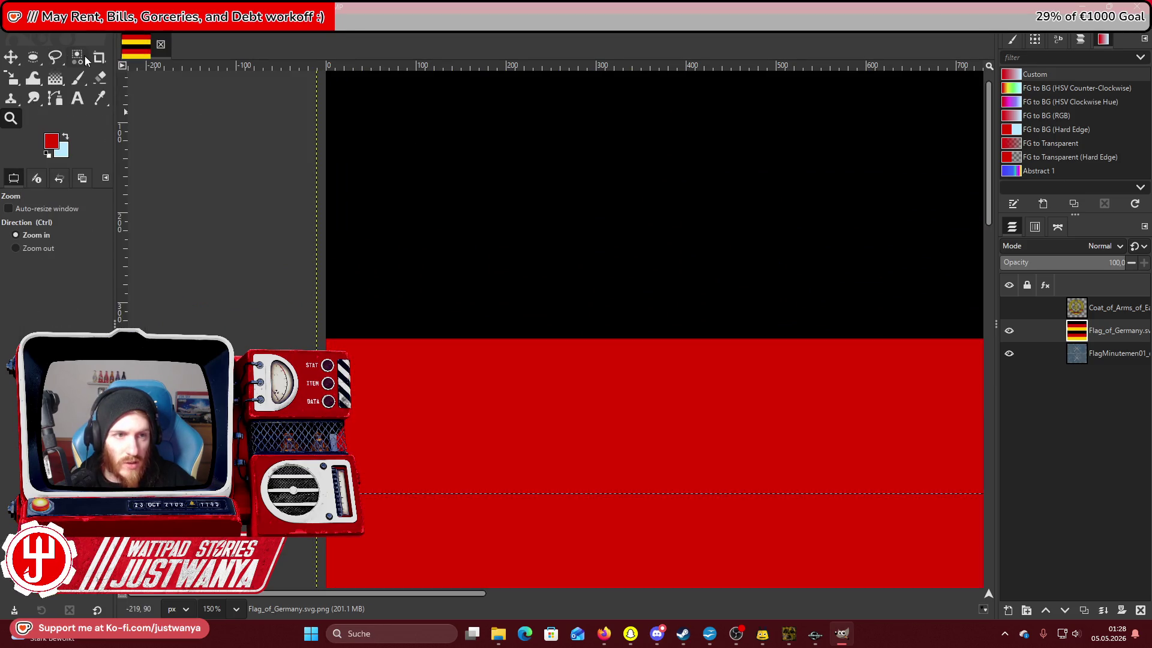
Select the black stripe by colour and raise its brightness to lighten it to dark grey.
left_click(77, 57)
left_click(511, 208)
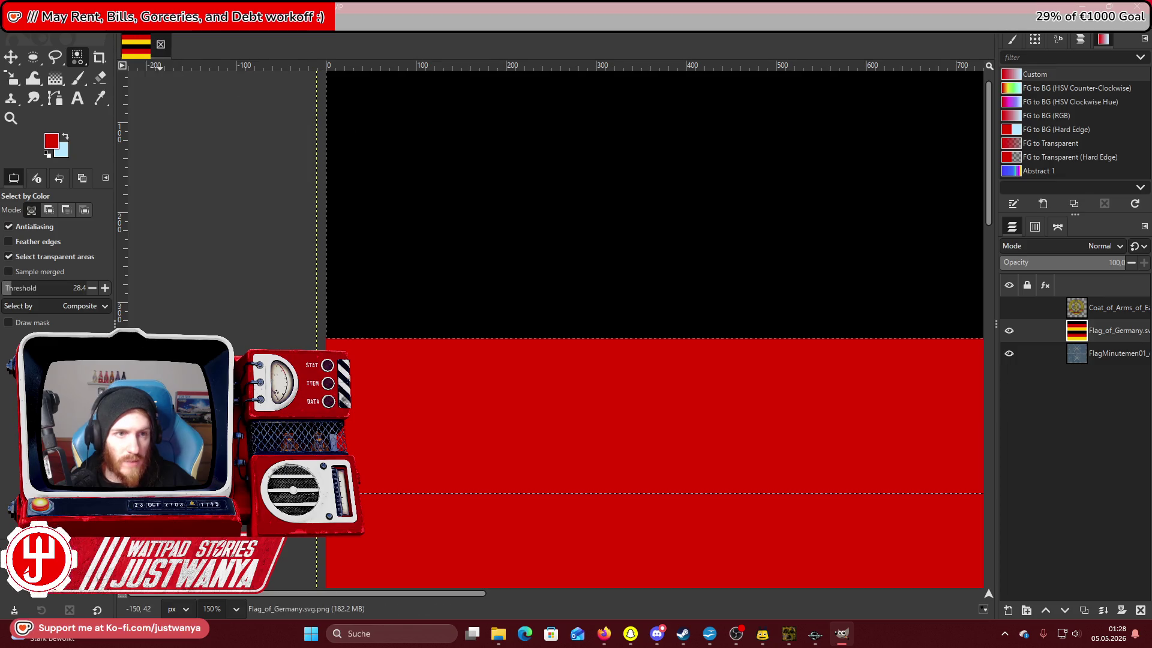
left_click(160, 29)
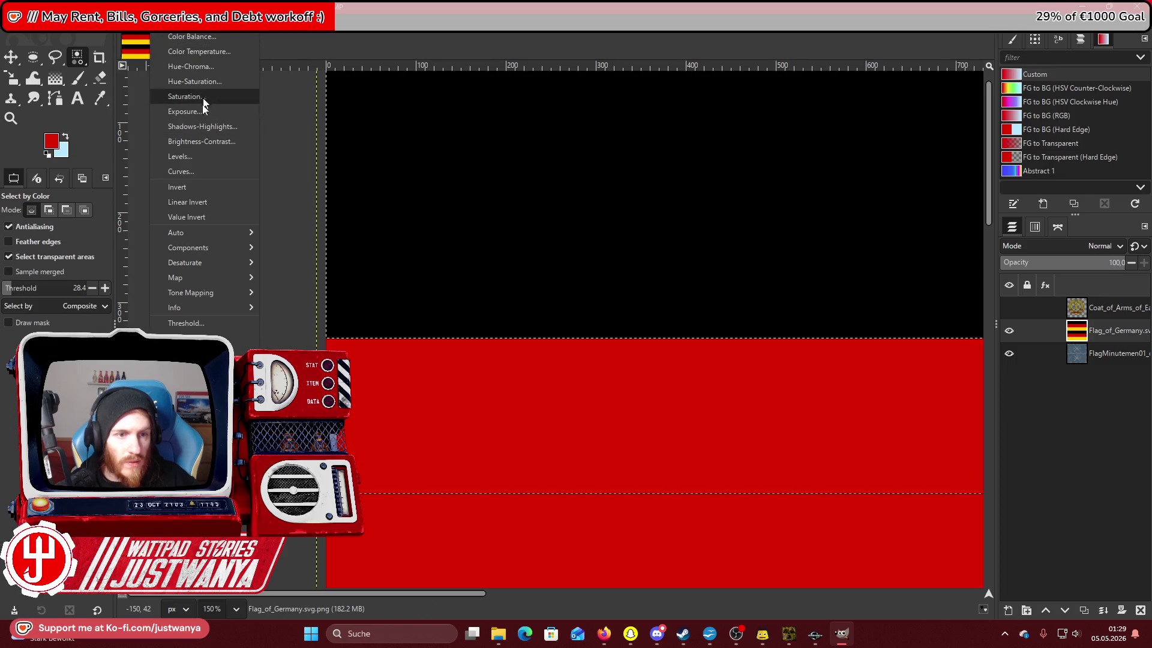
left_click(218, 335)
left_click(213, 277)
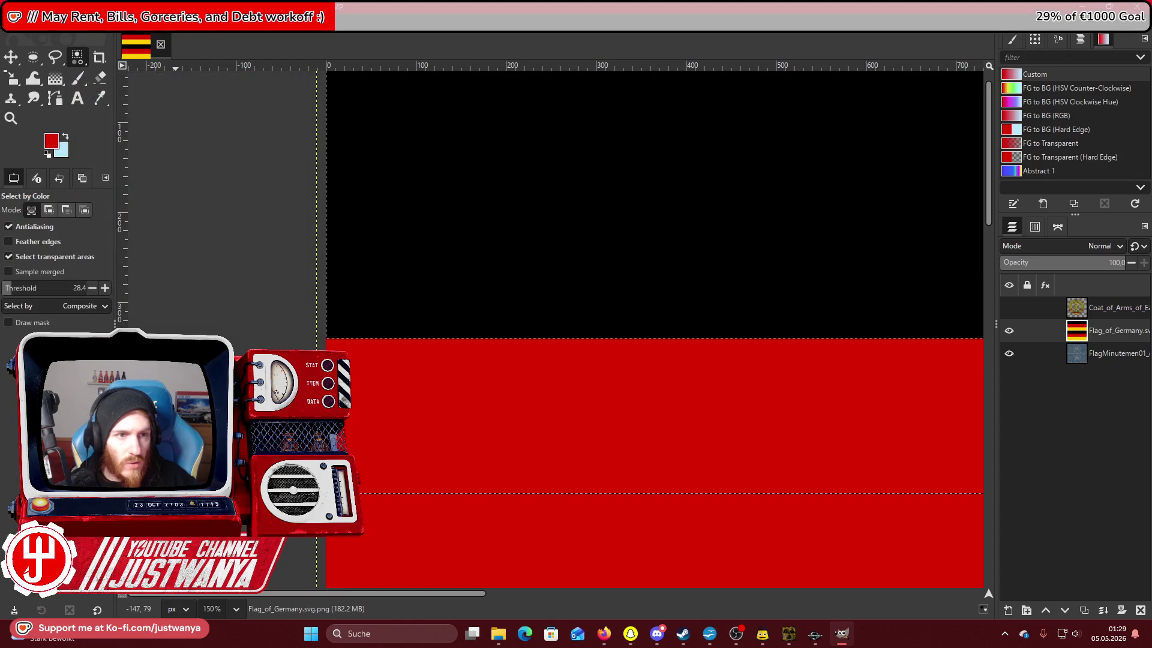
left_click(161, 29)
left_click(199, 142)
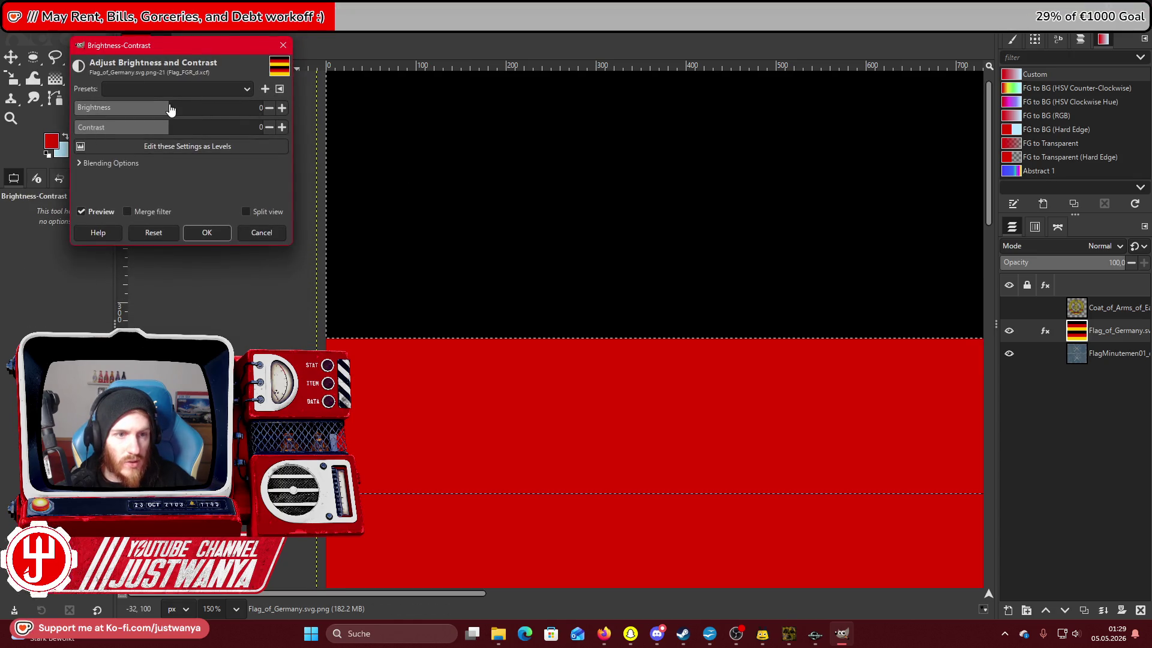
left_click_drag(170, 109, 174, 105)
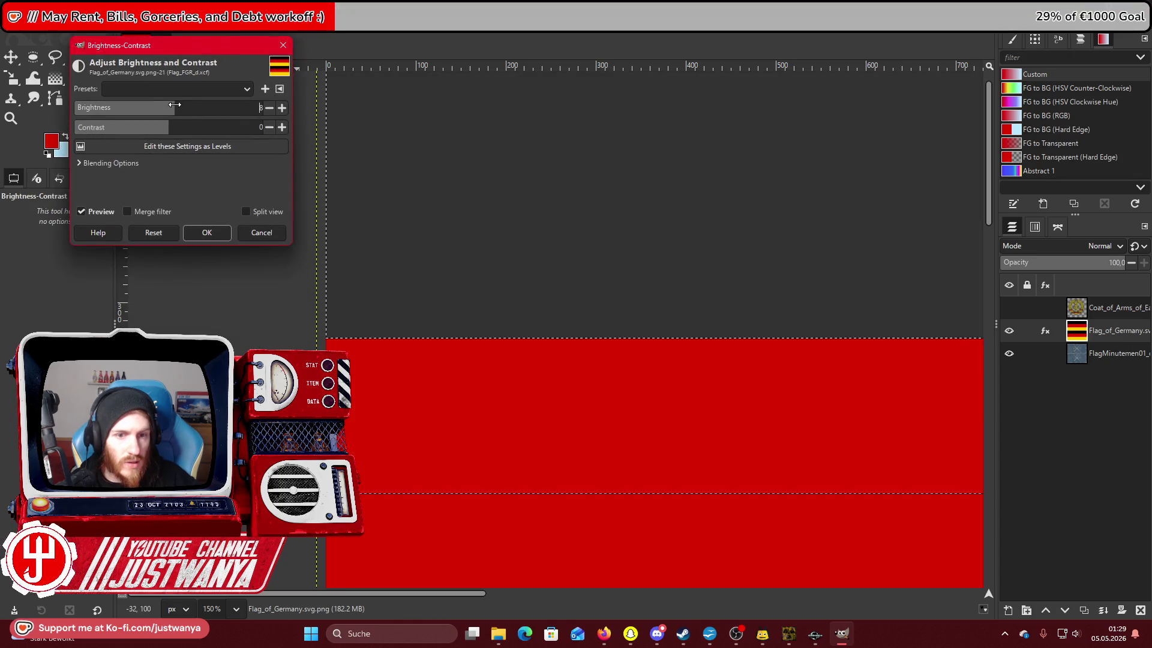
left_click(189, 234)
Apply the Clothify cloth texture filter to the flag twice.
left_click(170, 24)
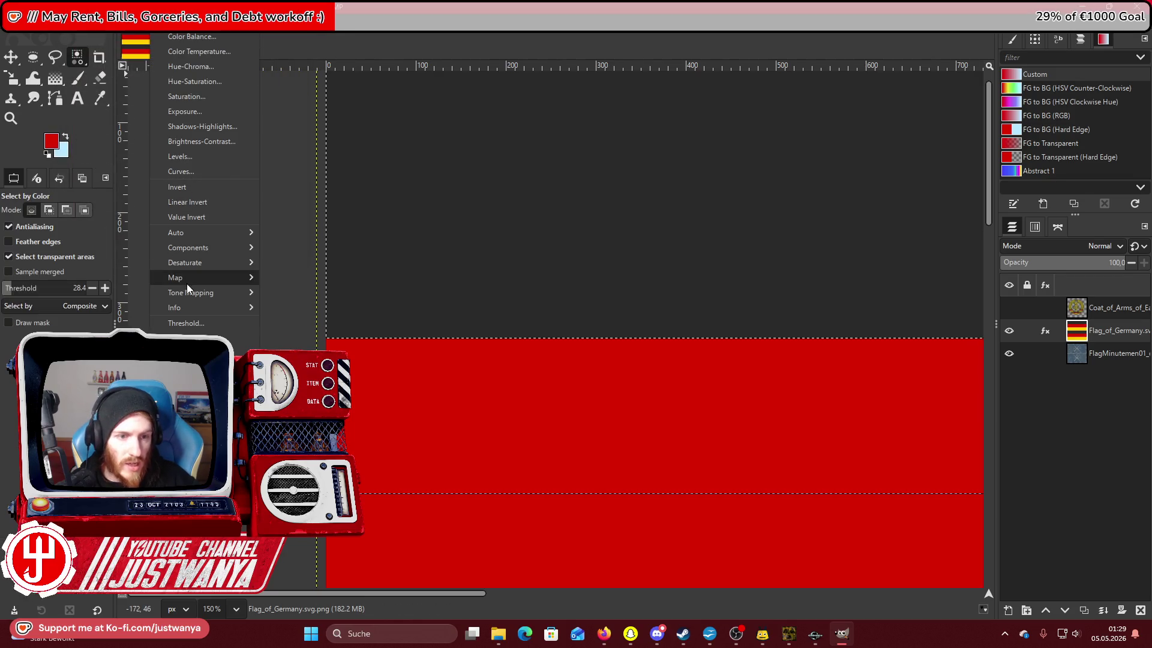
mouse_move(194, 24)
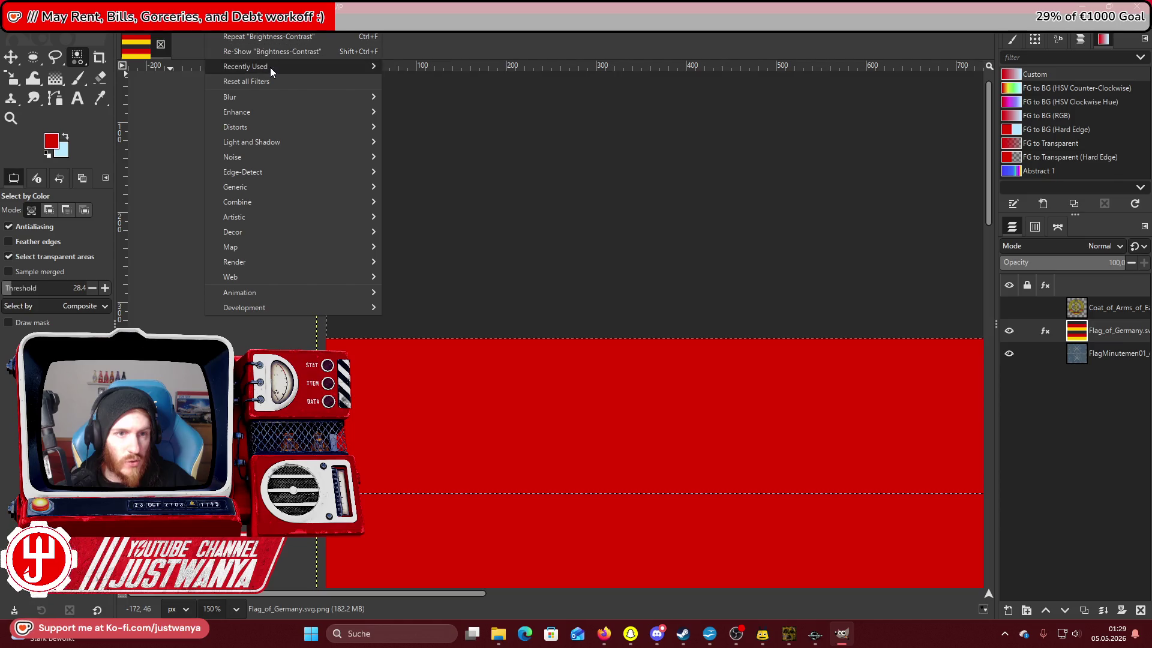
mouse_move(270, 68)
left_click(458, 96)
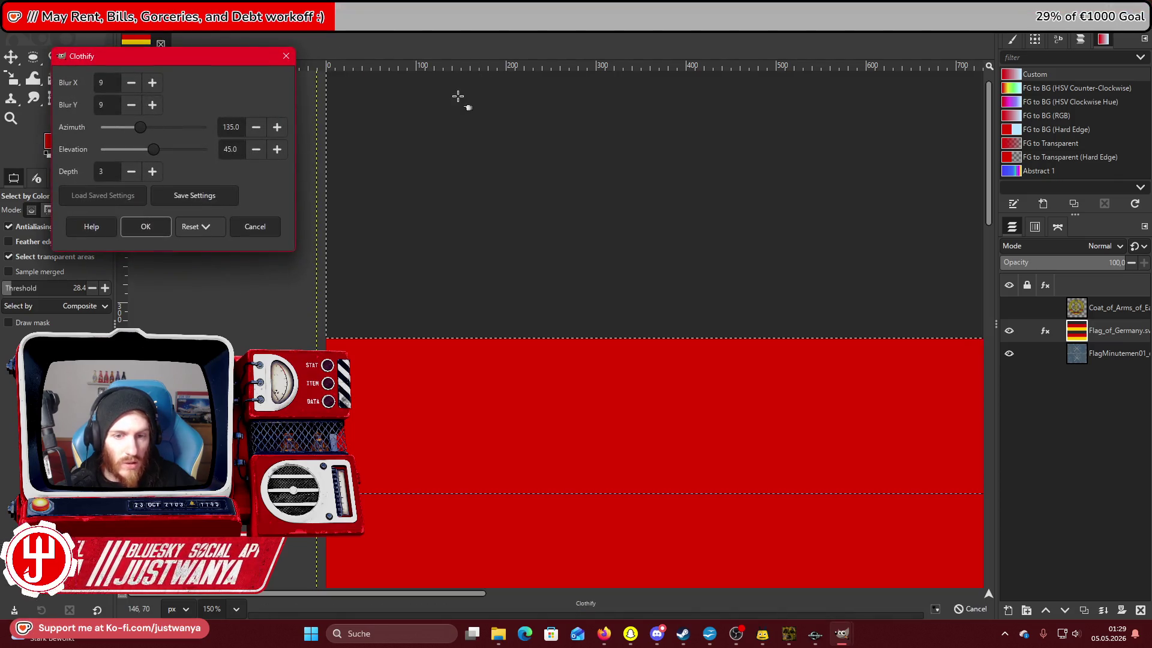
left_click(141, 220)
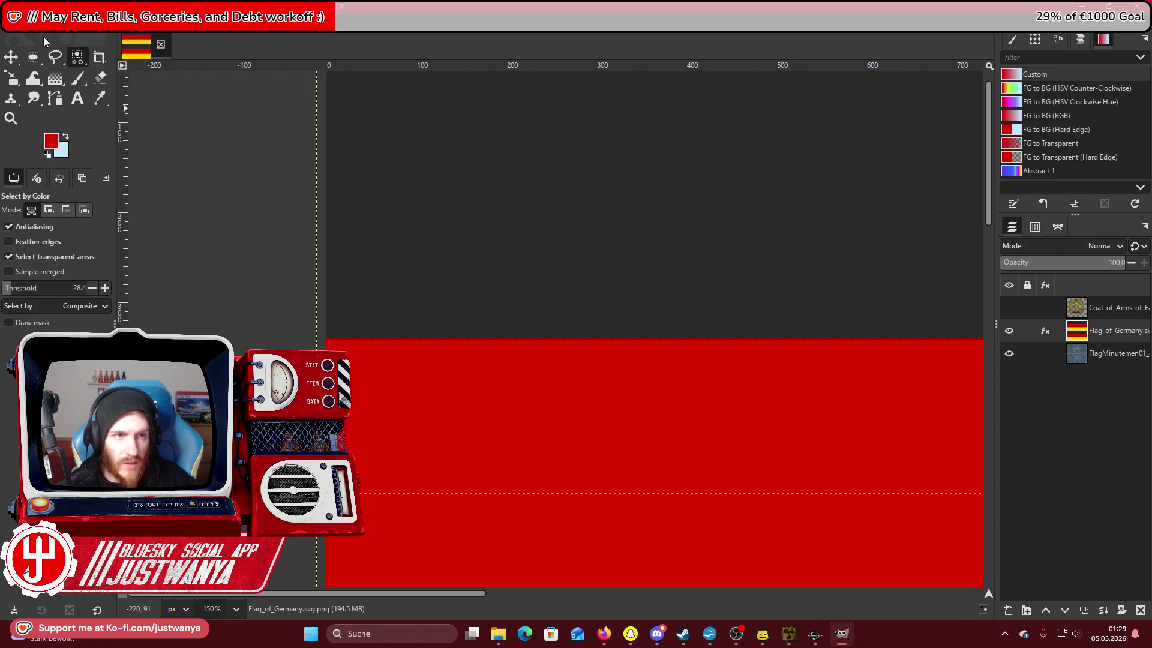
left_click(33, 57)
scroll(250, 267, "up", 1)
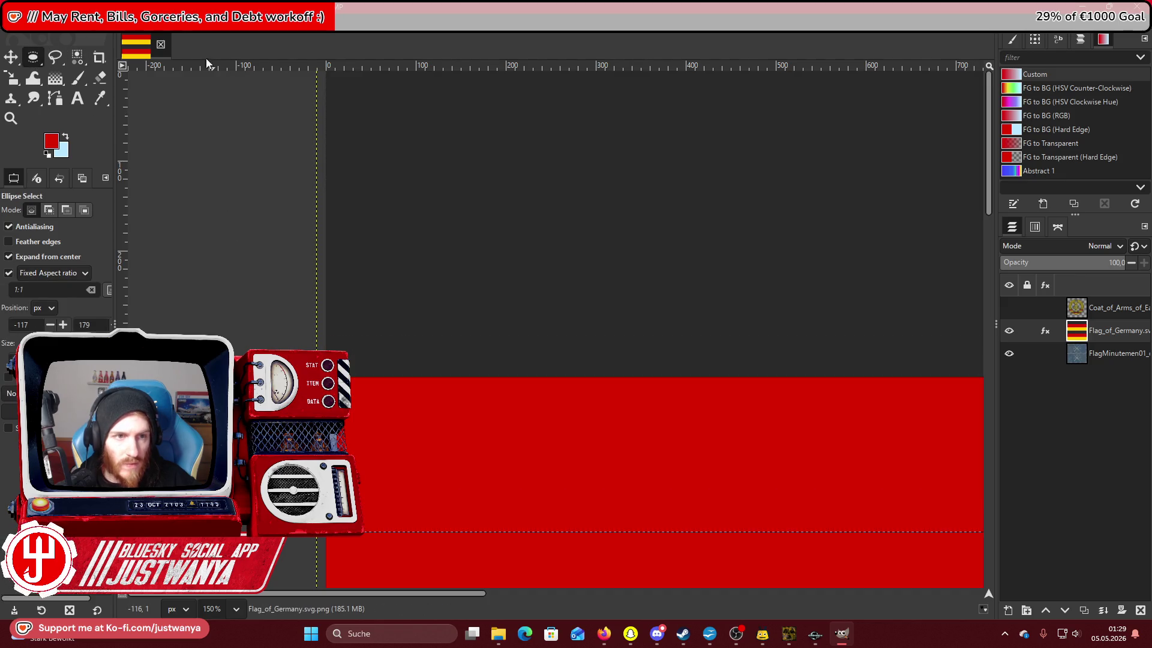
left_click(225, 24)
left_click(230, 53)
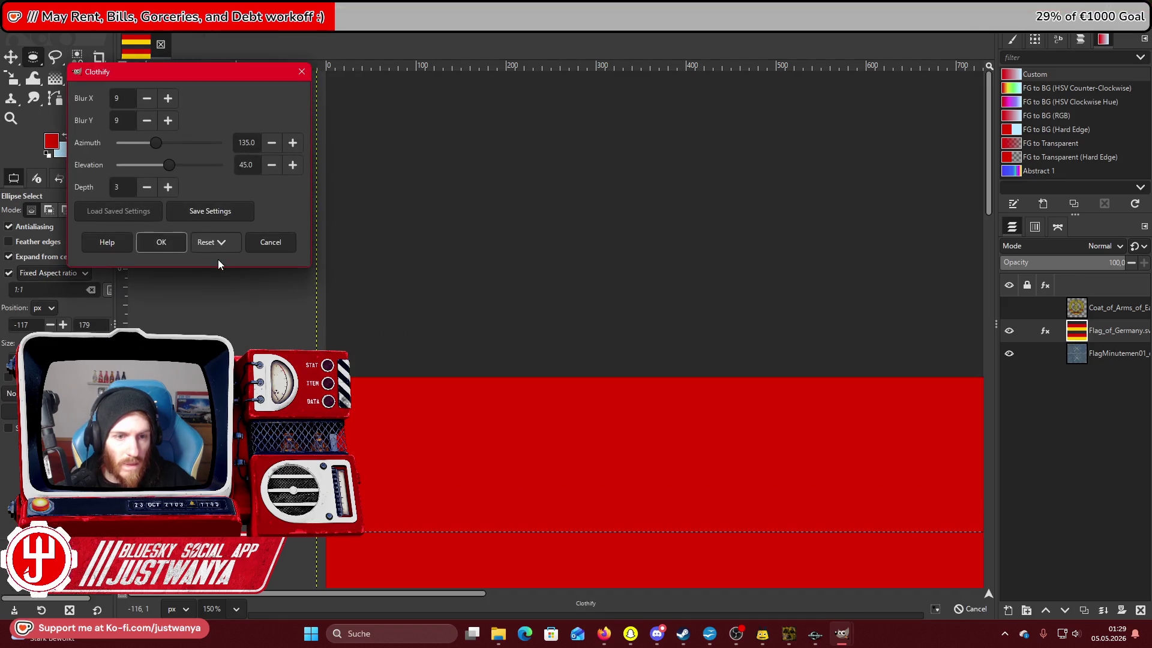
left_click(141, 242)
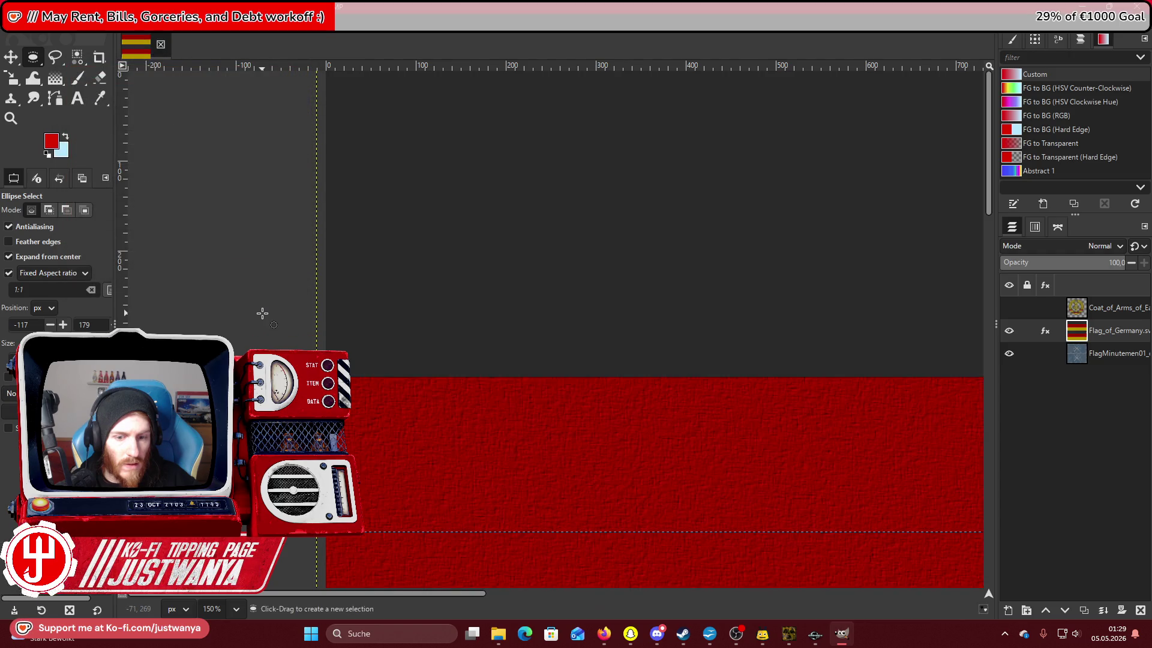
Zoom out to check the whole cloth-textured flag, zoom back into the corner, then undo the Clothify.
scroll(262, 313, "down", 10)
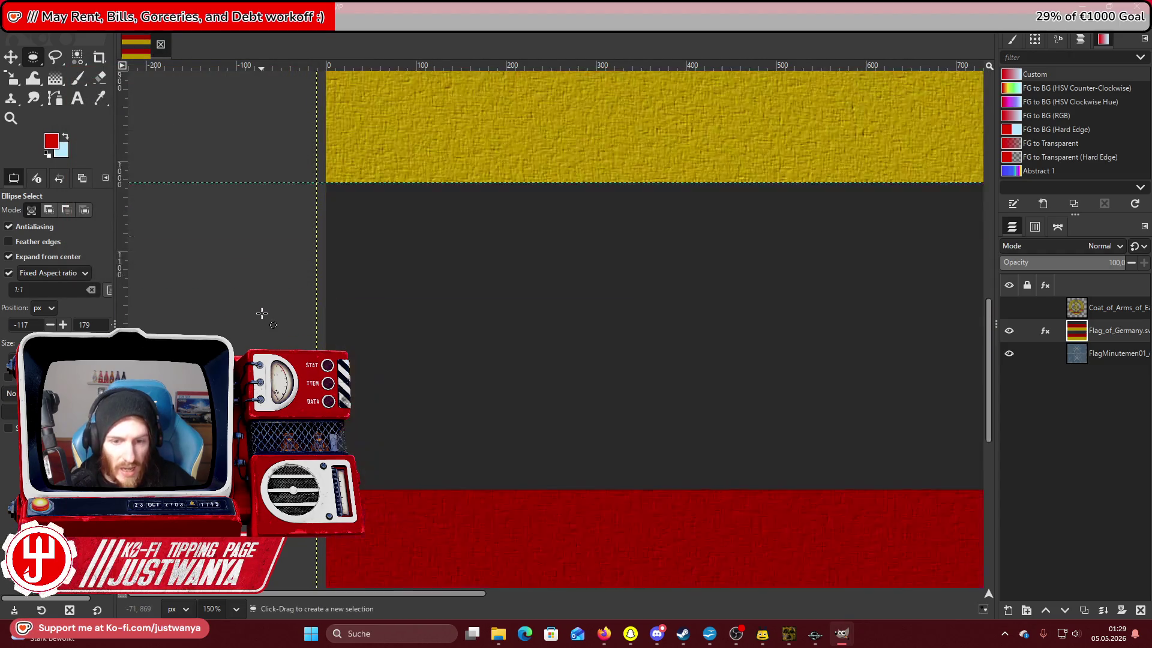
scroll(261, 315, "up", 2)
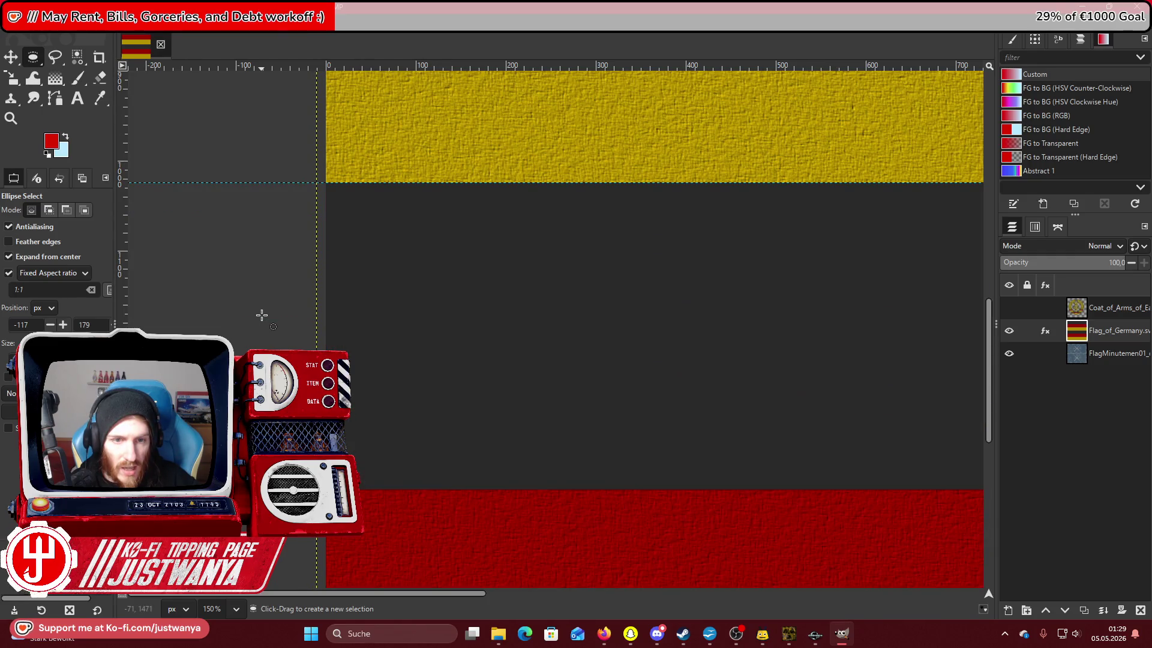
left_click(11, 118)
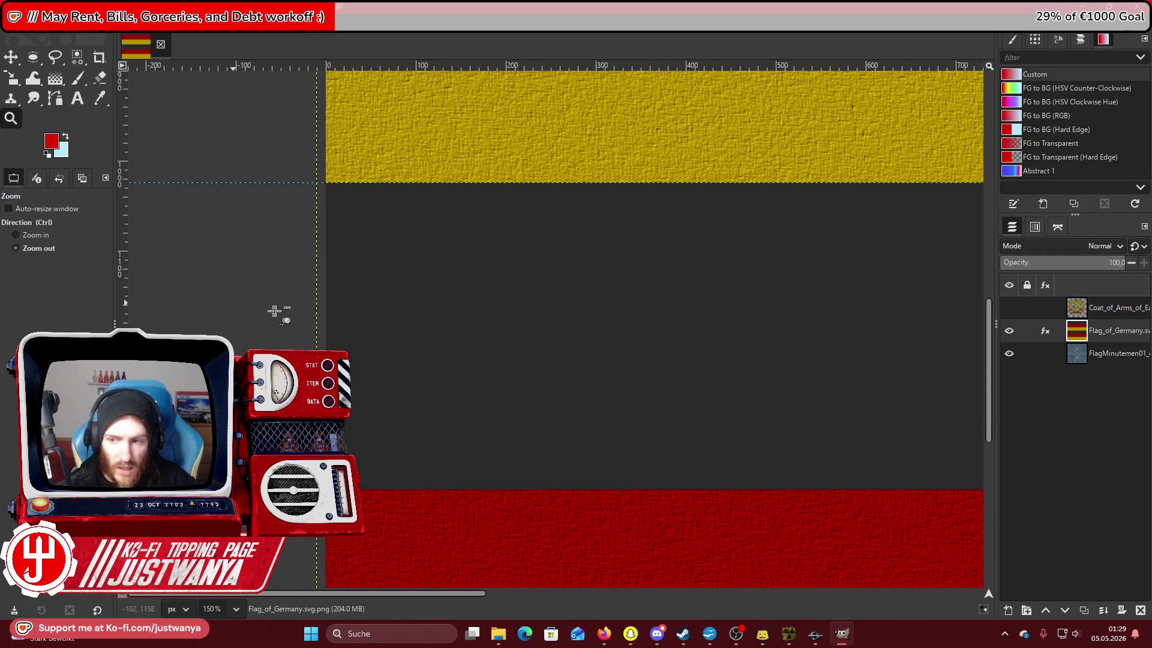
left_click(283, 310)
left_click(282, 310)
left_click(282, 311)
left_click(282, 310)
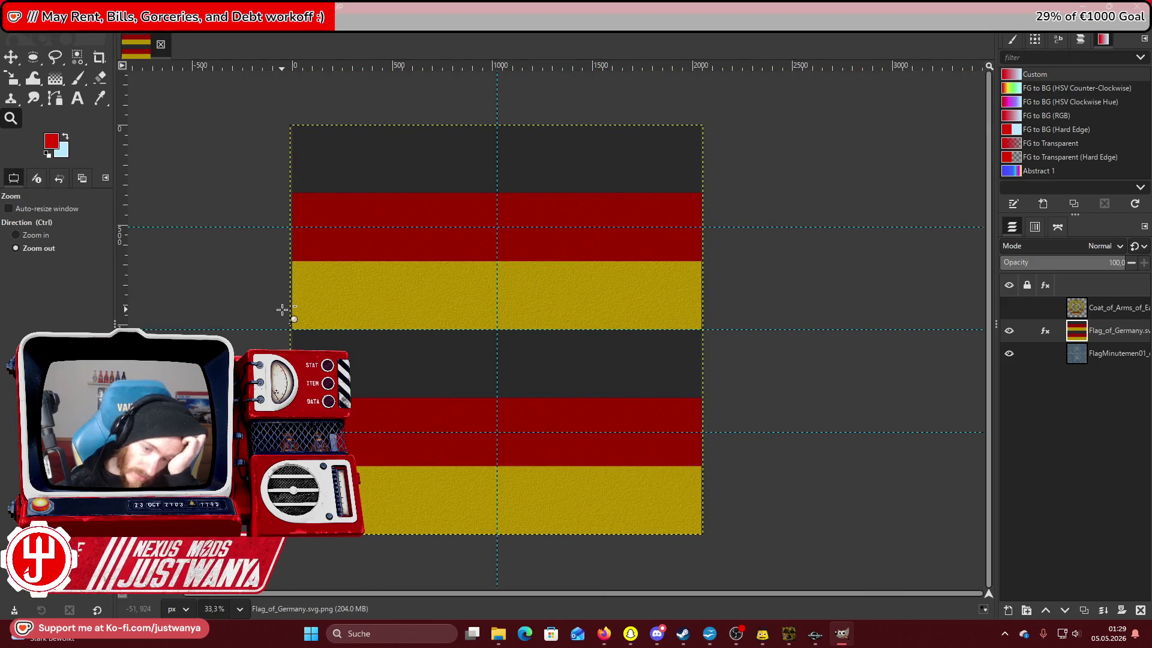
left_click(54, 237)
left_click(296, 120)
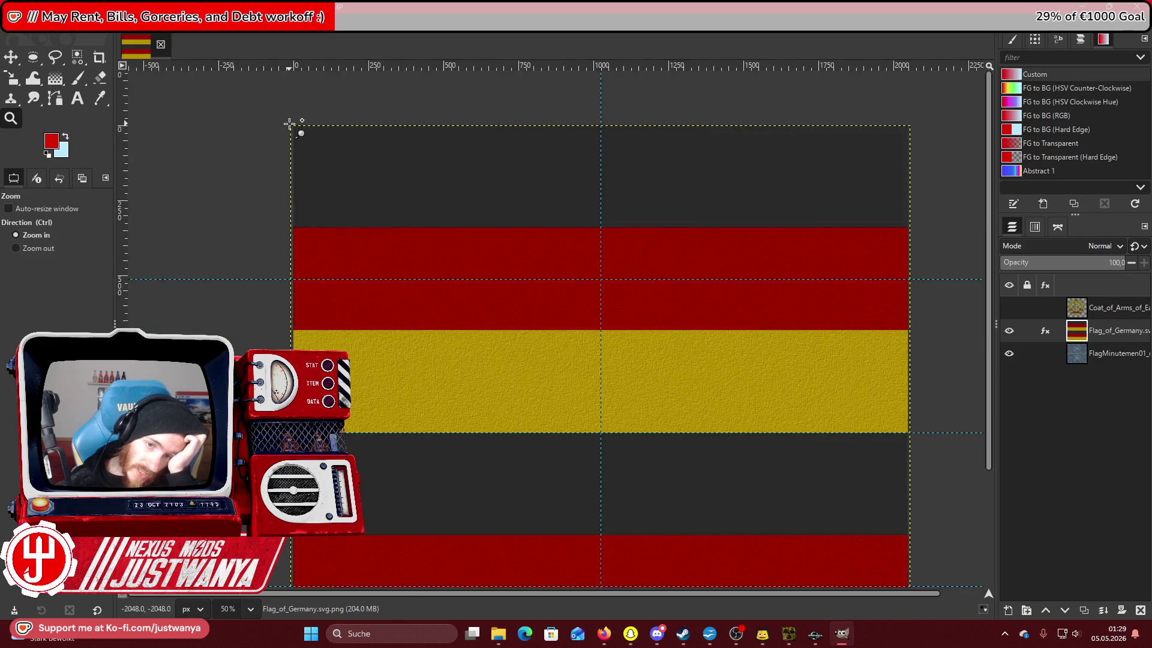
left_click(290, 121)
left_click(290, 120)
left_click(290, 124)
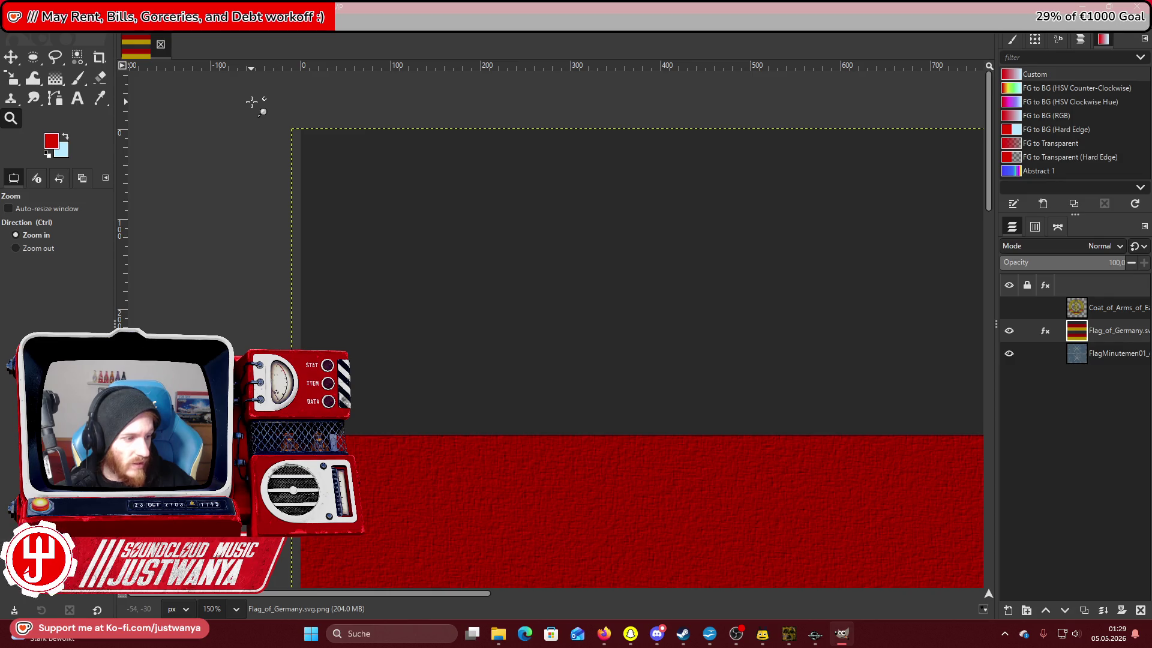
scroll(255, 153, "down", 2)
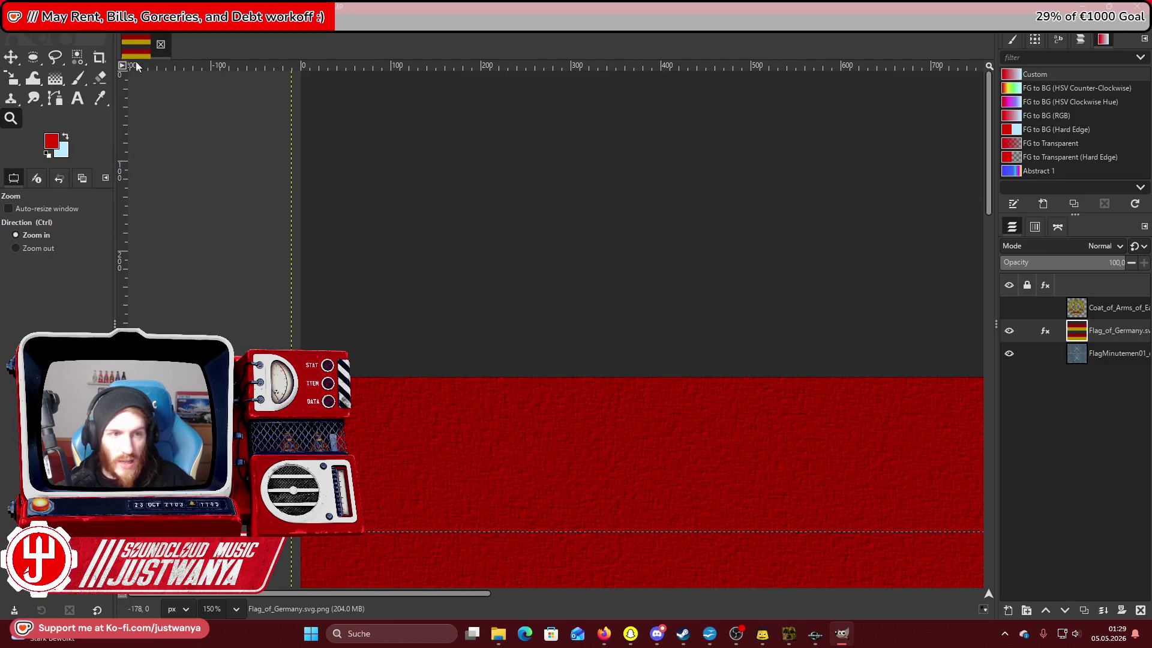
key("ctrl+z")
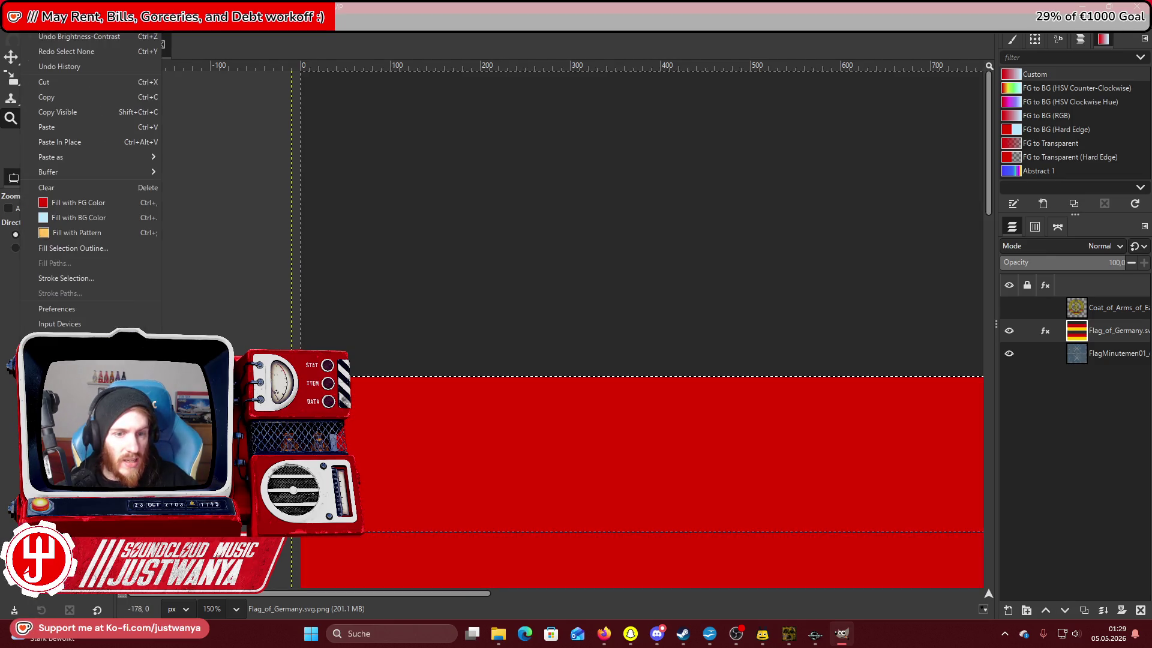
Undo further back to the flat stripes and zoom out to the whole flag.
left_click(42, 36)
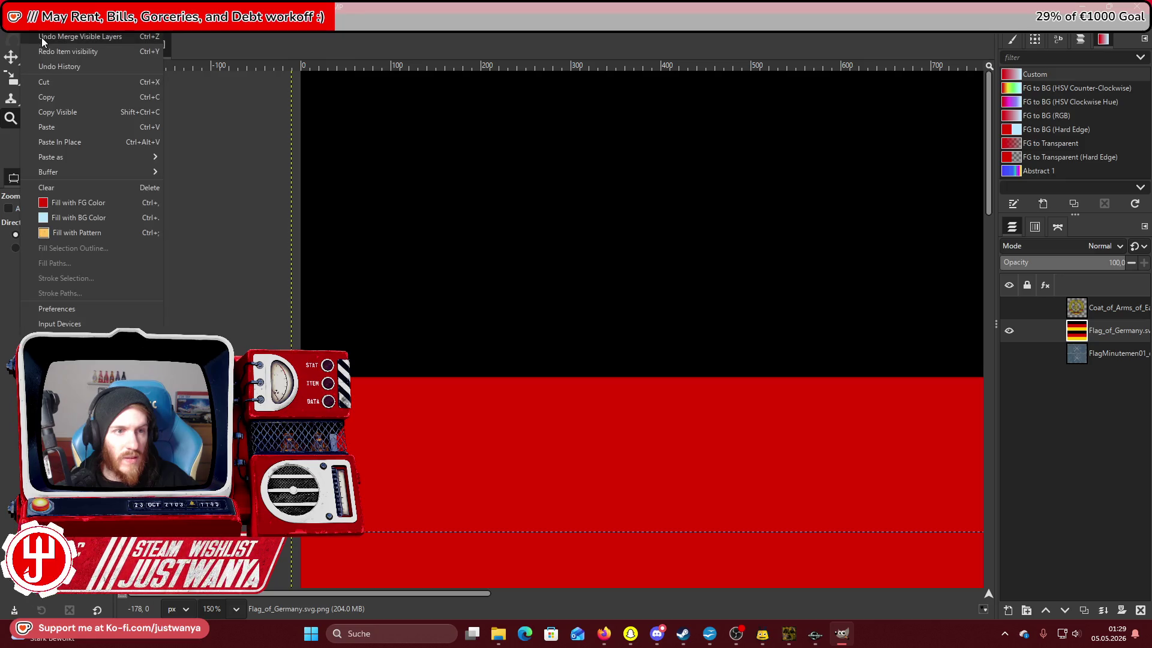
key("Escape")
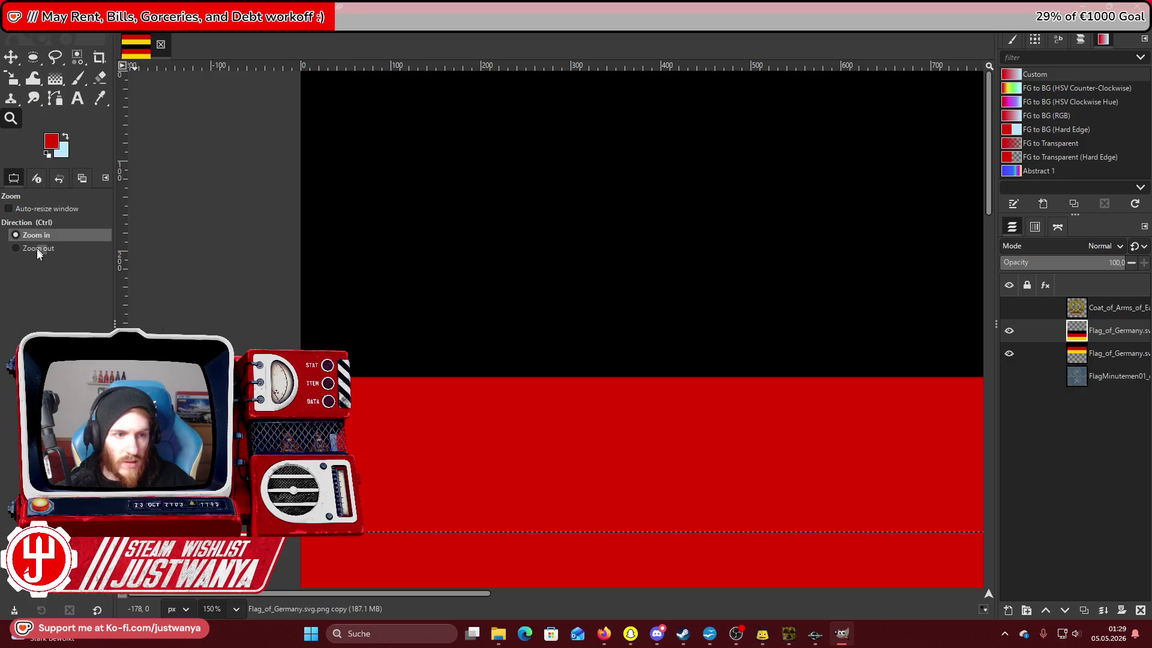
left_click(41, 250)
left_click(263, 207)
left_click(262, 207)
left_click(263, 207)
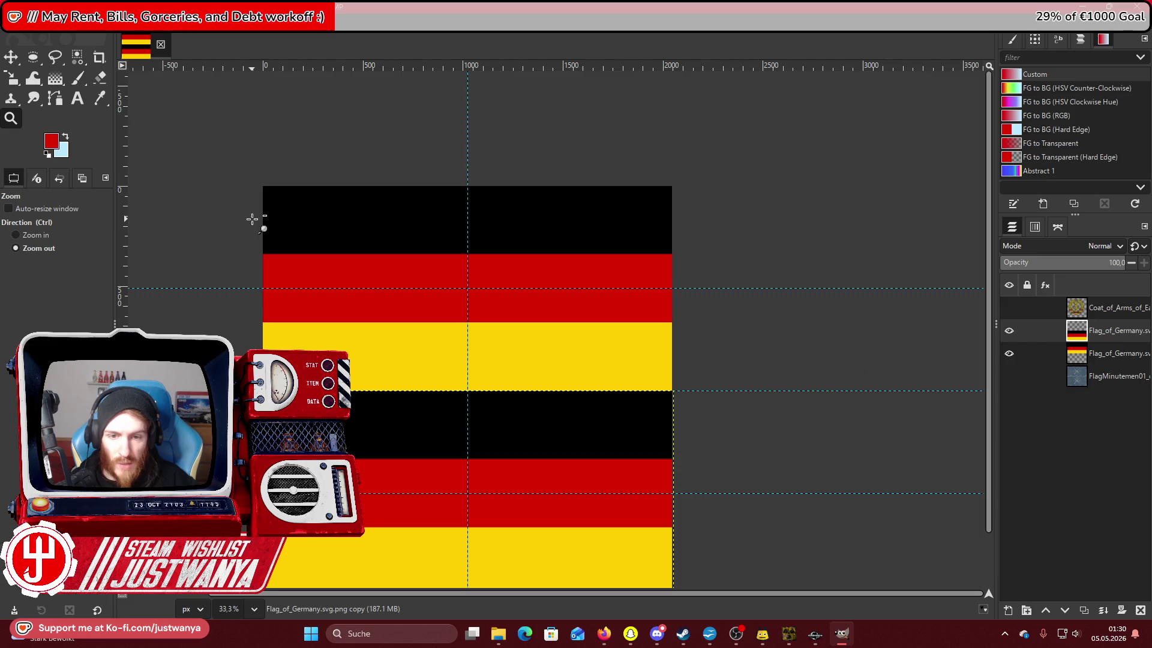
left_click(262, 208)
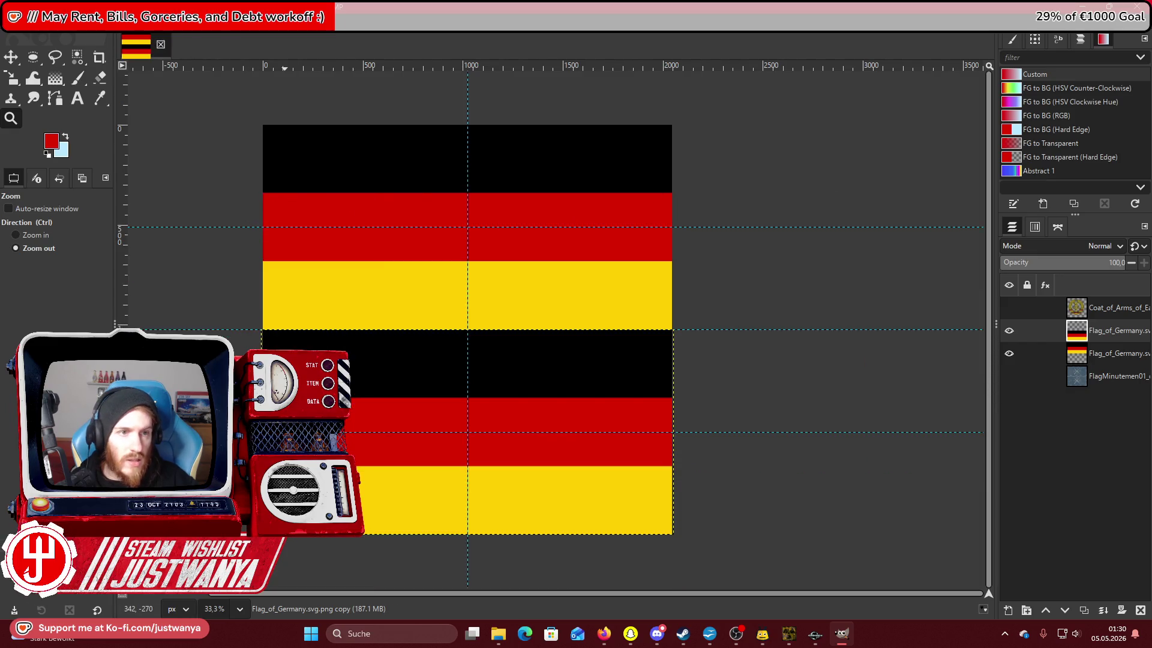
Merge the visible layers into a single Flag_of_Germany layer.
left_click(118, 23)
left_click(144, 247)
left_click(600, 398)
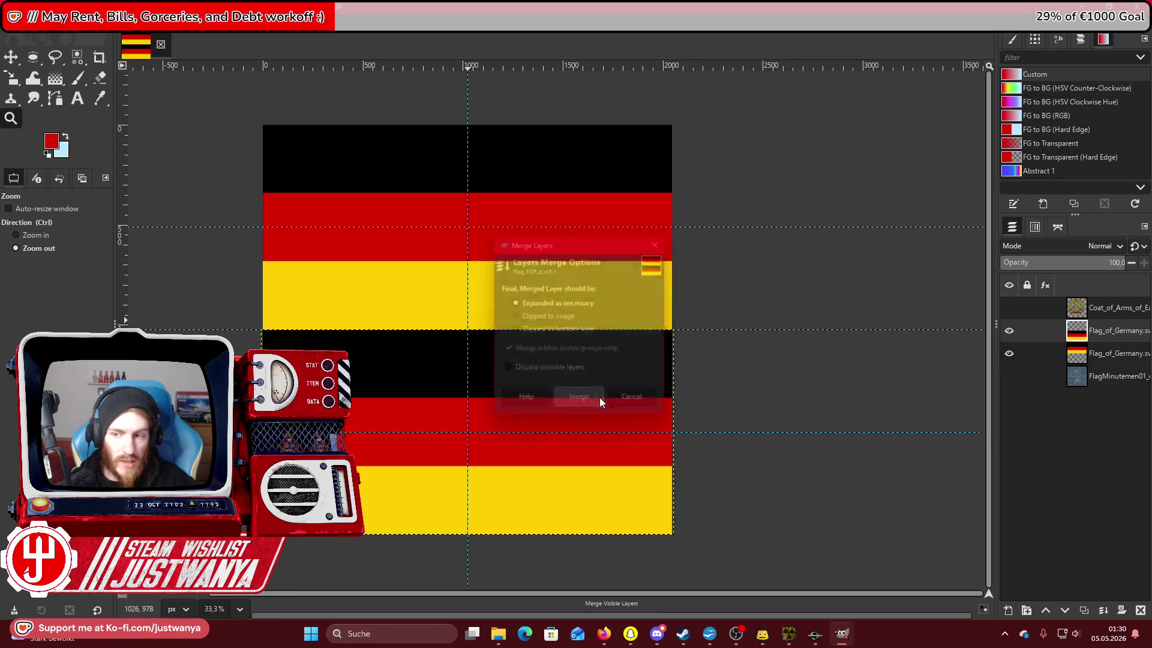
left_click(30, 235)
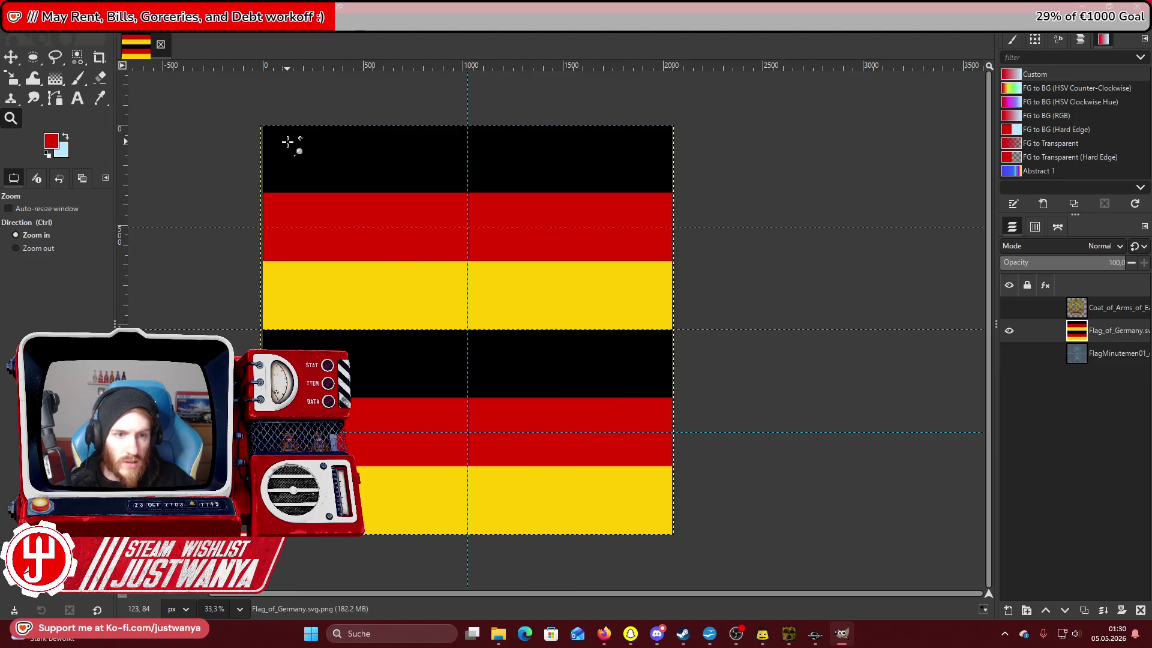
Apply Filters > Artistic > Apply Canvas to the flag with Depth lowered to 1.
double_click(288, 142)
double_click(221, 150)
left_click(165, 23)
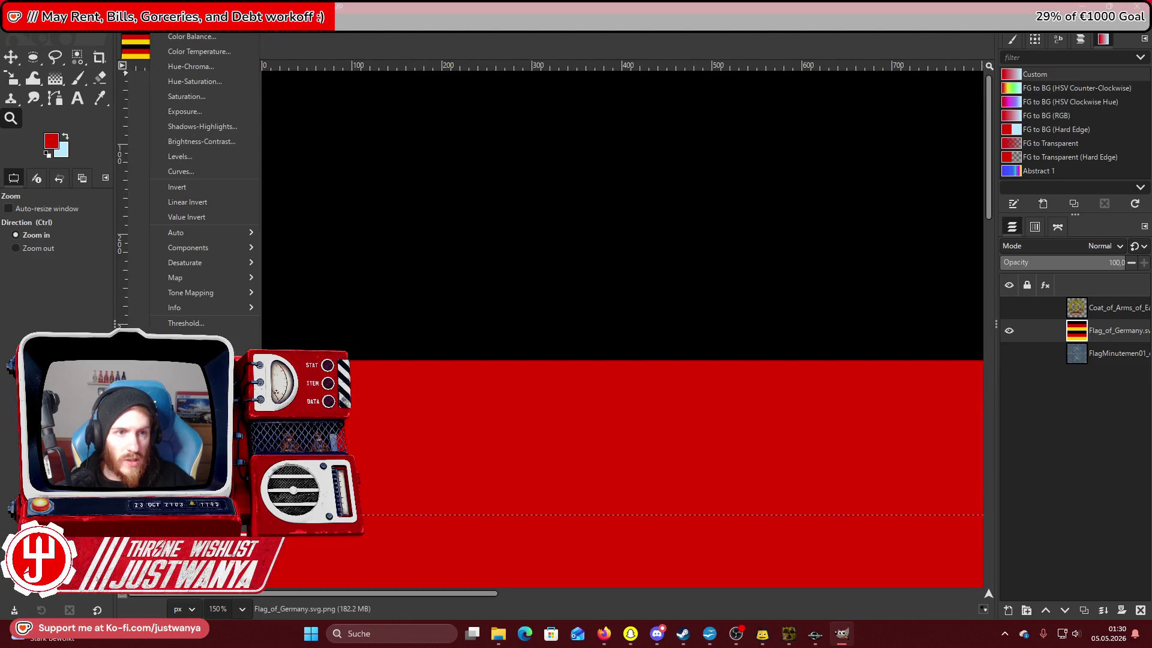
mouse_move(219, 23)
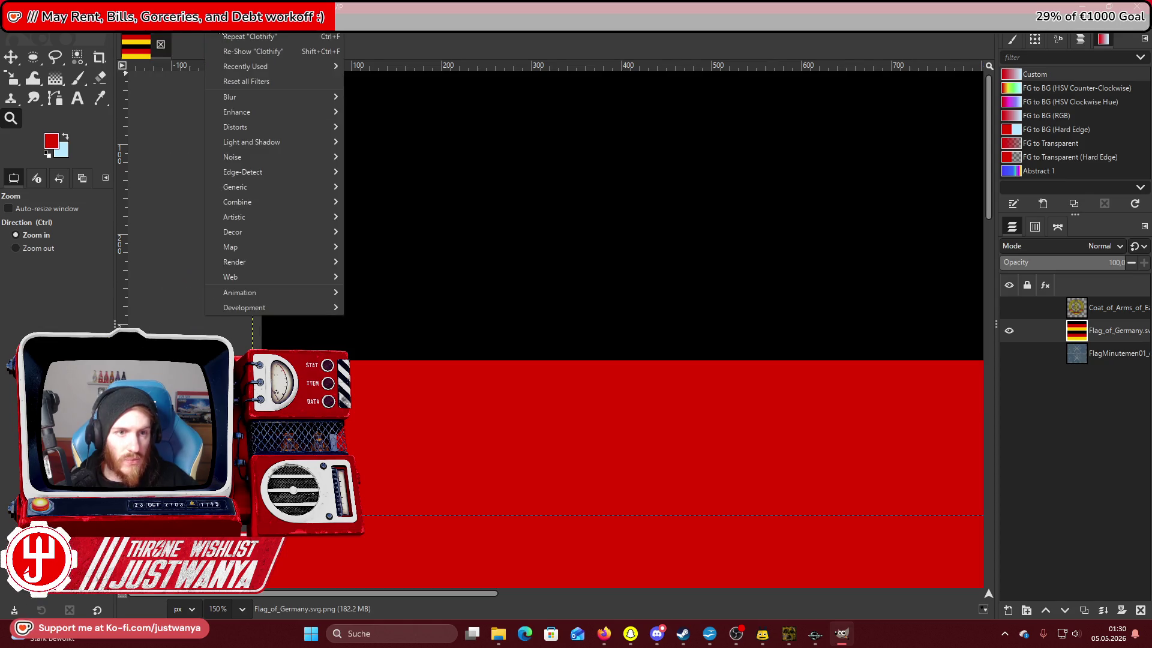
mouse_move(283, 216)
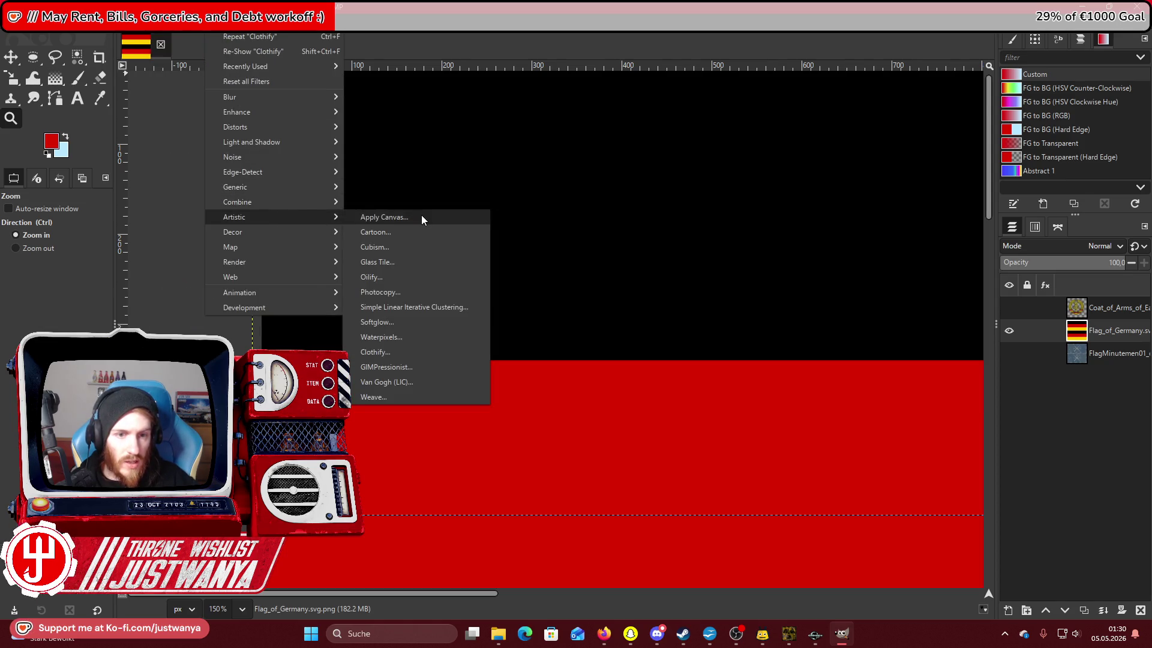
left_click(418, 220)
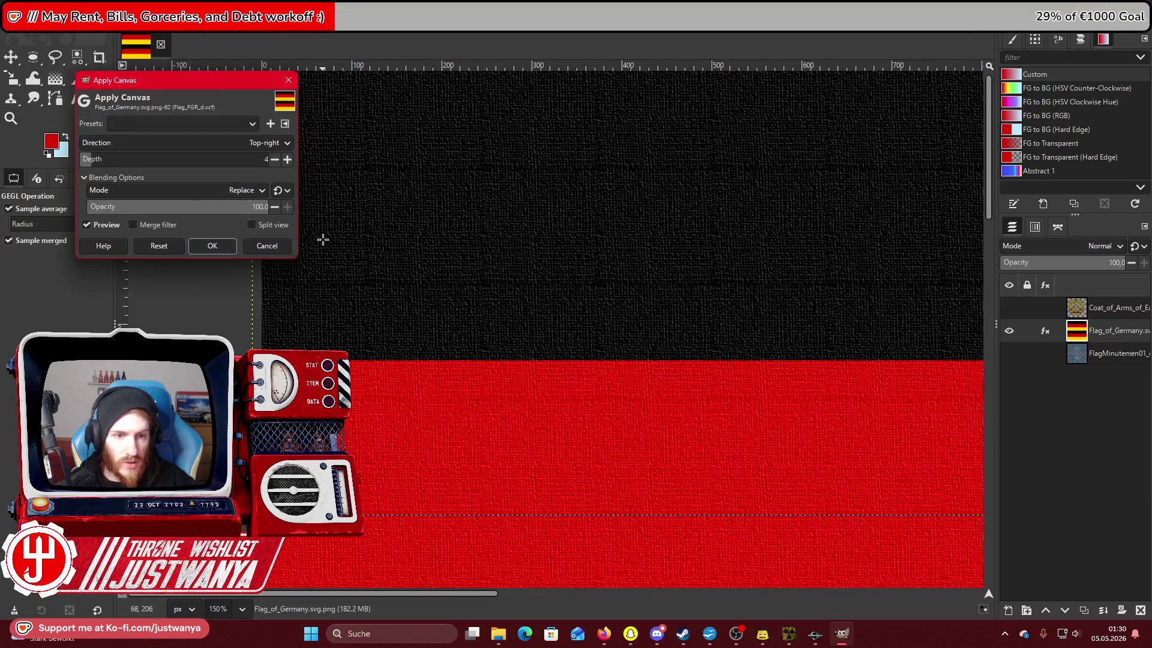
left_click(276, 162)
left_click(275, 162)
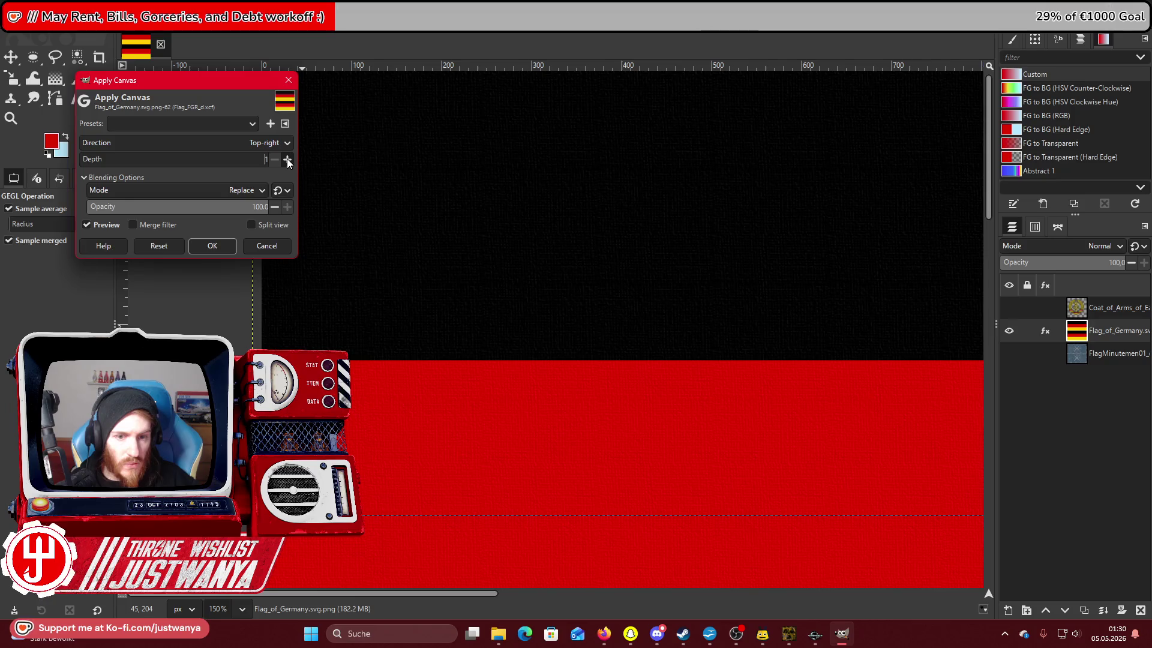
left_click(221, 243)
scroll(465, 288, "down", 5)
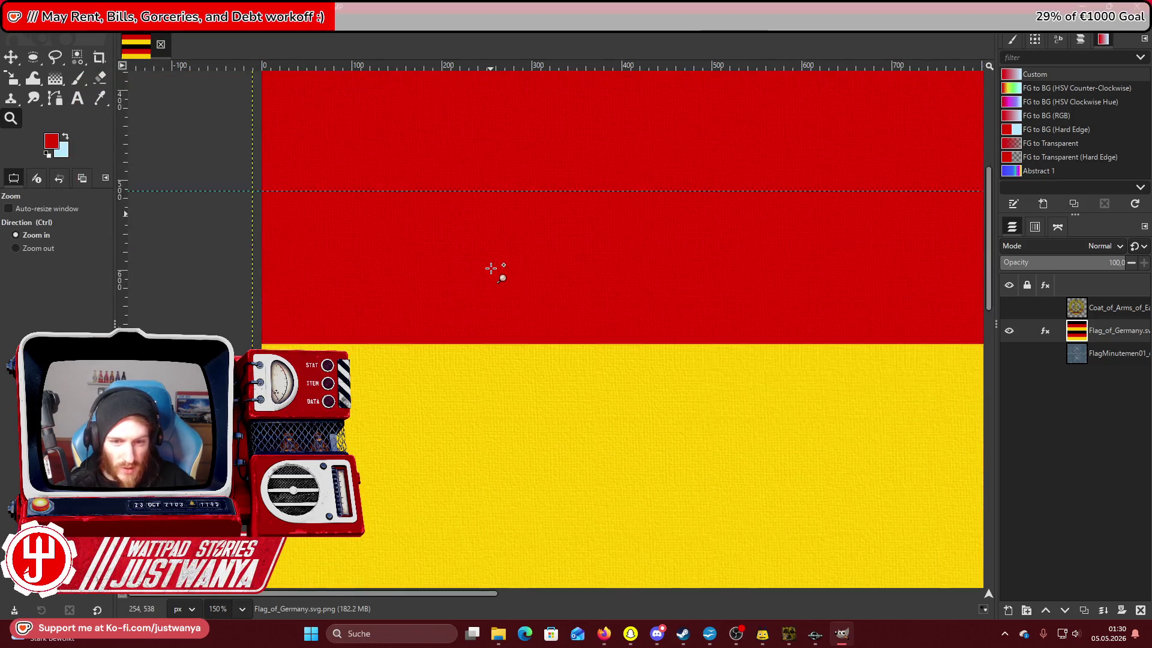
scroll(491, 268, "down", 5)
scroll(491, 268, "up", 10)
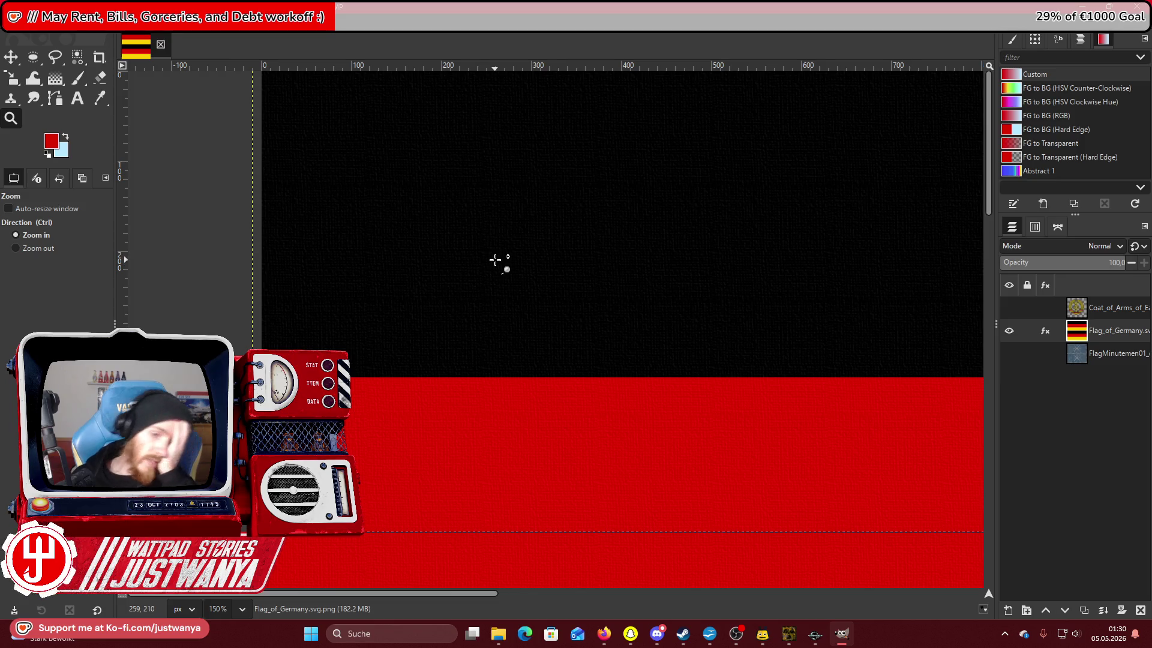
left_click(223, 23)
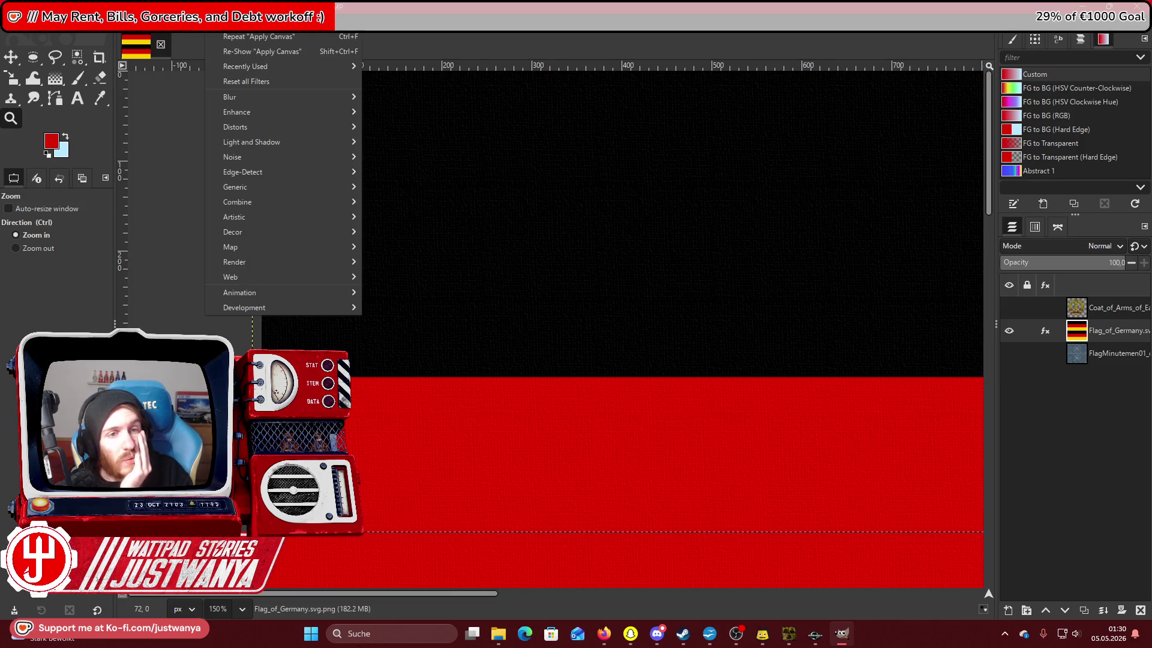
Apply the recently used Clothify filter over the canvas texture for a woven fabric grain.
mouse_move(260, 67)
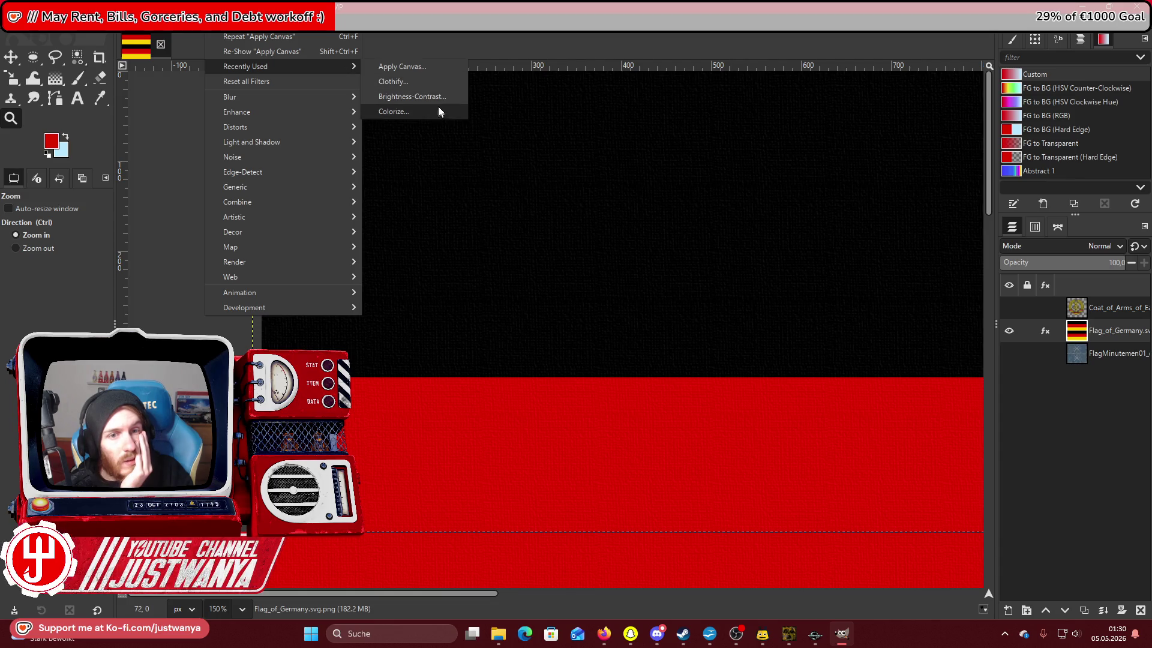
left_click(436, 81)
left_click(204, 291)
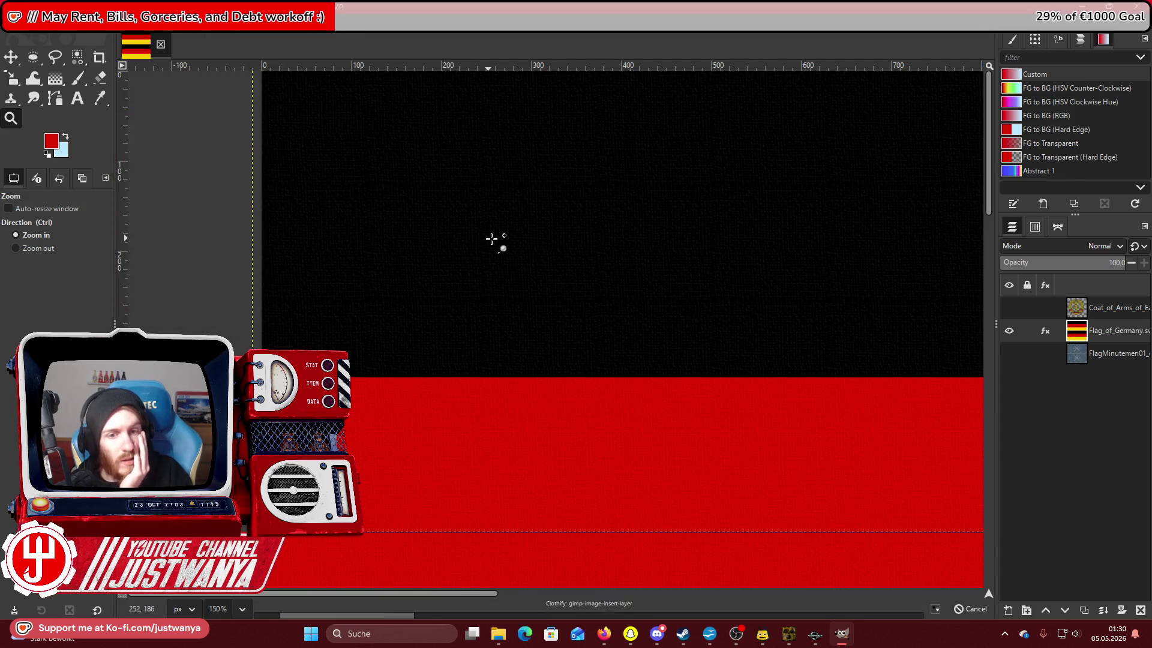
scroll(491, 239, "down", 5)
scroll(492, 239, "up", 5)
scroll(491, 238, "down", 5)
scroll(486, 240, "down", 3)
scroll(407, 288, "up", 8)
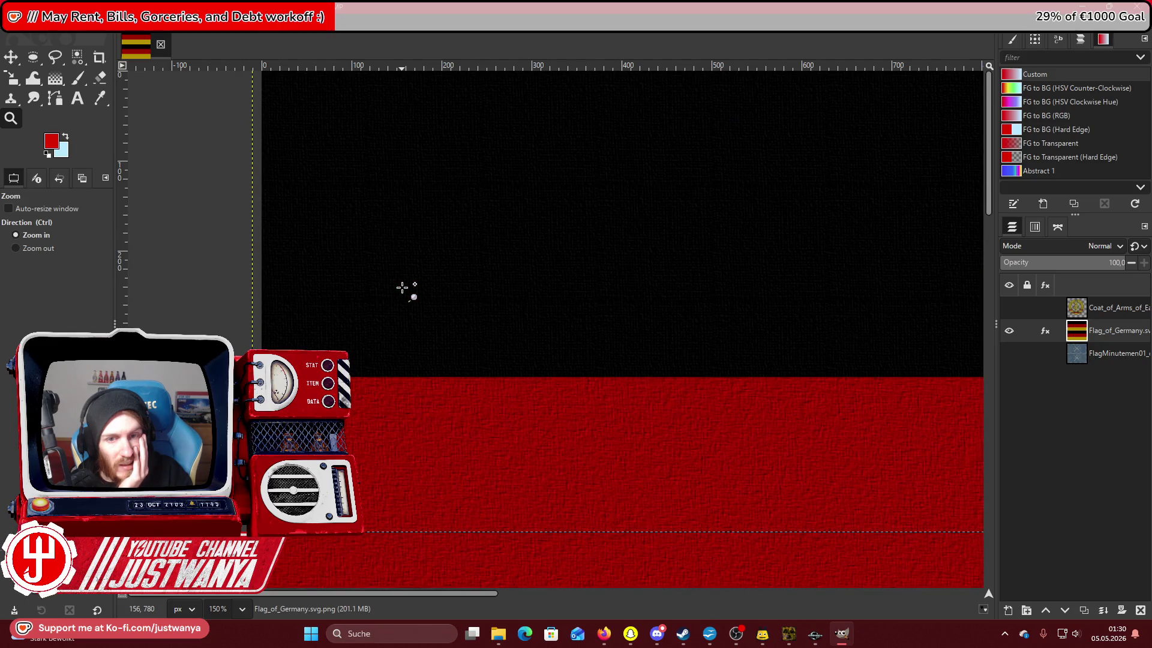
Zoom out until the whole flag is visible.
left_click(38, 248)
left_click(306, 192)
left_click(306, 192)
left_click(307, 192)
scroll(306, 191, "down", 1)
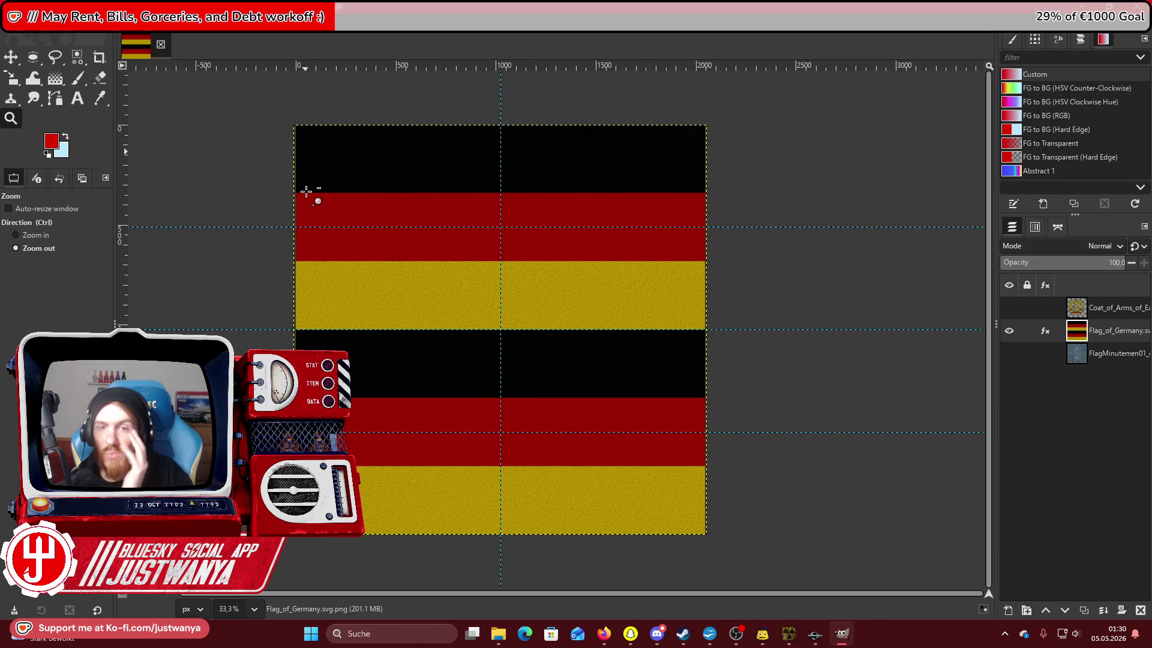
right_click(1119, 360)
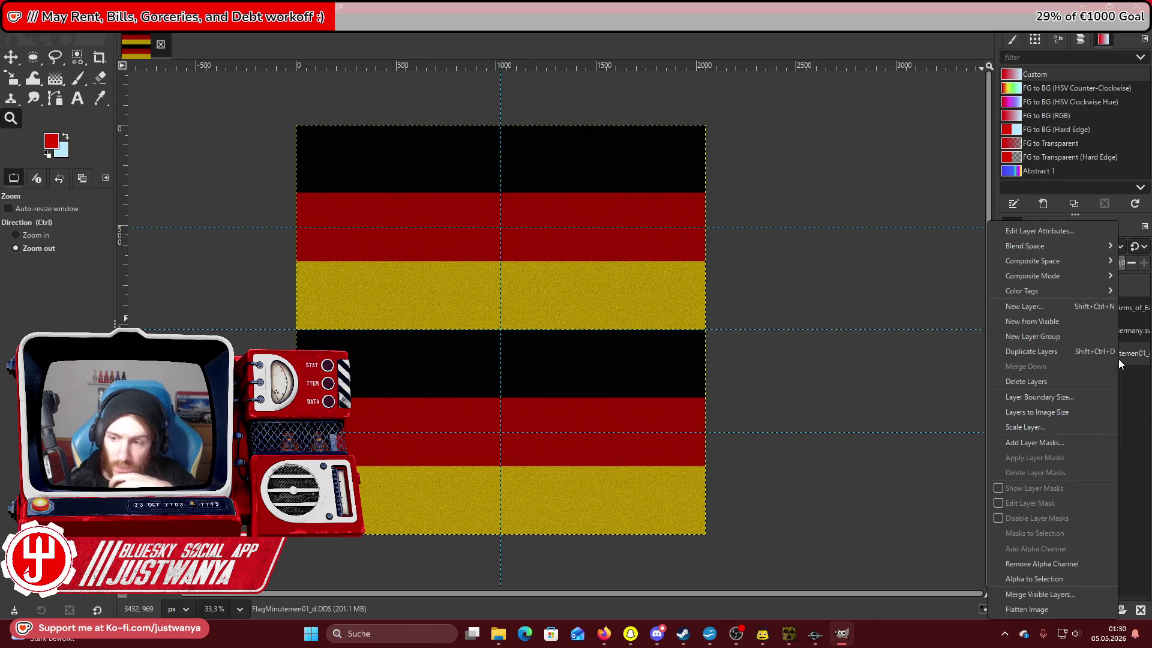
Select the worn flag layer's shape, invert the selection and cut out the ragged gaps.
left_click(1044, 578)
left_click(1110, 330)
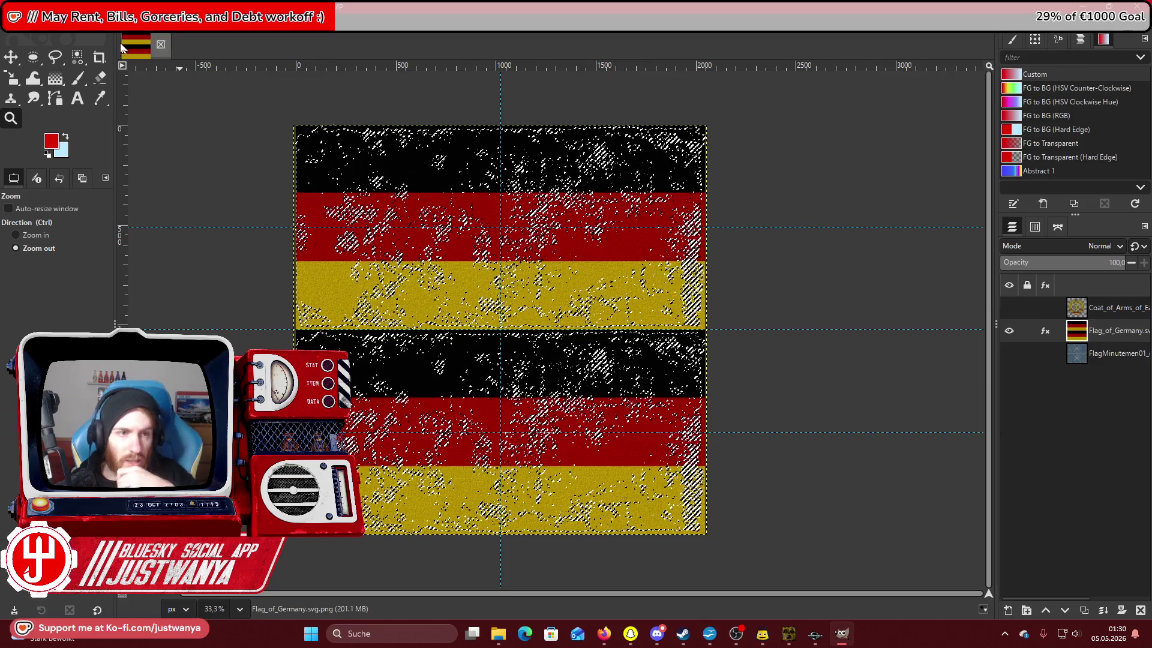
left_click(63, 24)
left_click(75, 60)
left_click(33, 24)
key("Escape")
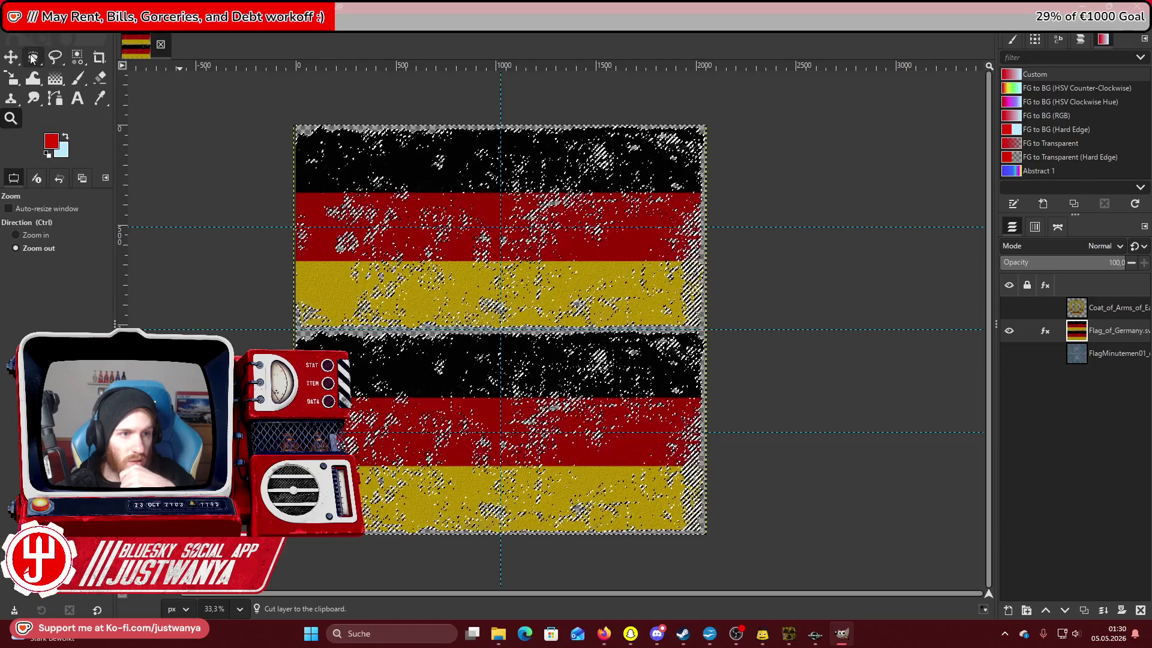
key("ctrl+x")
left_click(33, 57)
Create a new folder named NEW from the Export As dialog, then close it to check the flag.
left_click(12, 24)
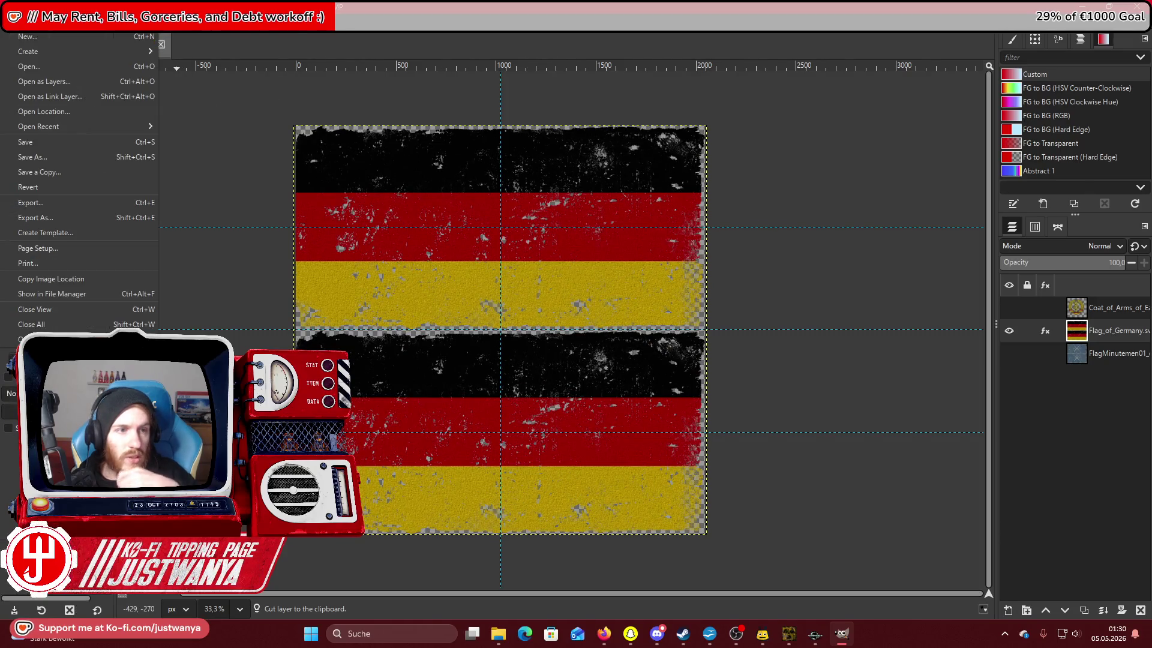
left_click(59, 218)
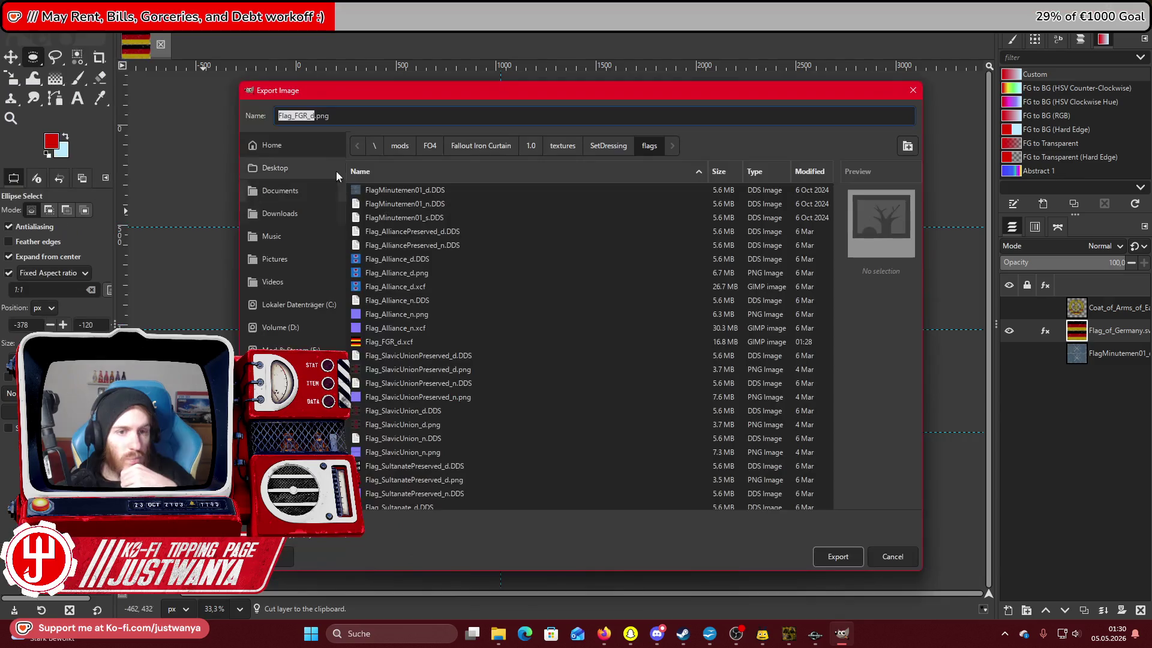
left_click(906, 147)
type("NEW")
key("Return")
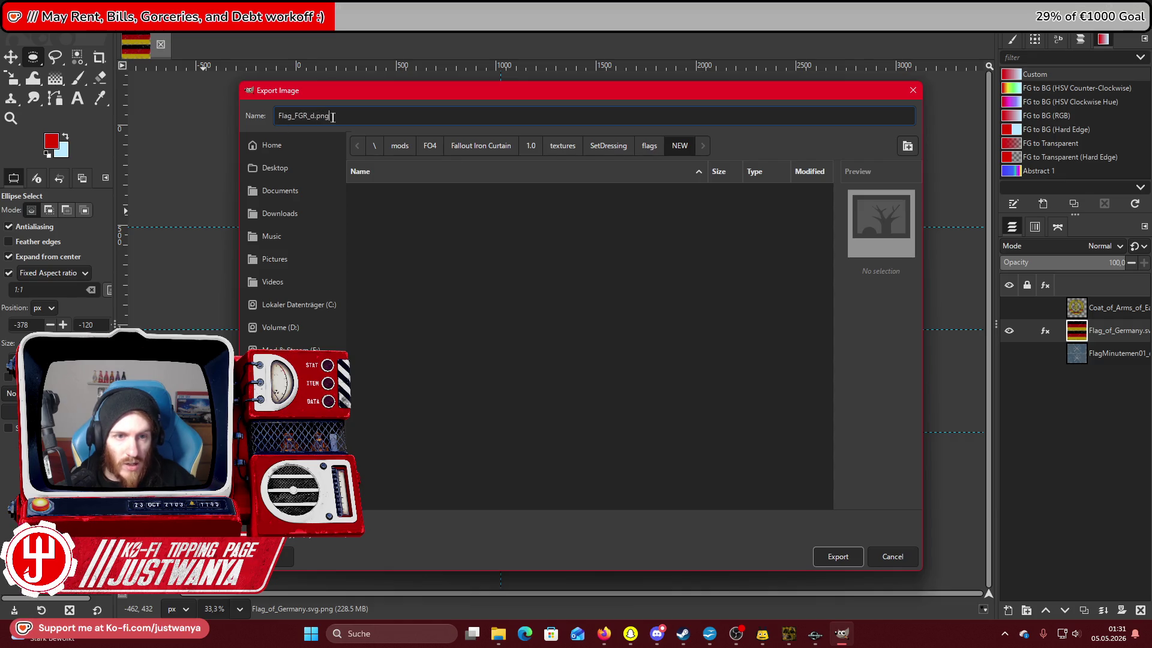
type("DDS")
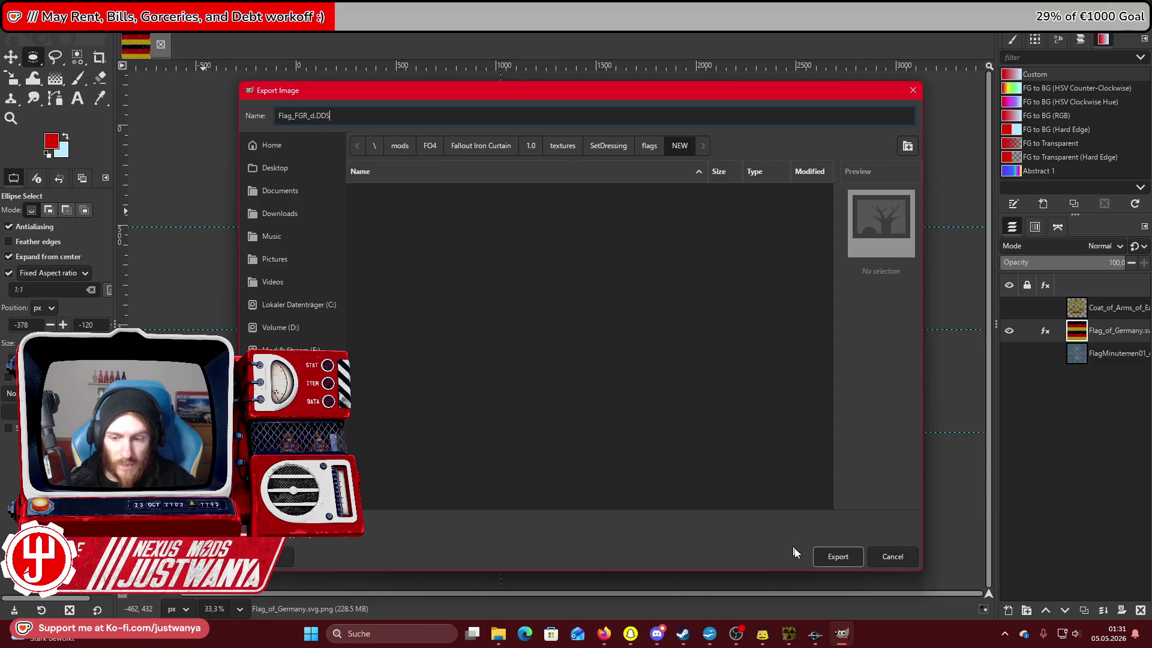
left_click_drag(653, 92, 658, 470)
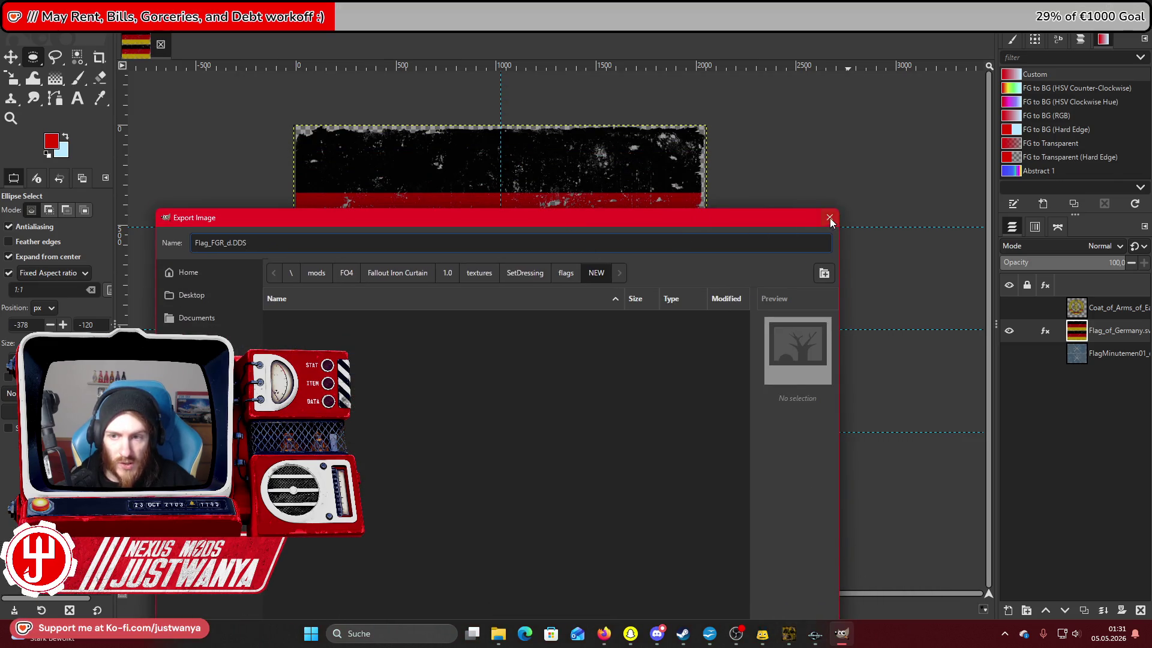
left_click(829, 217)
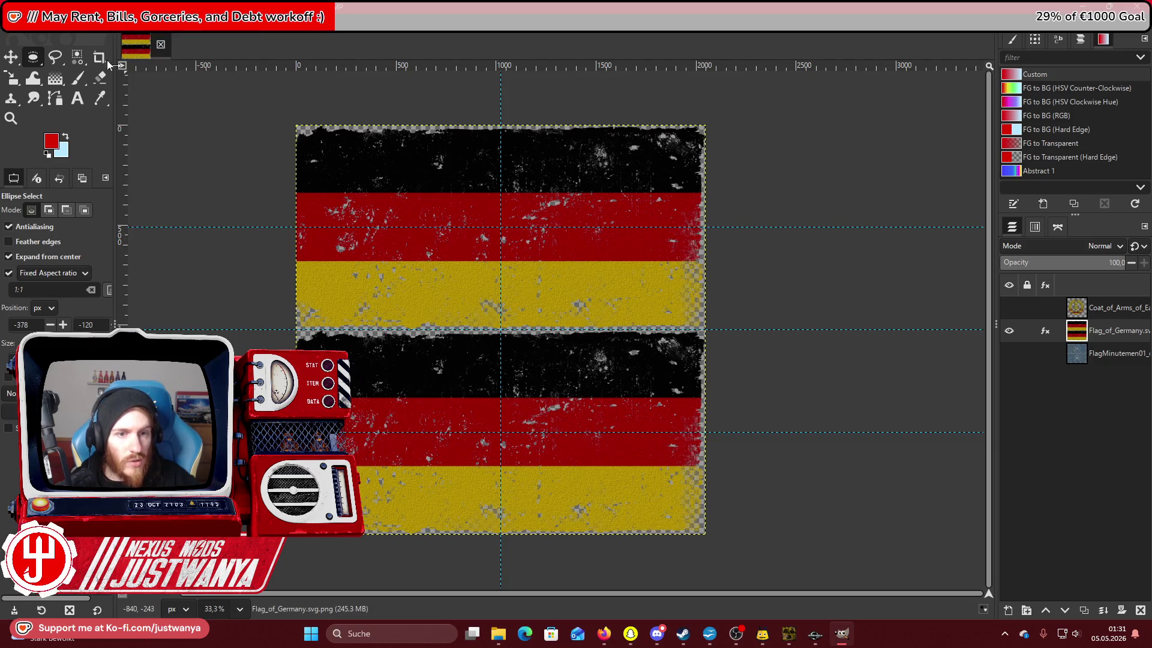
Export the flag into the NEW folder as Flag_FGR_d.DDS with BC3 / DXT5 compression.
left_click(12, 21)
left_click(96, 218)
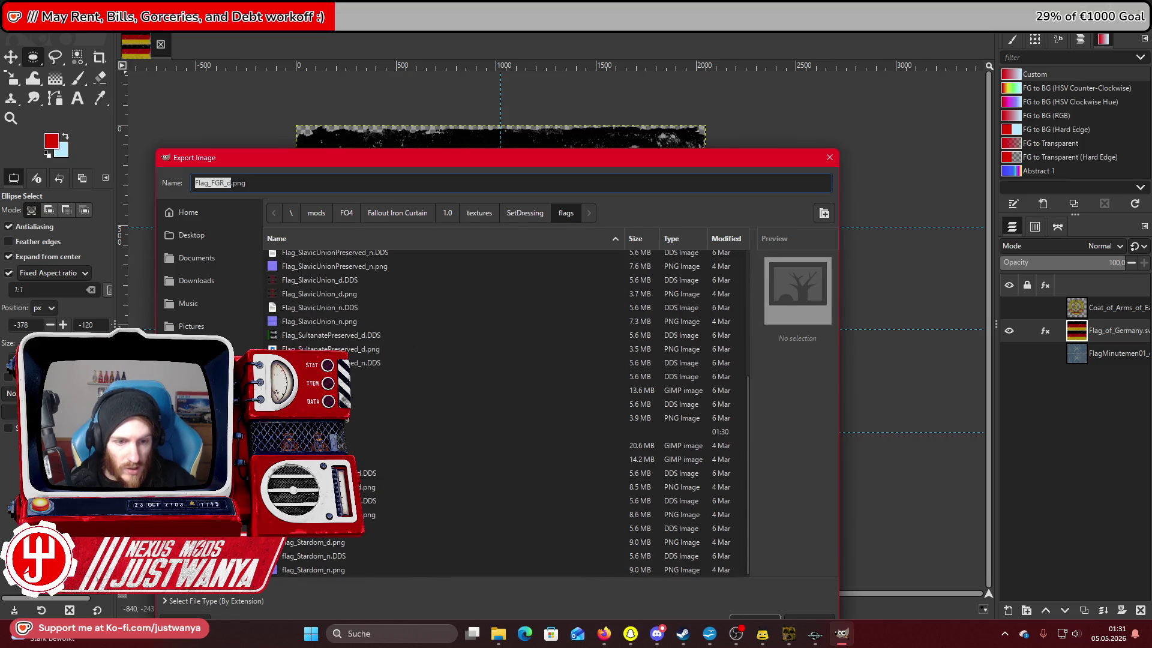
double_click(324, 488)
left_click_drag(381, 166, 364, 78)
left_click(222, 96)
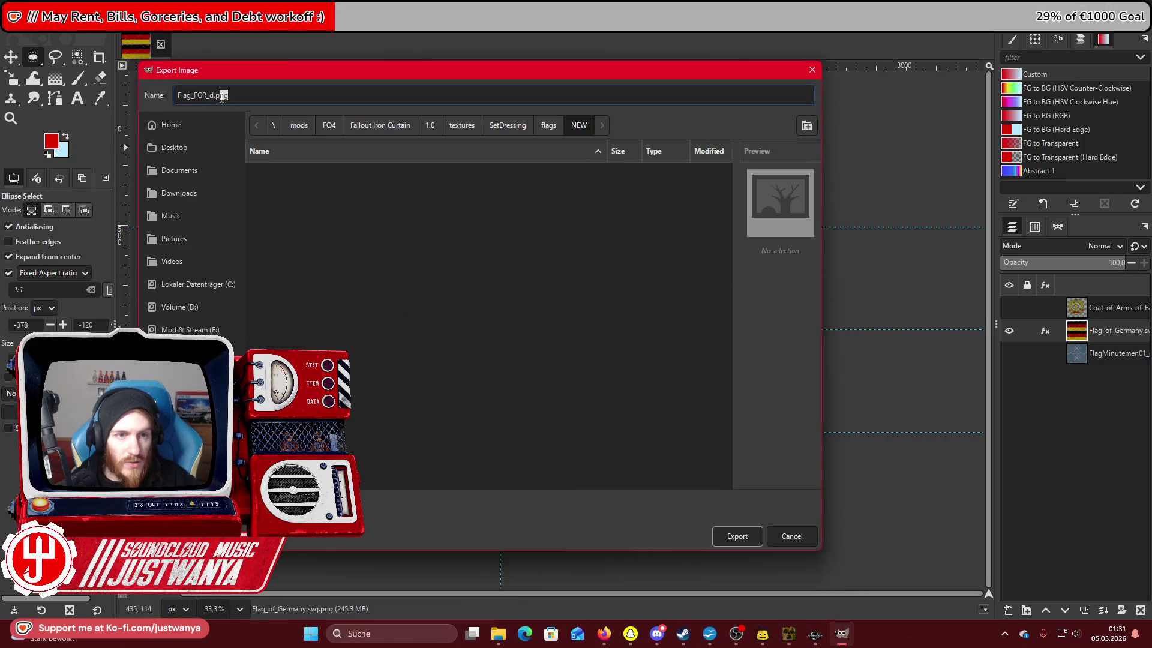
type("DDS")
left_click(743, 528)
left_click(149, 49)
left_click(148, 53)
key("Return")
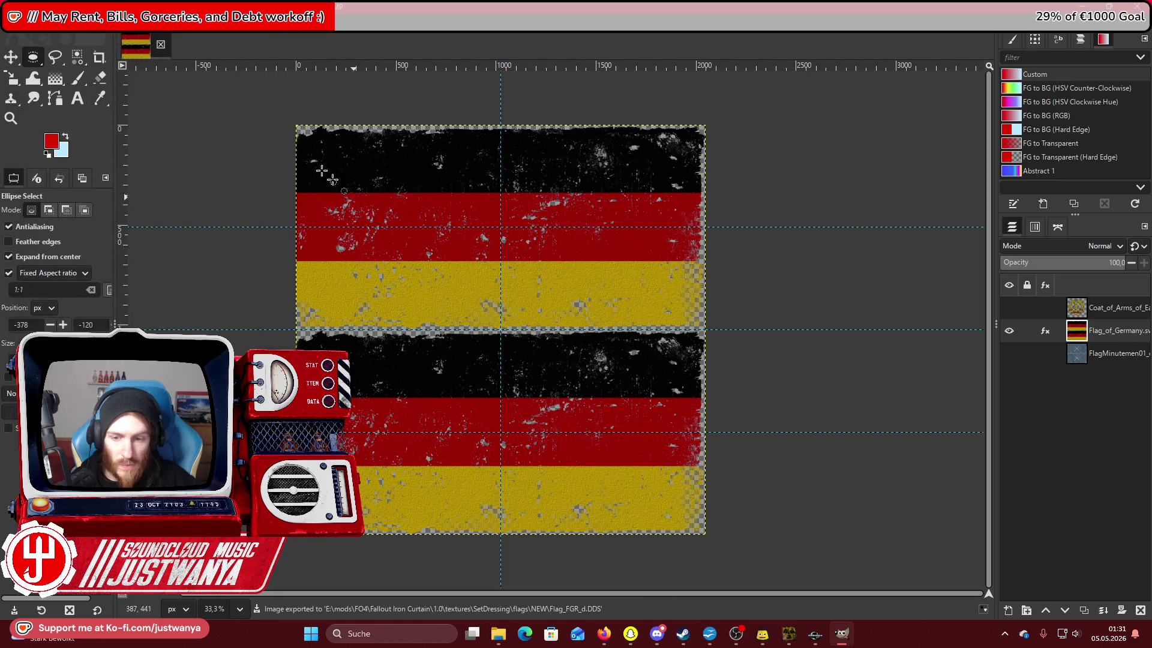
left_click(38, 24)
left_click(38, 36)
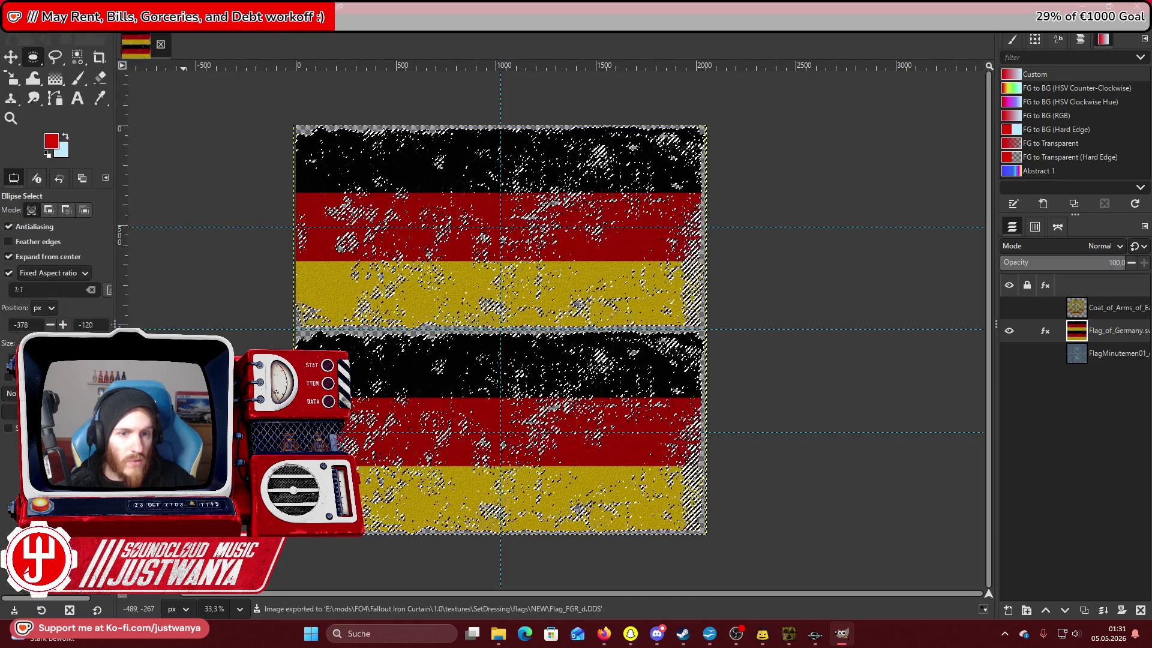
Undo the last selection step and make the coat of arms layer visible.
left_click(37, 24)
left_click(38, 38)
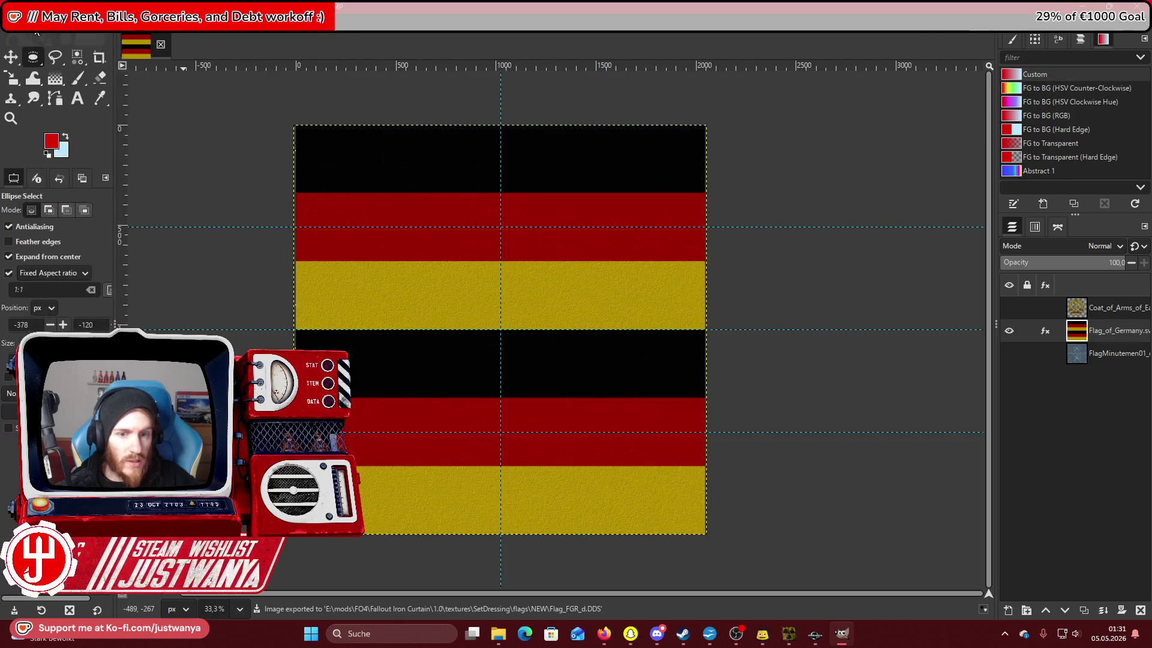
left_click(1103, 316)
left_click(1010, 308)
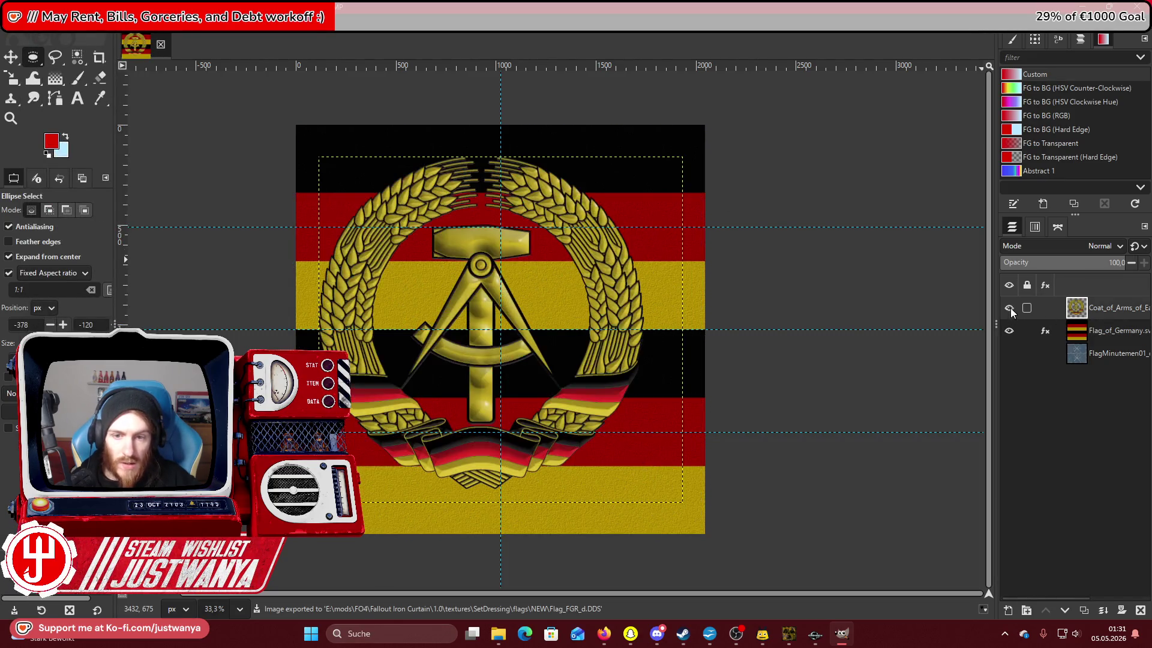
Scale the emblem down to 502 × 513 and place it on the upper red band.
left_click(14, 78)
left_click(133, 27)
left_click(180, 243)
left_click_drag(379, 223, 570, 436)
left_click(837, 172)
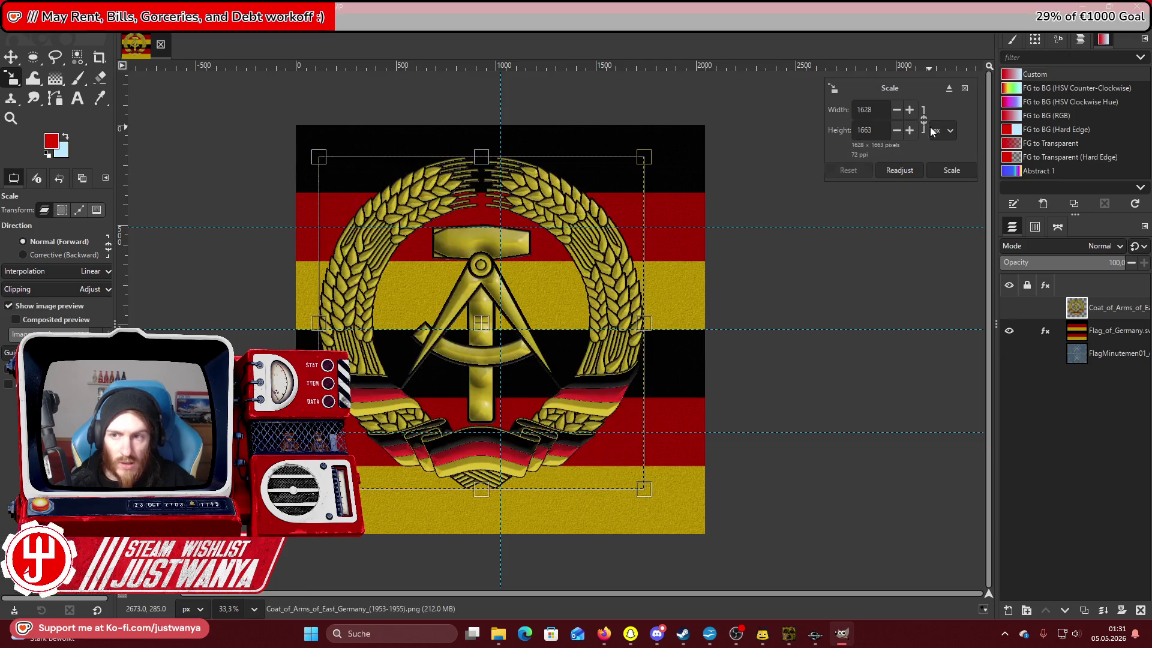
left_click_drag(319, 157, 540, 385)
left_click_drag(606, 456, 517, 247)
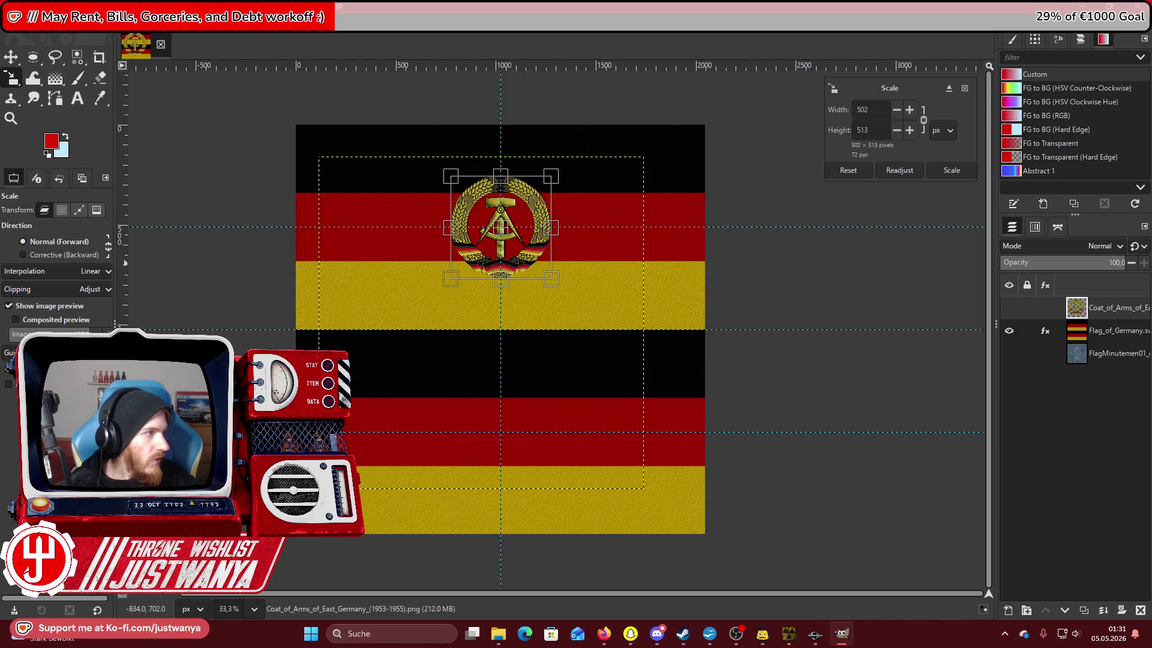
key("alt+Tab")
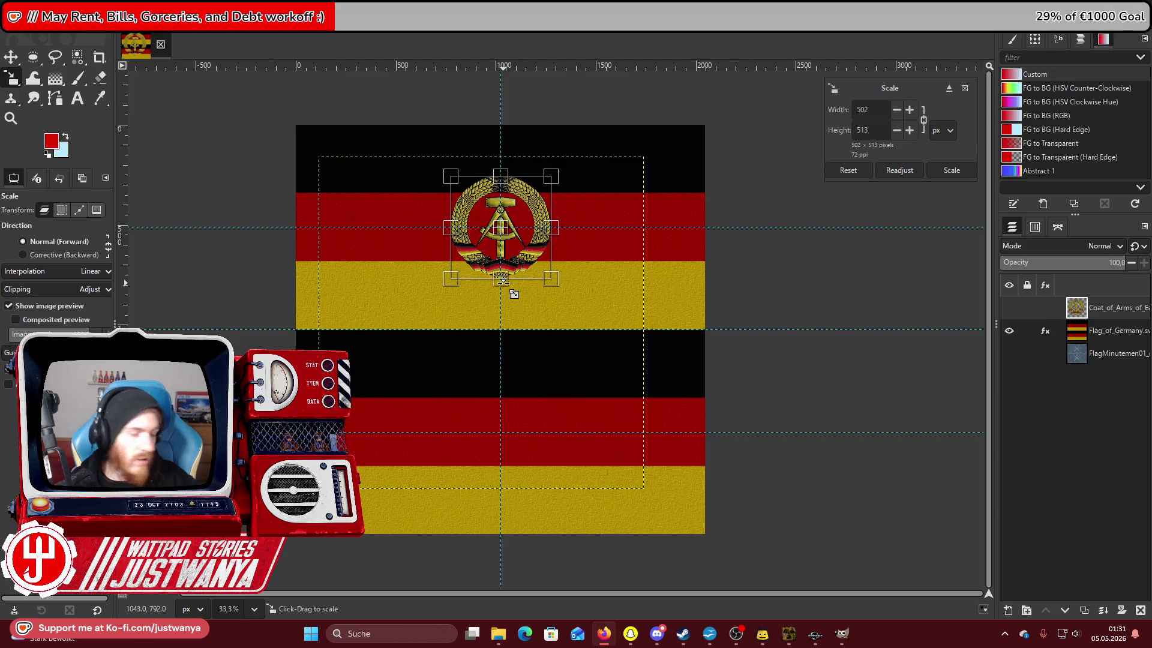
key("e")
Undo the emblem resize and hide the coat of arms layer again.
left_click(36, 23)
left_click(39, 37)
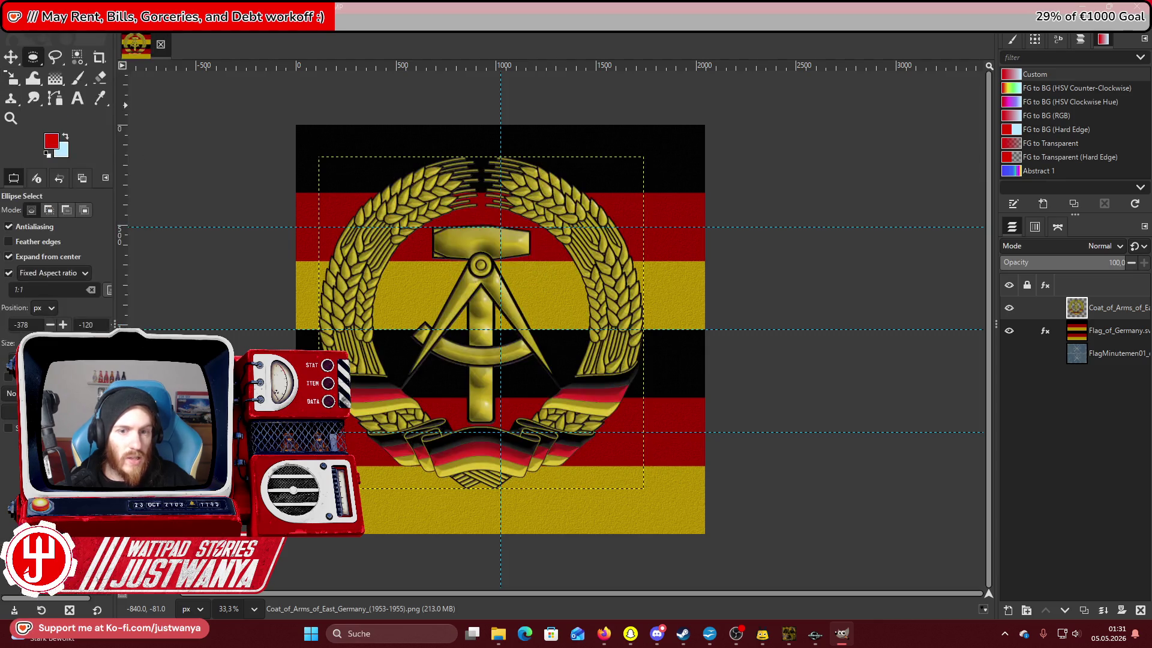
left_click(1010, 309)
left_click(1090, 339)
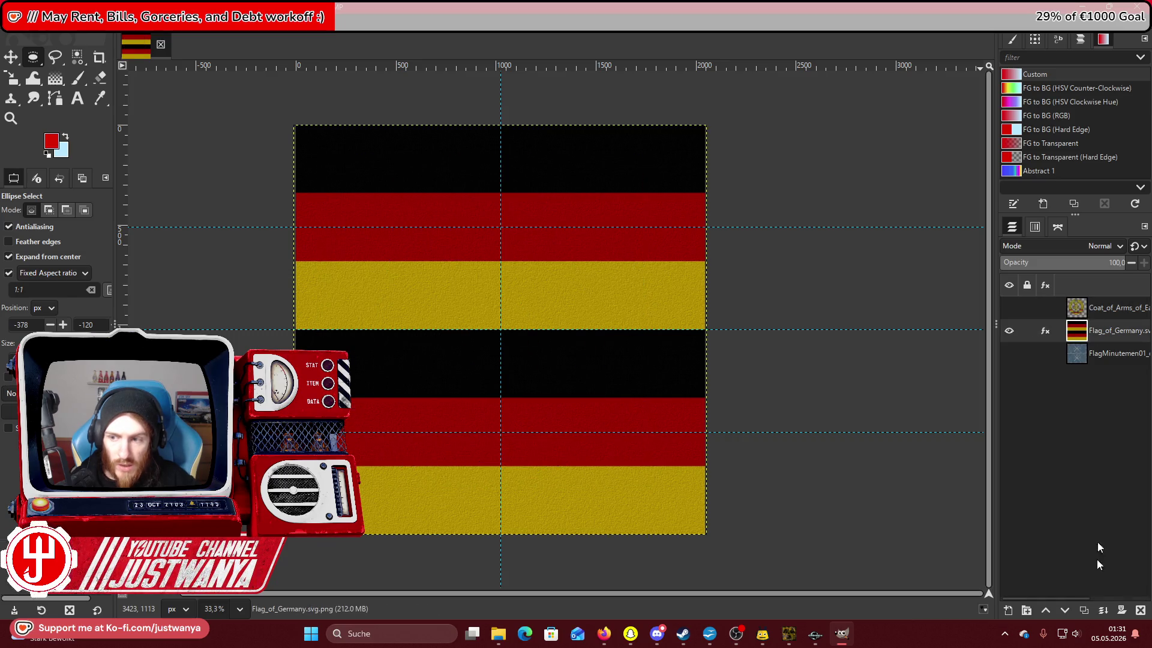
Replace the stripes layer with Flag_of_Germany.svg.png, keeping its colour profile, and move it to the canvas top.
left_click(1140, 611)
mouse_move(498, 634)
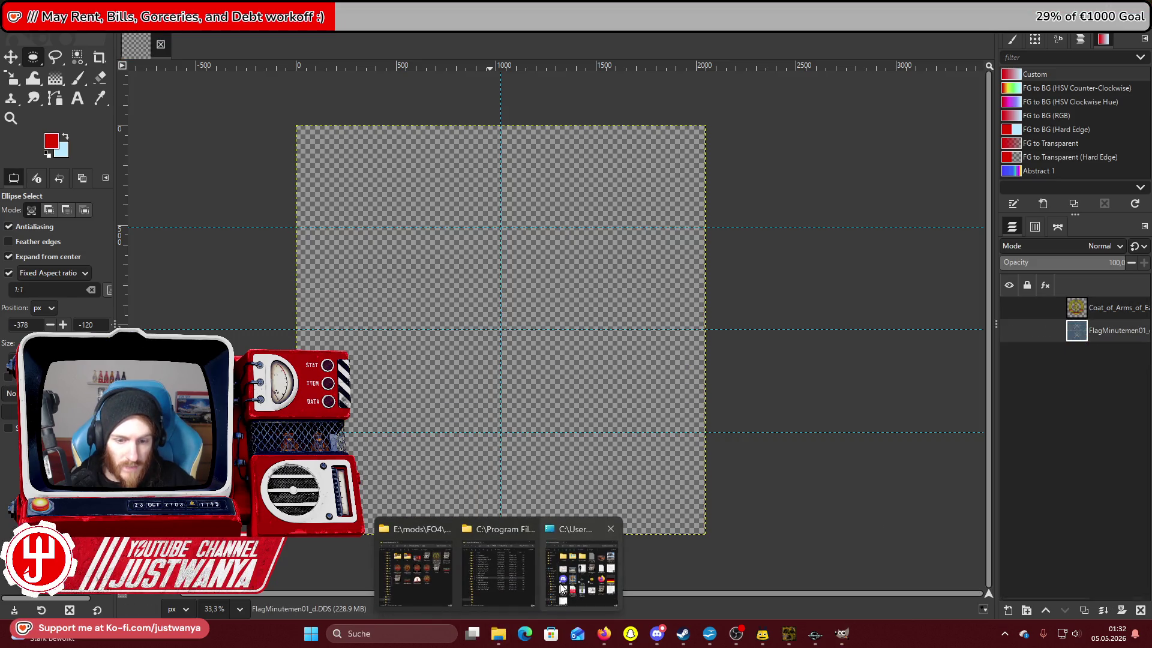
left_click(583, 579)
mouse_move(639, 374)
left_mouse_down()
mouse_move(828, 337)
mouse_move(856, 319)
left_mouse_up()
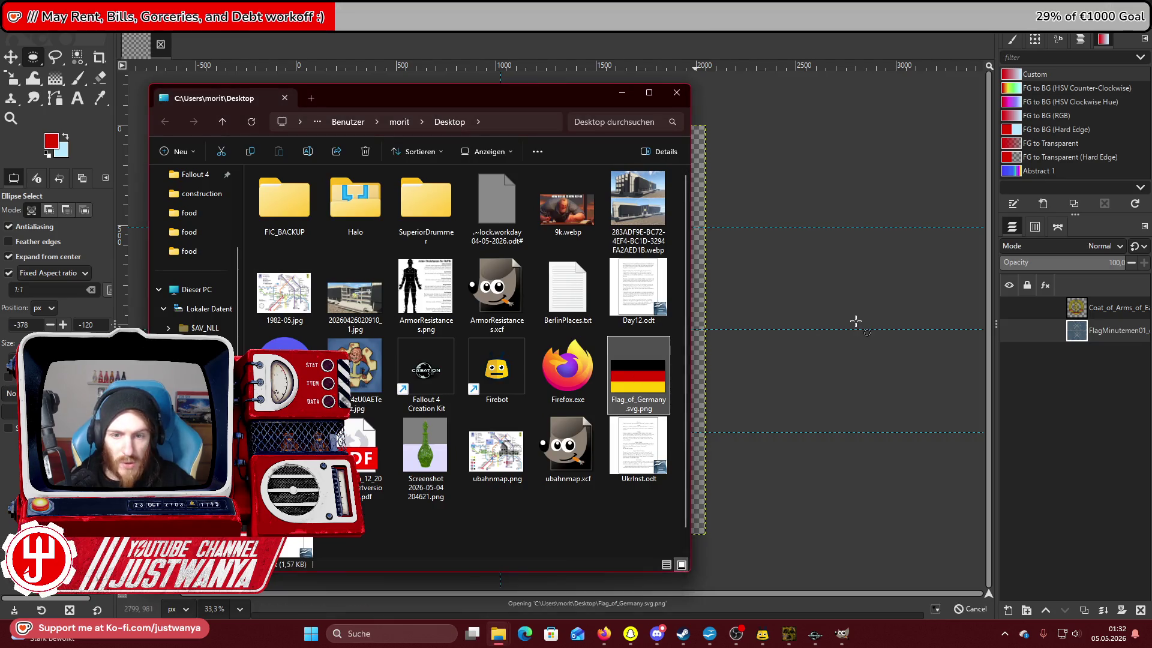
left_click(216, 223)
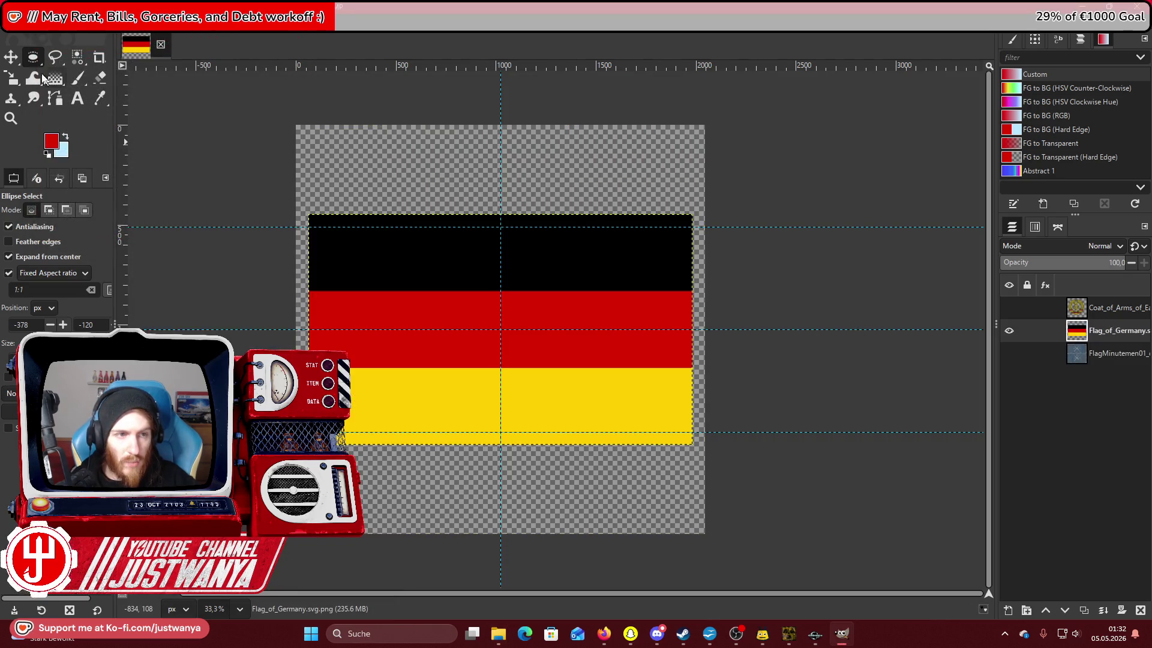
left_click(18, 60)
left_click_drag(419, 398, 411, 285)
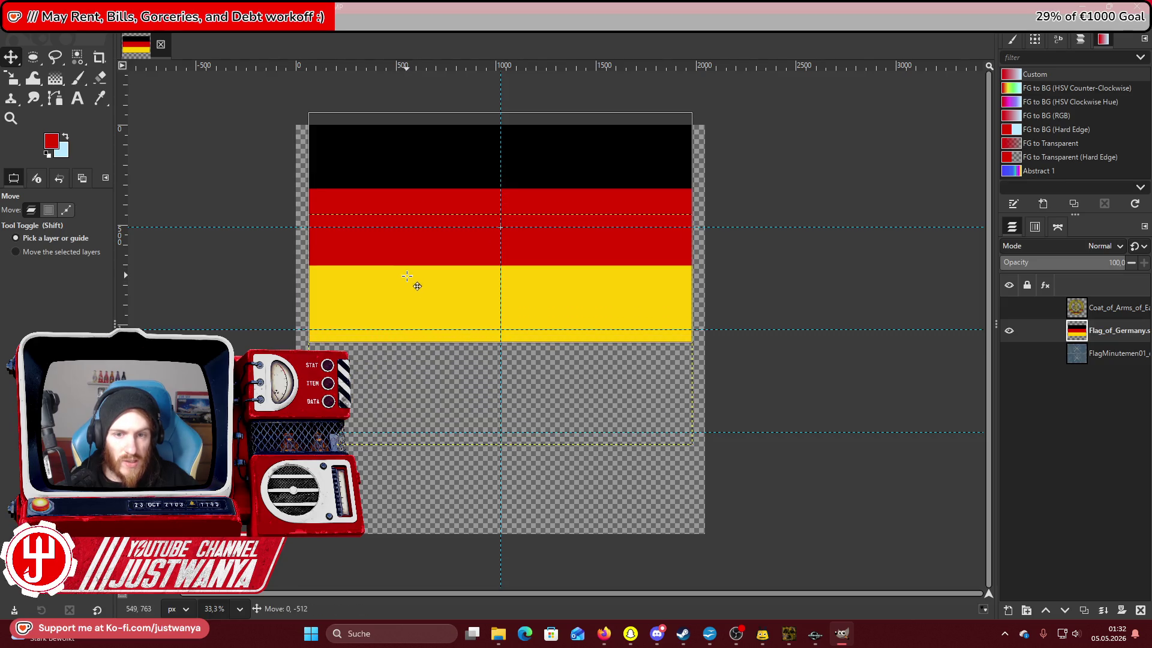
Scale the flag layer so its edges reach the canvas's left and right sides.
left_click(13, 78)
left_click(655, 175)
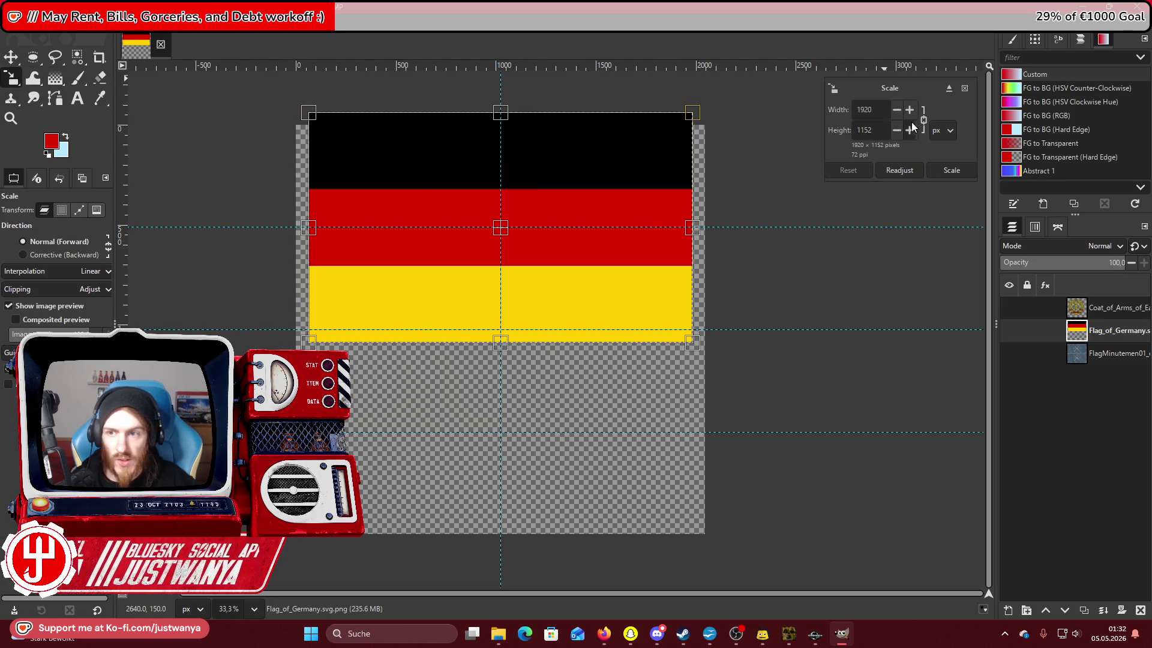
left_click_drag(492, 113, 509, 126)
left_click_drag(511, 343, 511, 334)
left_click_drag(326, 228, 293, 229)
left_click_drag(699, 234, 718, 240)
left_click(949, 171)
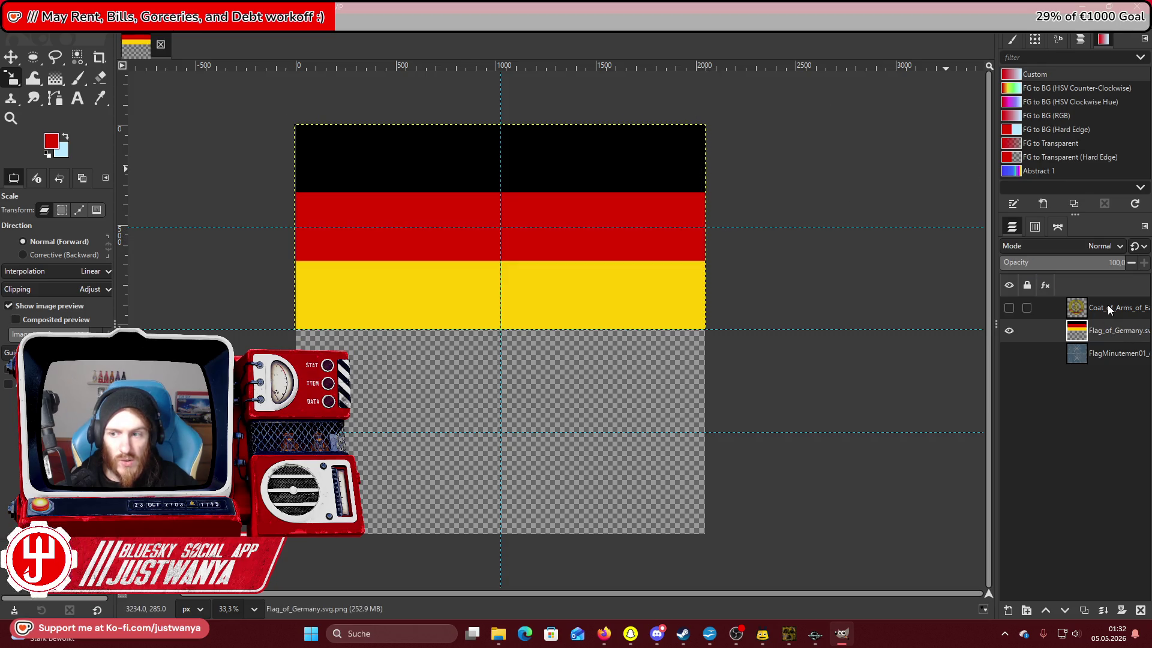
Show the coat of arms and scale it to 641 × 655 centred on the flag.
left_click(1107, 307)
left_click(1008, 308)
left_click_drag(320, 157, 495, 341)
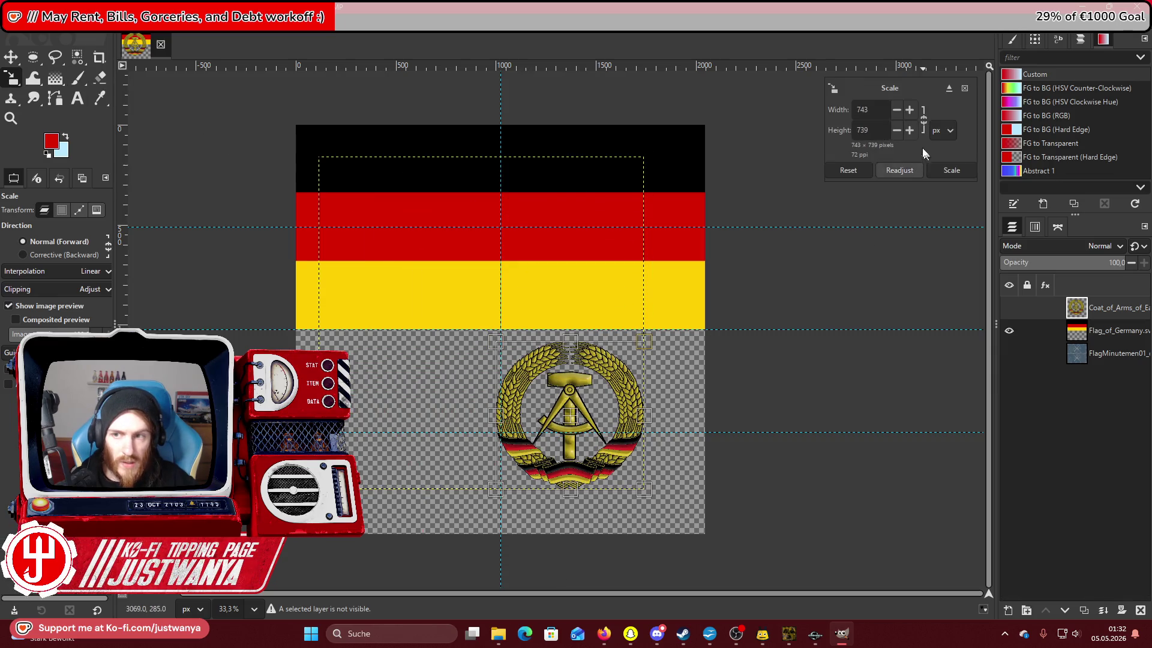
left_click(863, 170)
mouse_move(429, 282)
left_mouse_down()
mouse_move(539, 409)
mouse_move(589, 427)
mouse_move(514, 244)
left_mouse_up()
left_click_drag(606, 322, 599, 311)
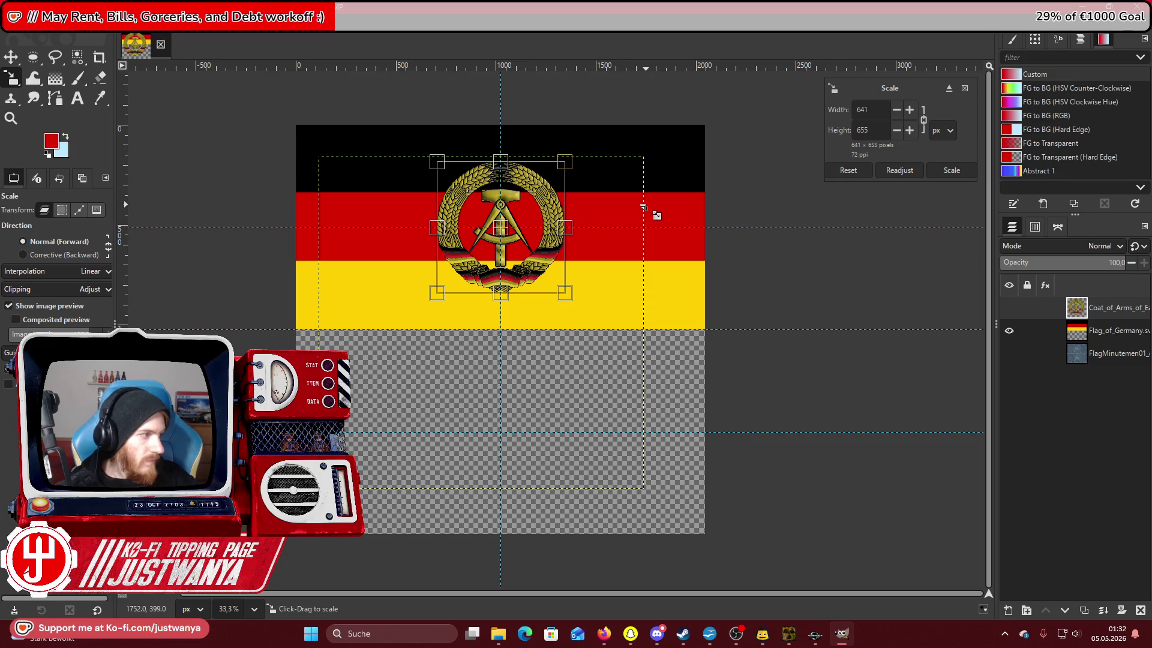
left_click(951, 170)
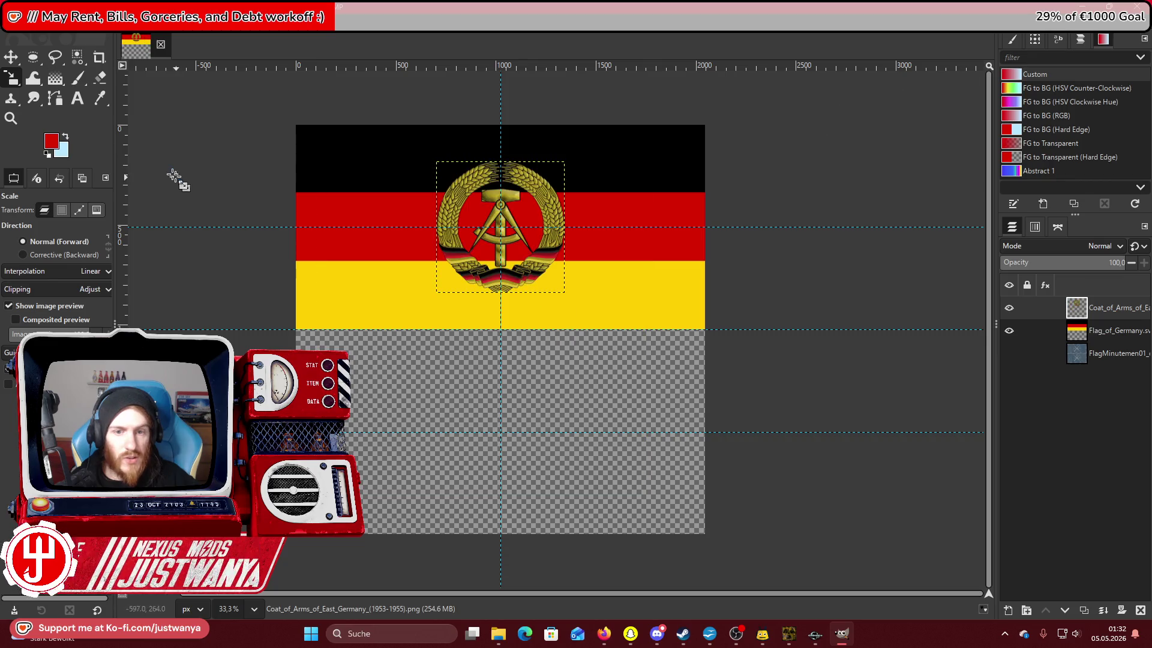
Zoom in on the emblem and set Ellipse Select to a free aspect ratio without expanding from centre.
key("alt+Tab")
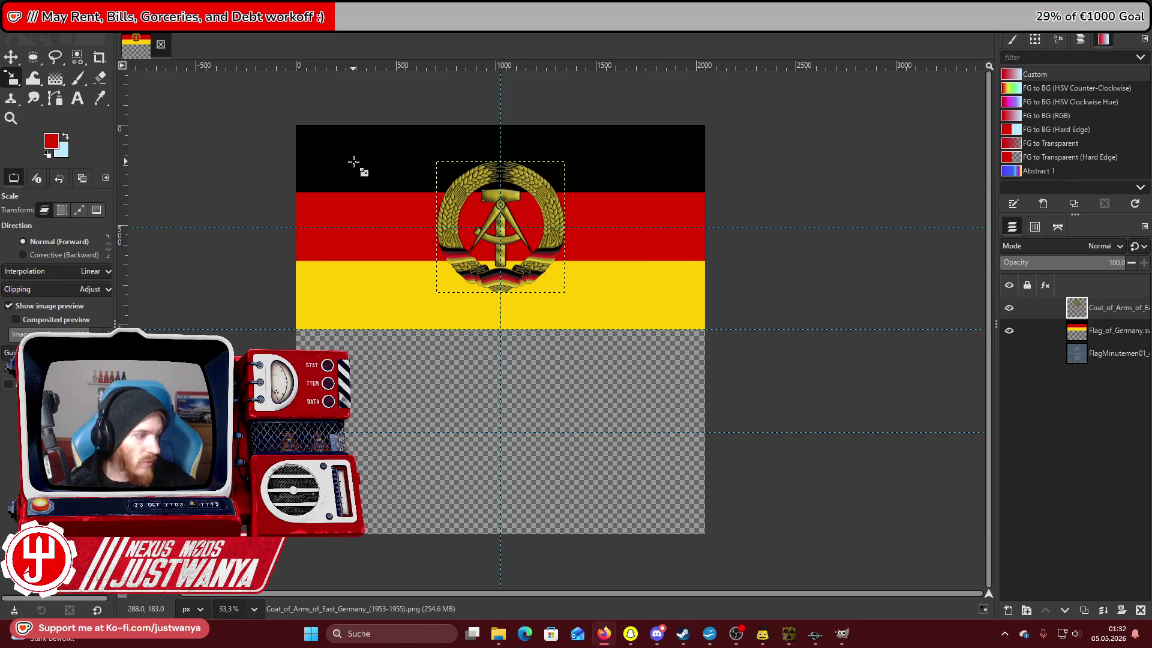
left_click(11, 117)
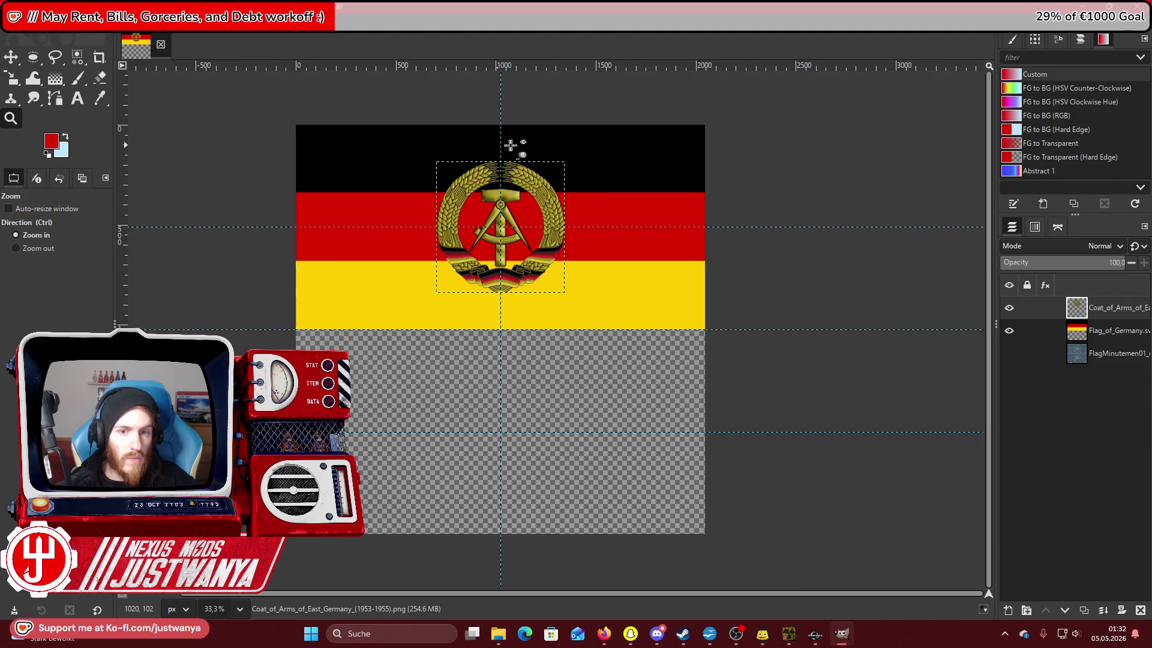
left_click(511, 146)
left_click(512, 145)
left_click(384, 275)
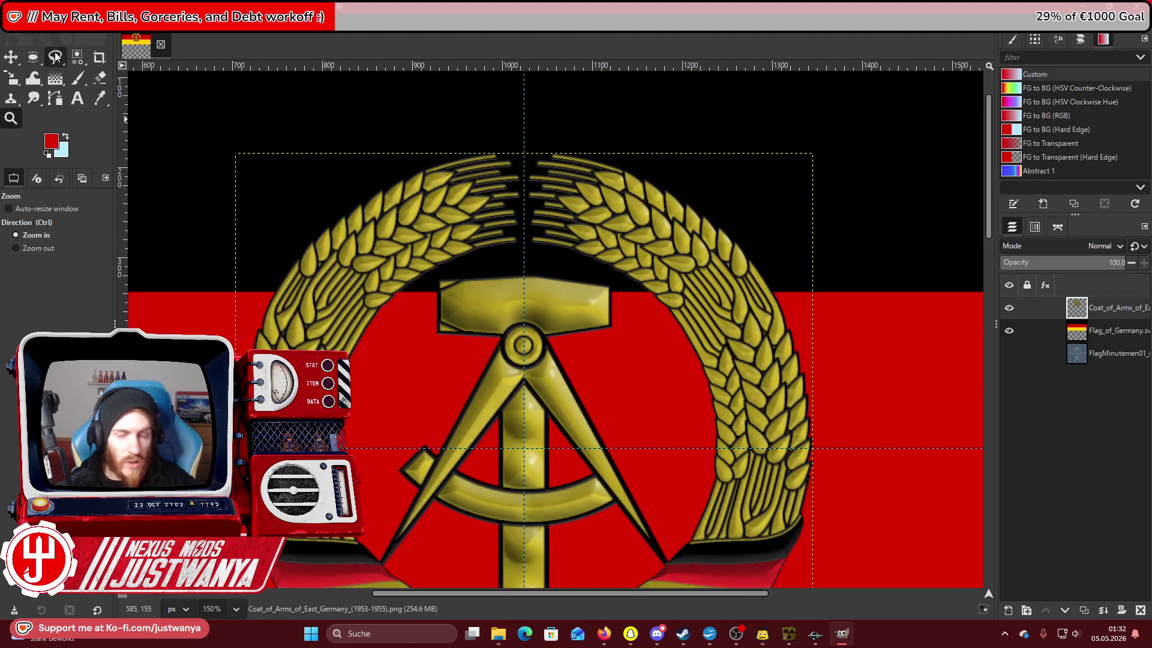
left_click(55, 57)
left_click(1128, 330)
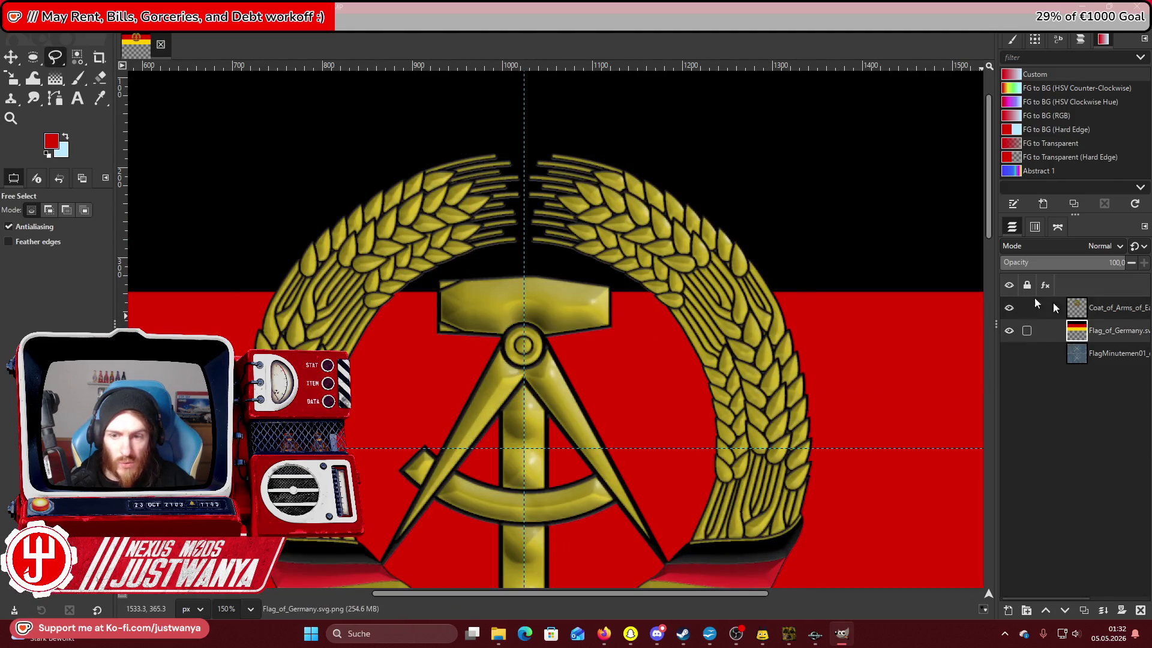
left_click(108, 96)
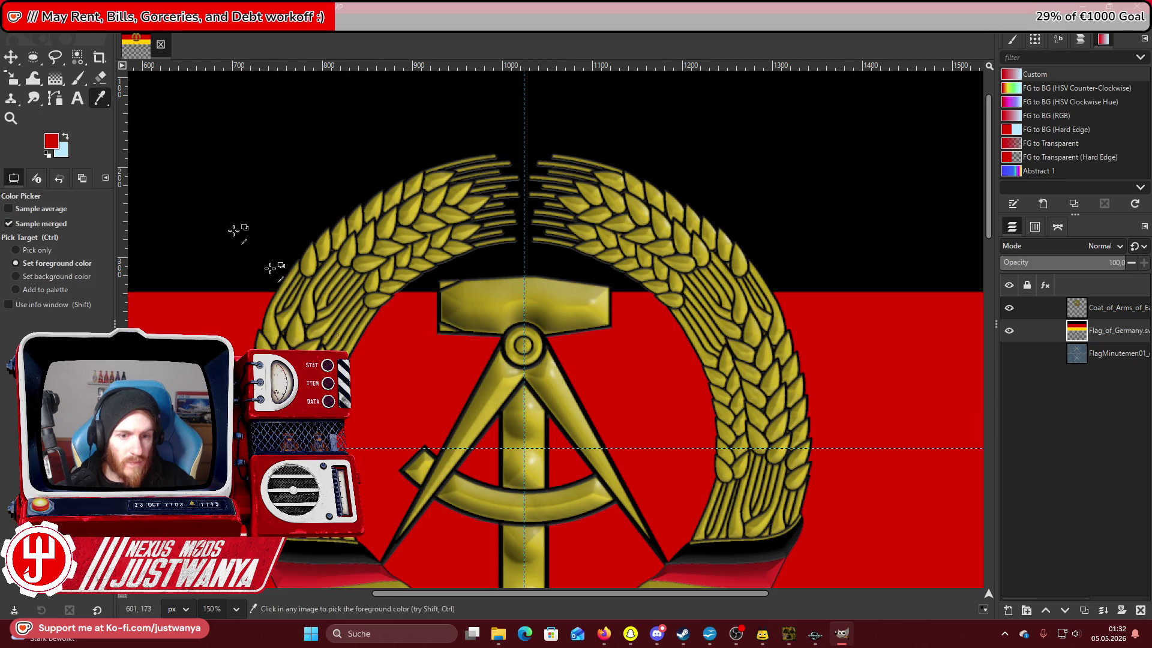
left_click(34, 58)
left_click(9, 257)
left_click(9, 273)
Draw an ellipse selection inside the wreath and fill it with red.
left_click_drag(524, 242, 682, 342)
mouse_move(531, 290)
left_mouse_down()
mouse_move(351, 290)
mouse_move(374, 291)
left_mouse_up()
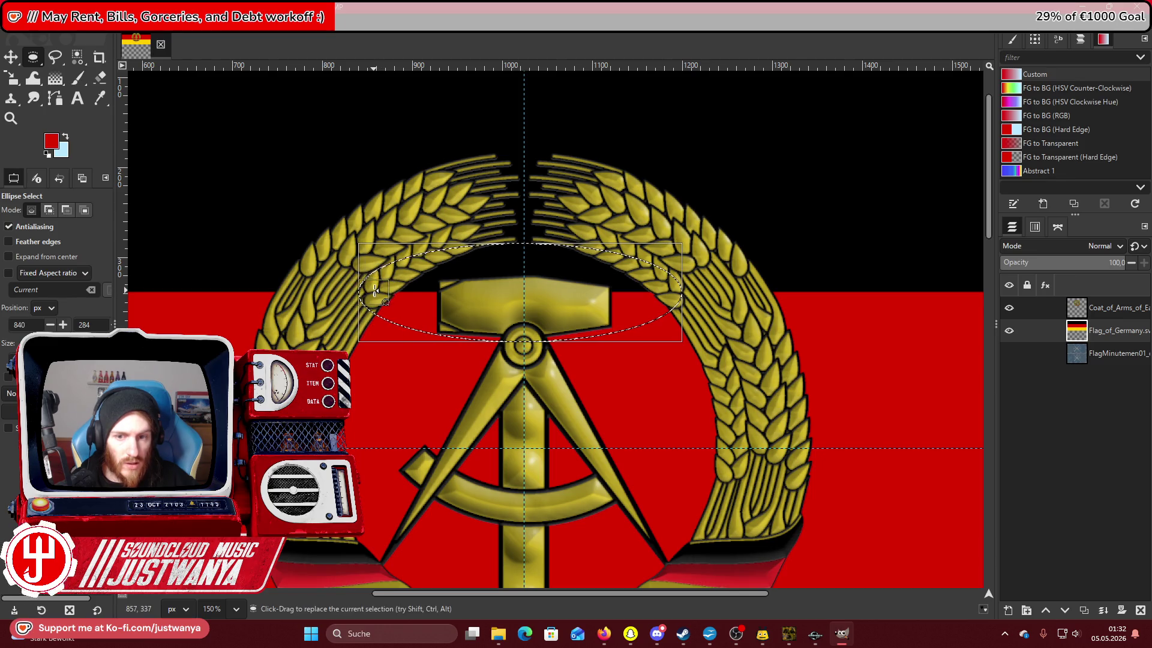
mouse_move(518, 334)
left_mouse_down()
mouse_move(520, 500)
mouse_move(531, 460)
left_mouse_up()
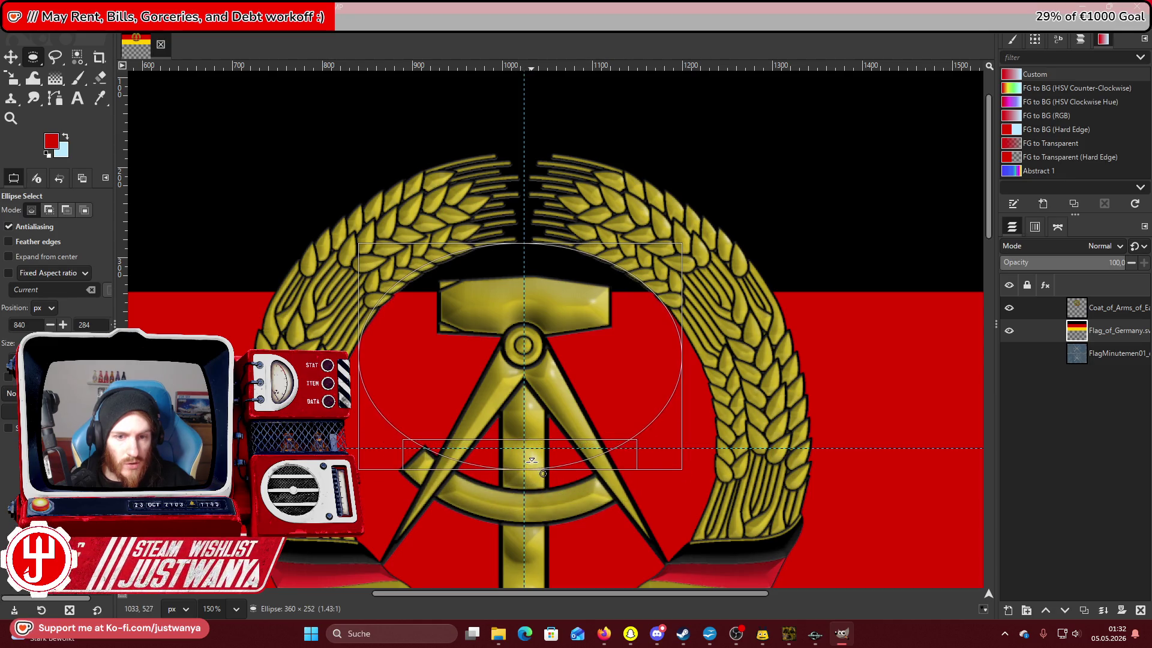
left_click_drag(372, 339, 378, 348)
left_click_drag(675, 355, 673, 355)
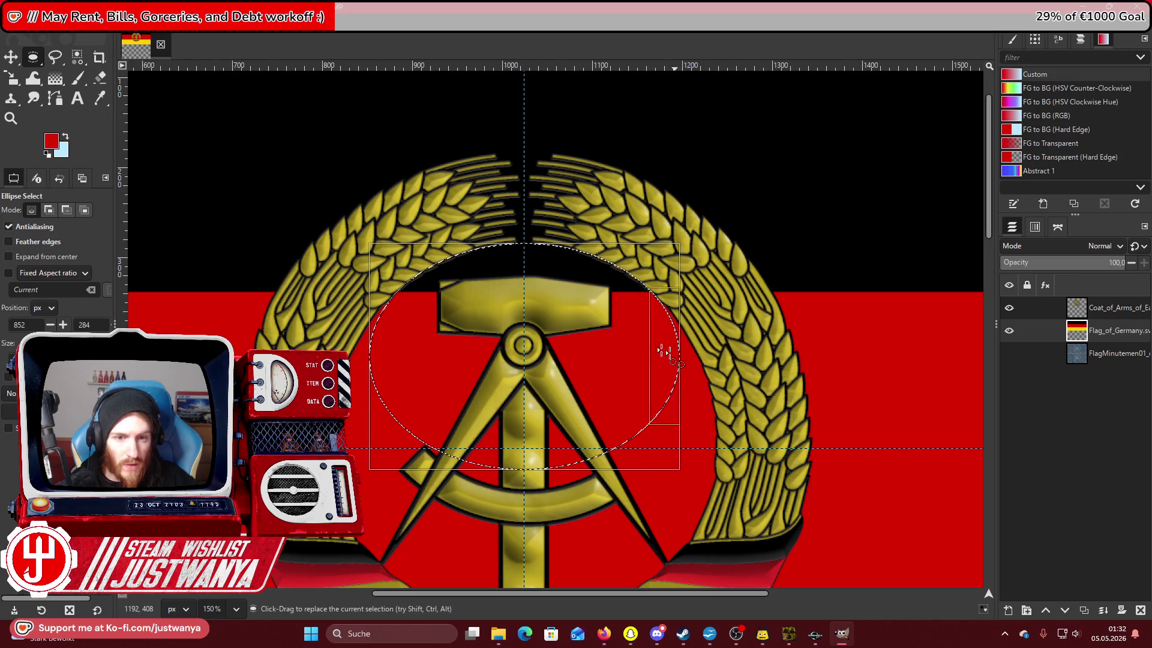
left_click_drag(527, 260, 540, 259)
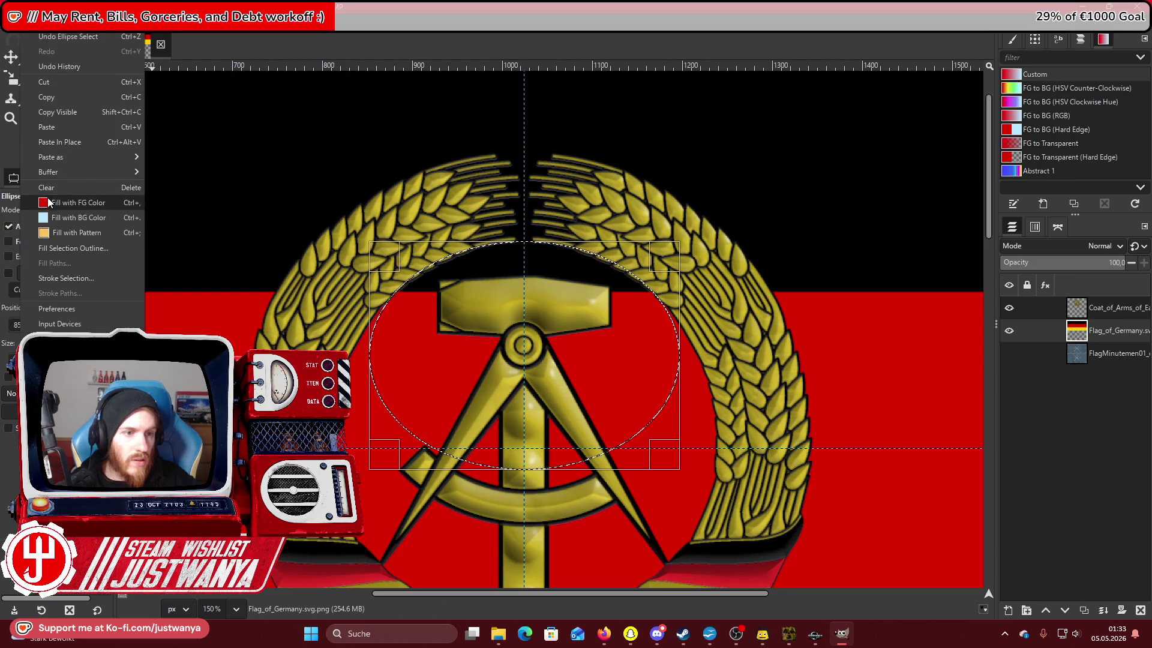
left_click(279, 183)
Draw a second ellipse over the yellow stripe, fill it with red, and deselect.
scroll(382, 258, "down", 5)
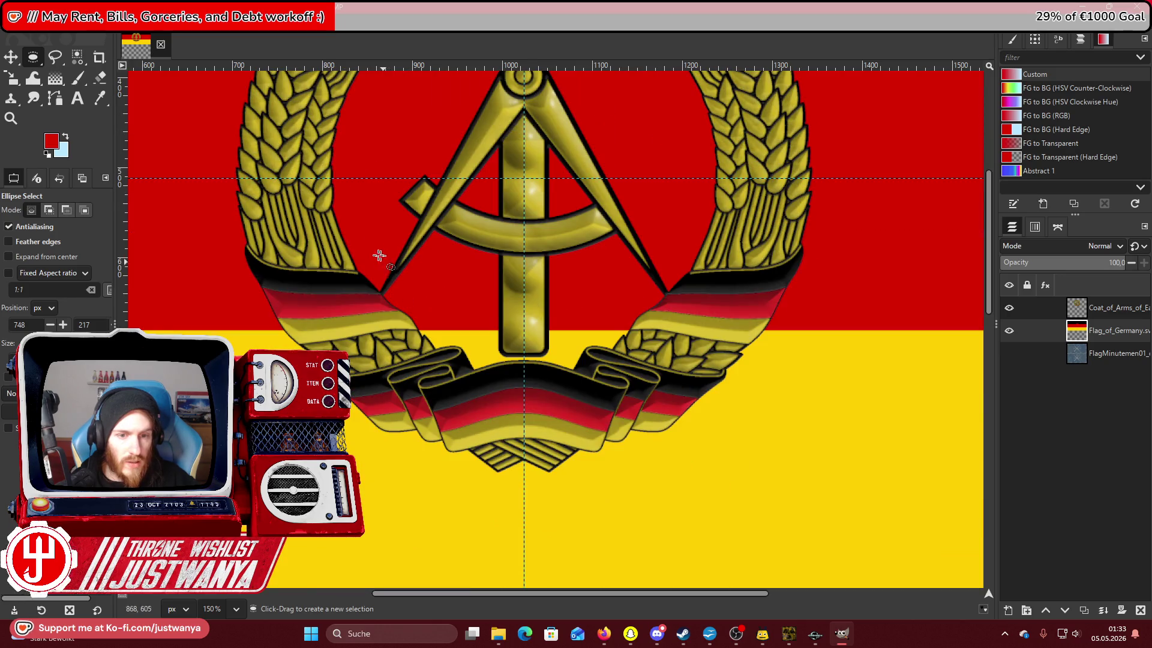
left_click_drag(524, 360, 381, 286)
left_click_drag(521, 346, 678, 360)
left_click_drag(519, 363, 522, 376)
left_click_drag(544, 299, 557, 265)
left_click(30, 24)
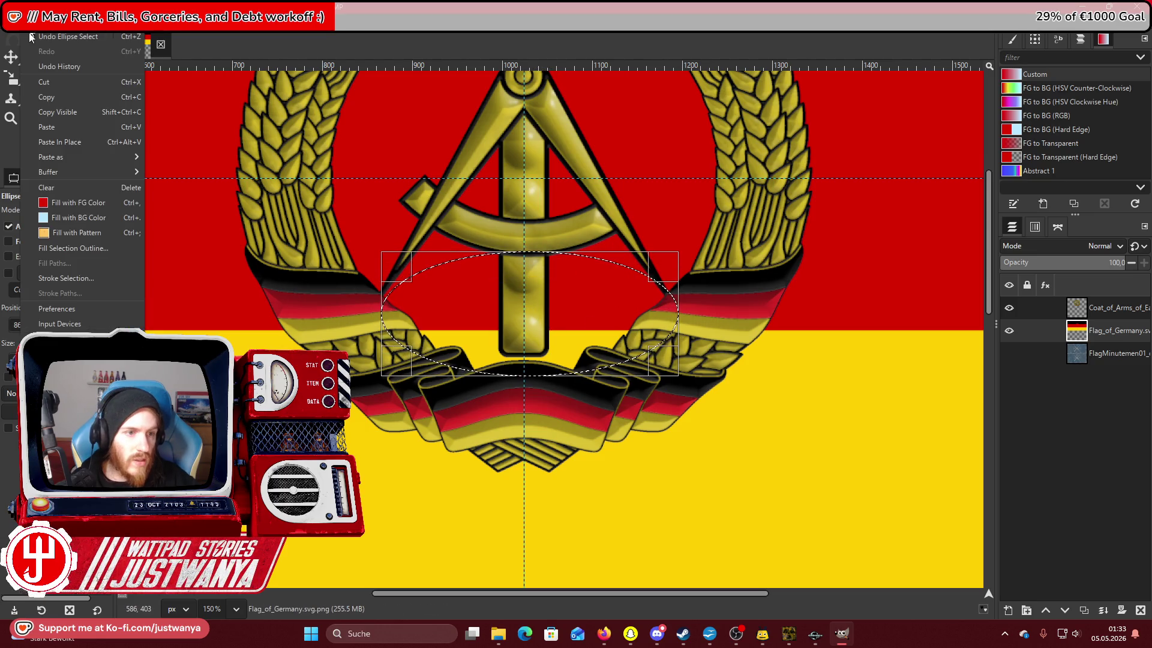
left_click(60, 202)
key("ctrl+shift+a")
Zoom back out to see the whole flag.
left_click(21, 128)
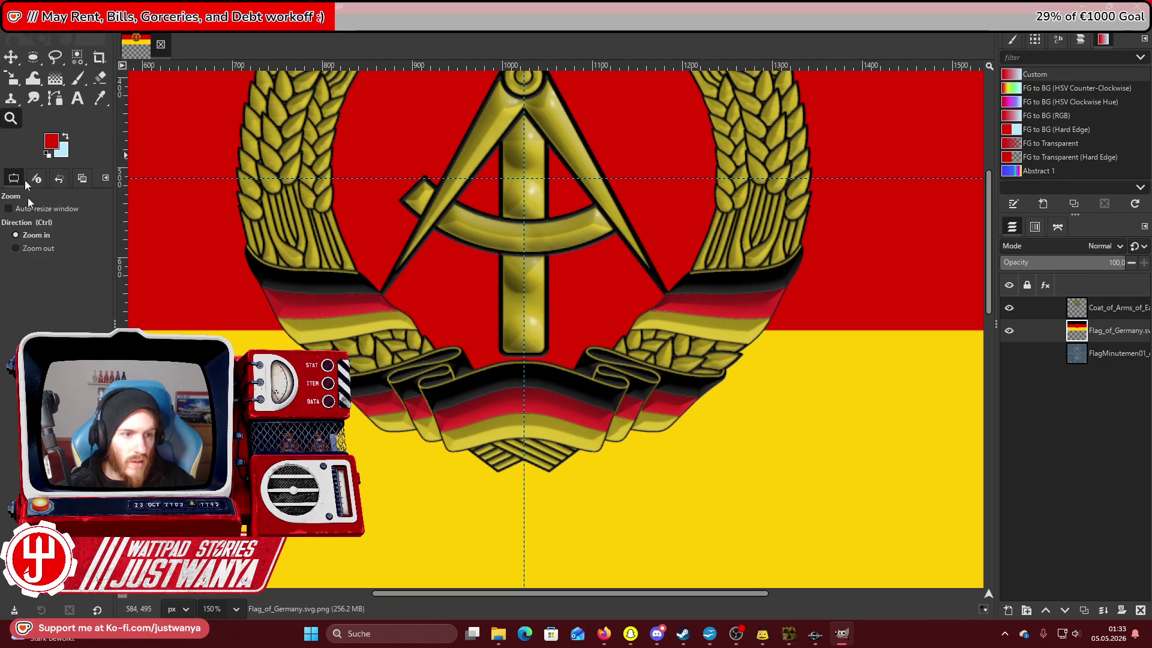
left_click(55, 247)
left_click(538, 354)
left_click(538, 354)
left_click(538, 355)
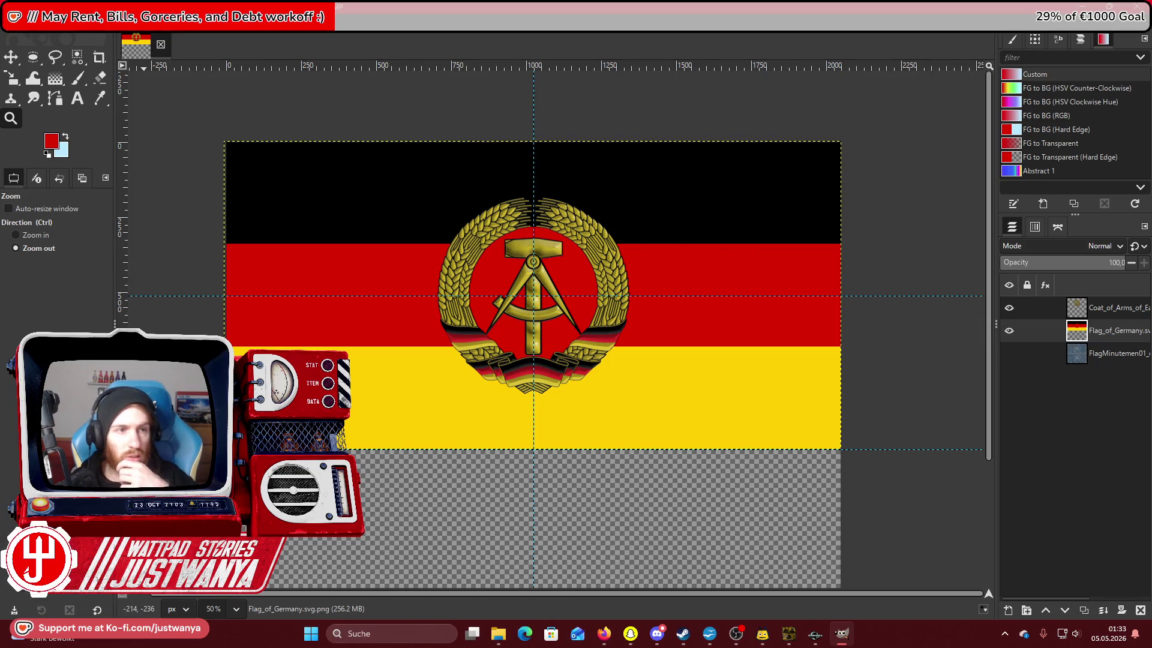
Save the project as Flag_GDR_d.xcf in the flags textures folder.
left_click(14, 21)
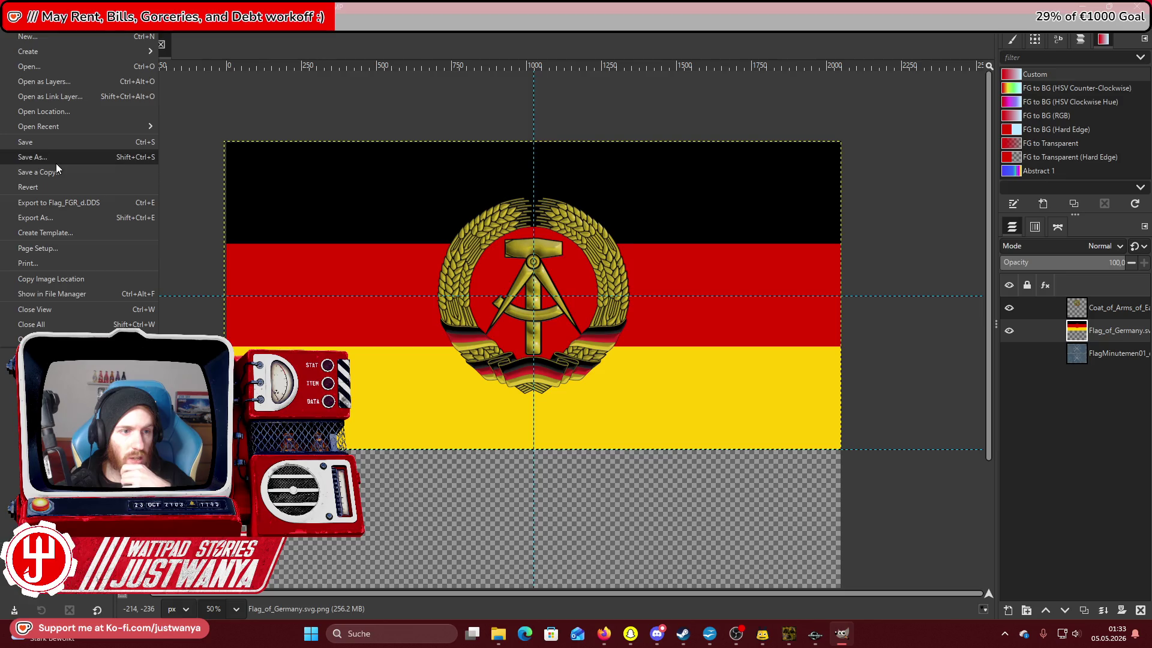
left_click(55, 161)
left_click(73, 56)
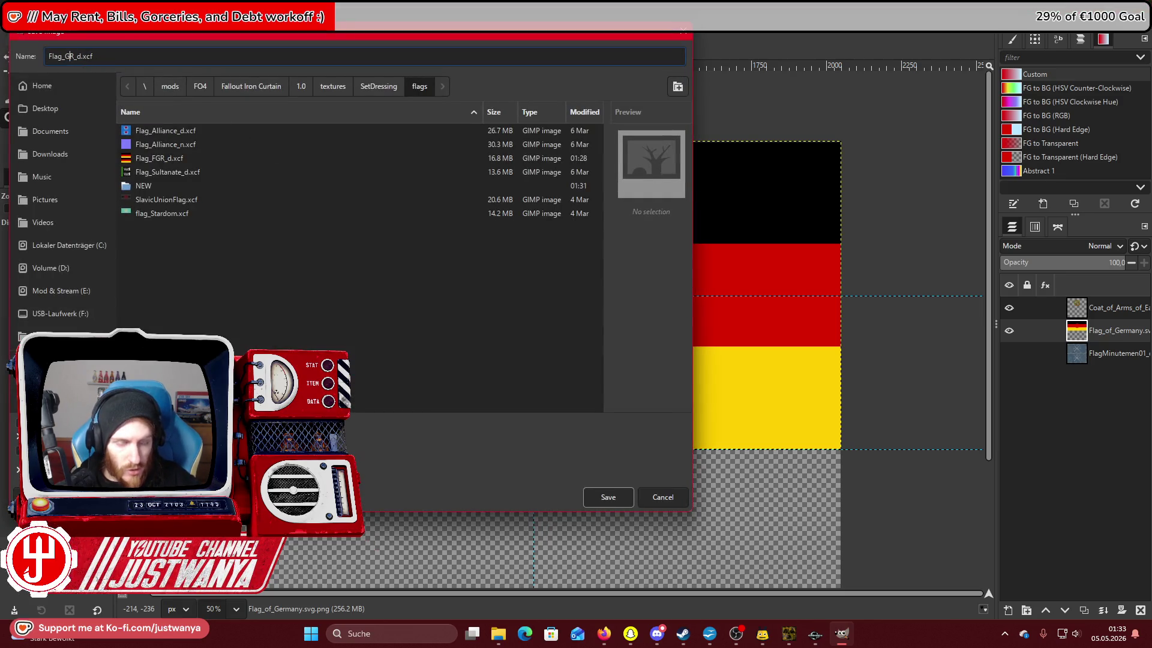
left_click(589, 499)
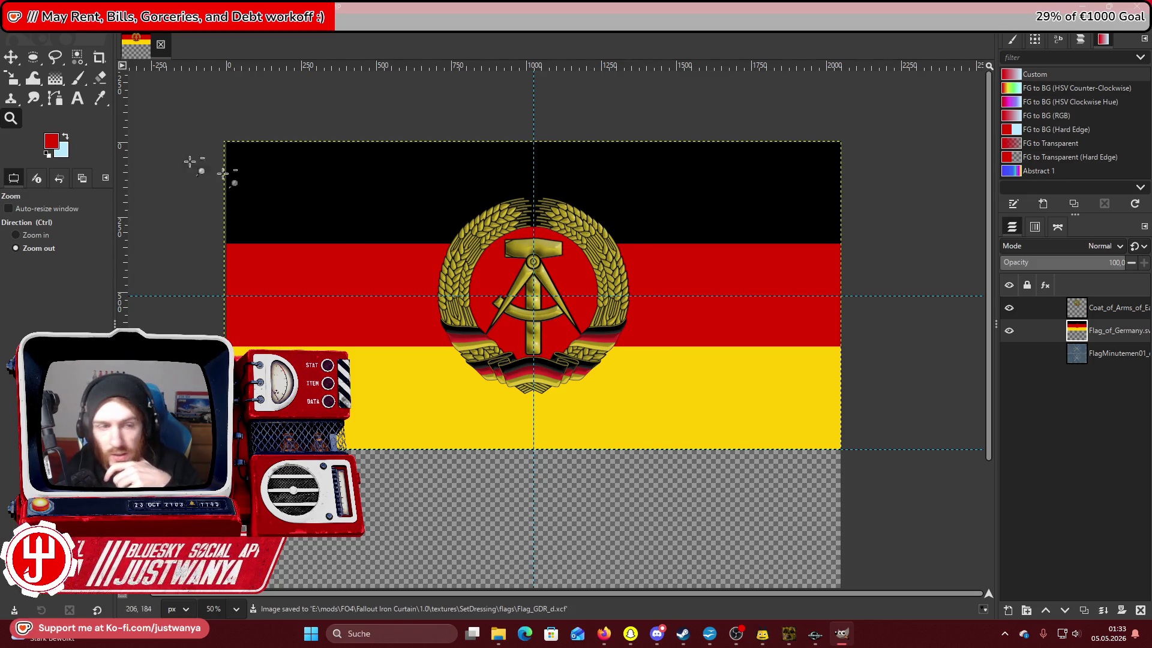
Try Layer > Crop to Content and layer boundary adjustments on the flag layer.
left_click(15, 235)
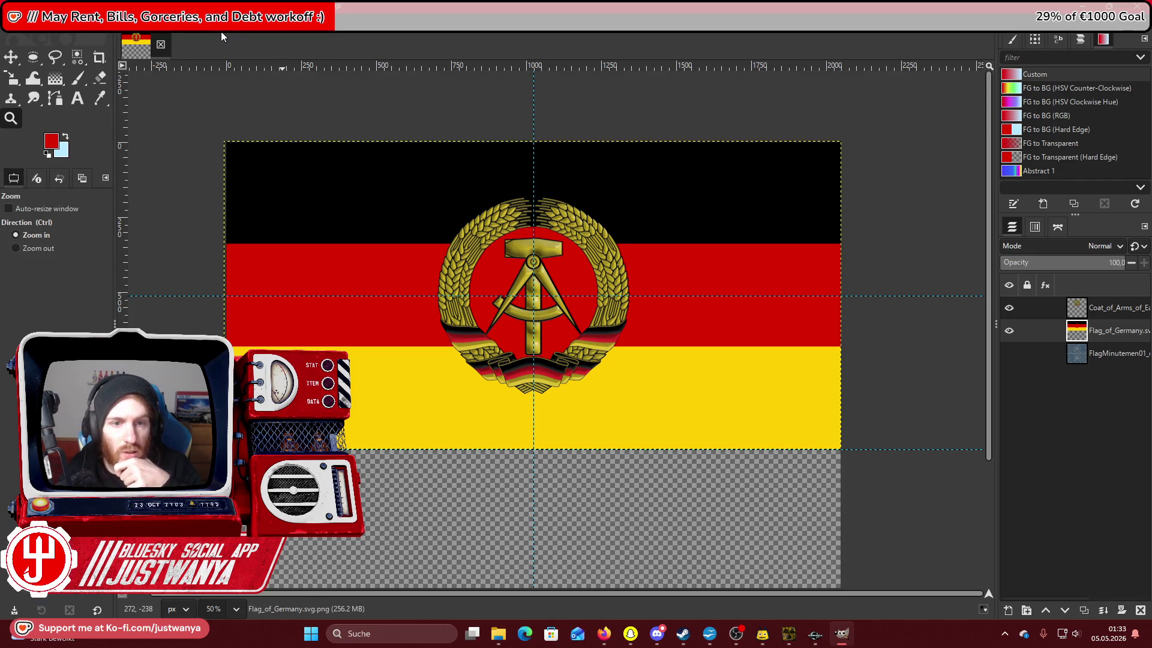
left_click(133, 24)
left_click(205, 247)
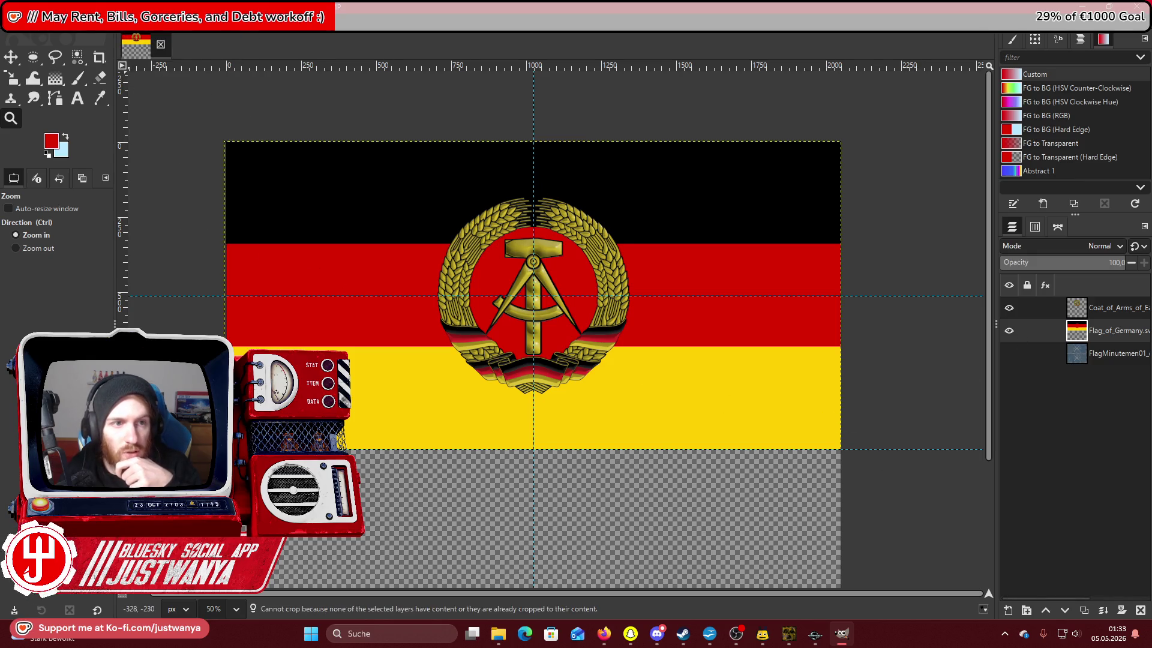
left_click(133, 24)
left_click(189, 202)
left_click(133, 24)
left_click(157, 201)
Duplicate the flag and coat of arms layers and move both copies into the canvas's lower half.
key("m")
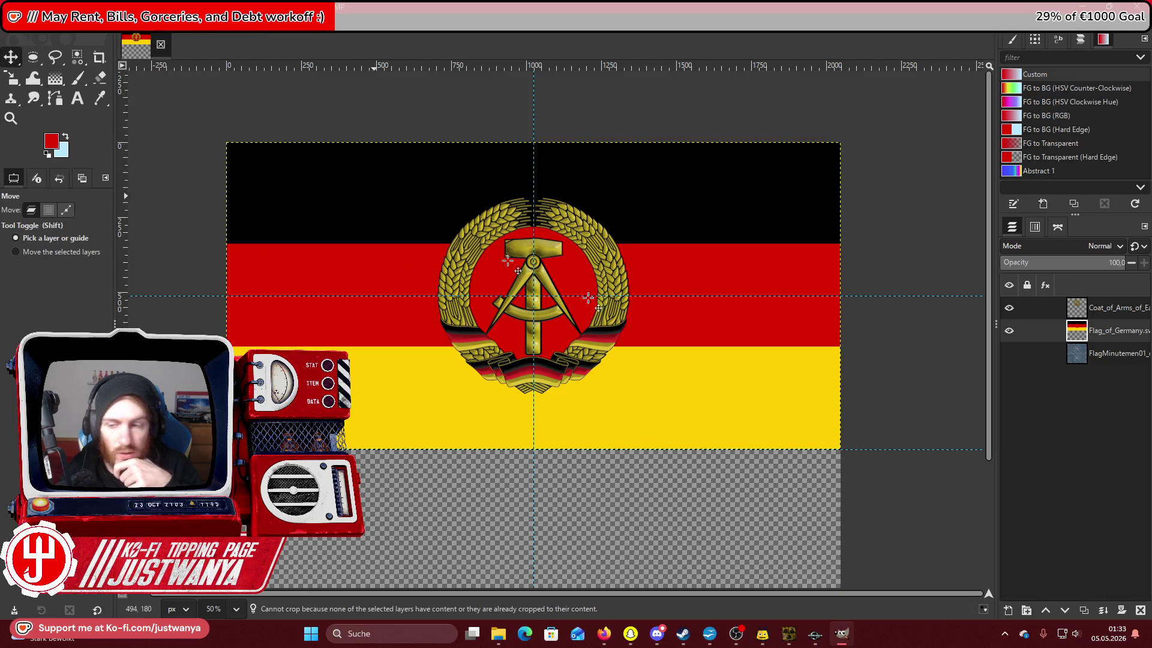
left_click(1085, 611)
mouse_move(766, 398)
left_mouse_down()
mouse_move(742, 503)
mouse_move(759, 525)
left_mouse_up()
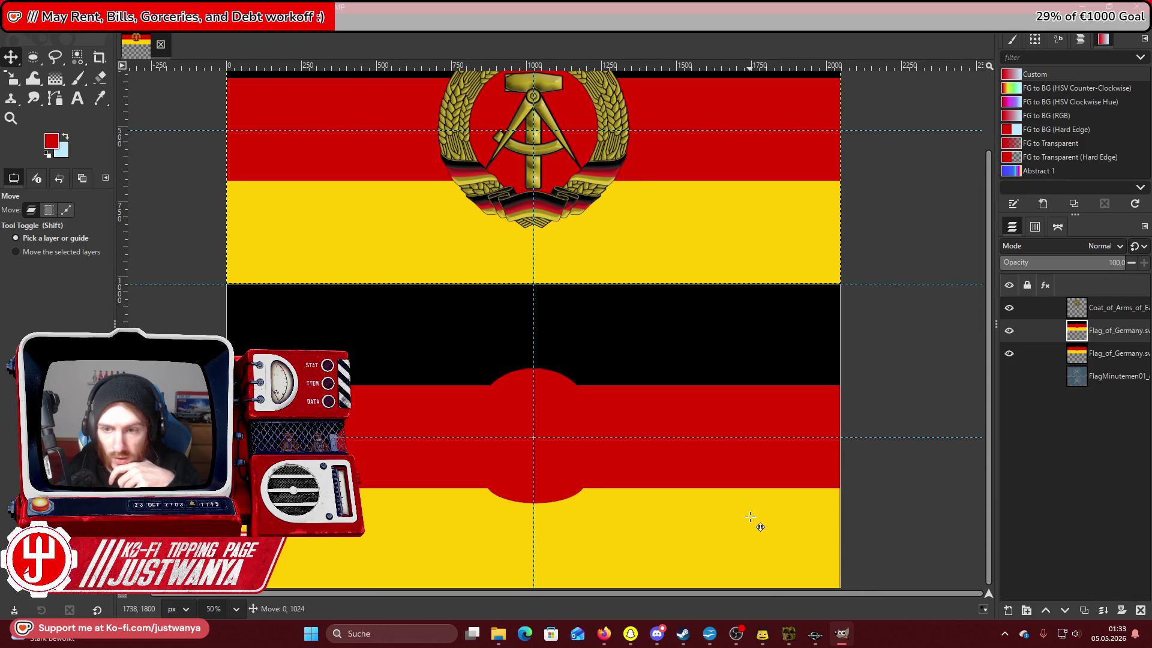
left_click(1115, 310)
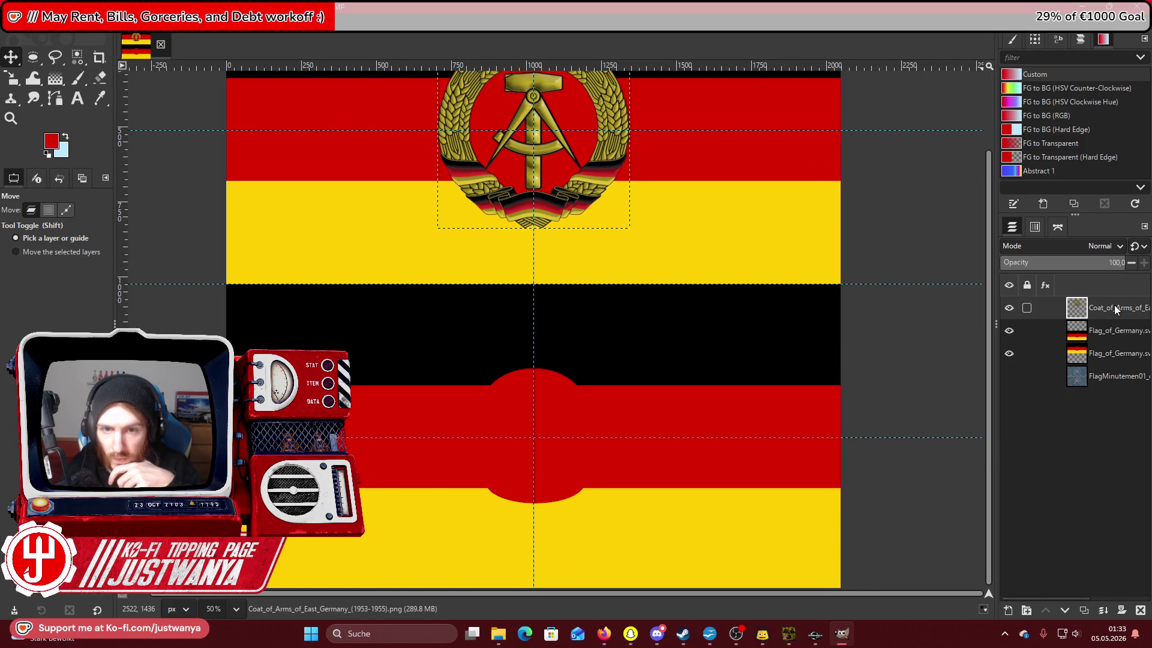
left_click(1084, 610)
left_click_drag(479, 150, 480, 418)
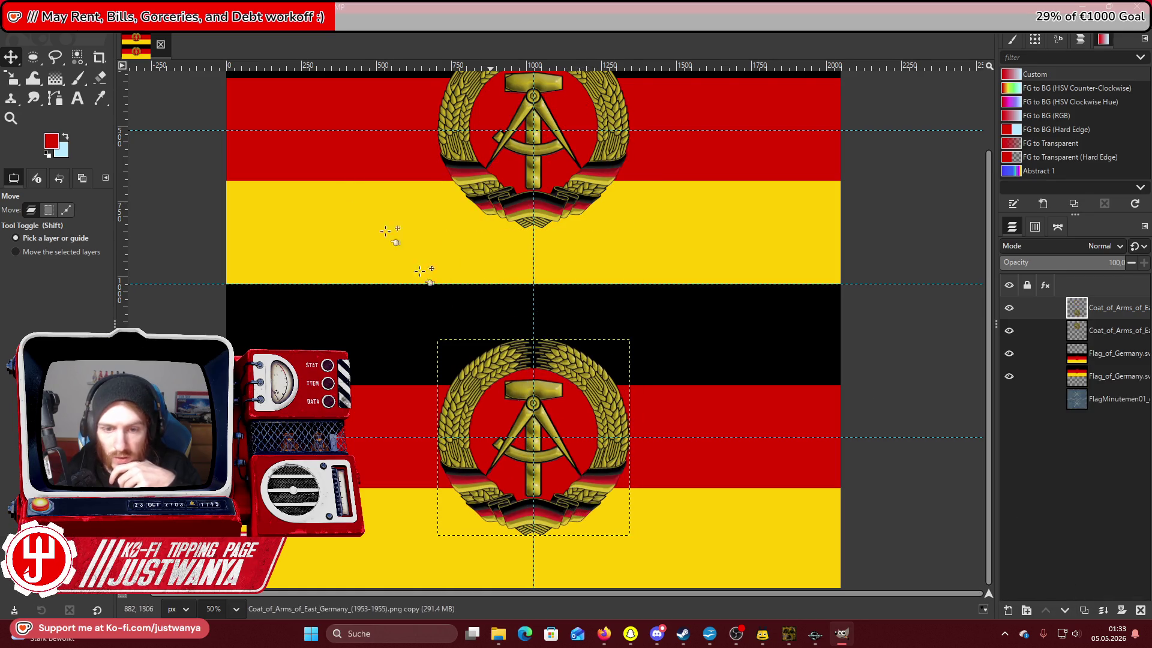
Export the image again to Flag_FGR_d.DDS.
left_click(12, 24)
left_click(54, 201)
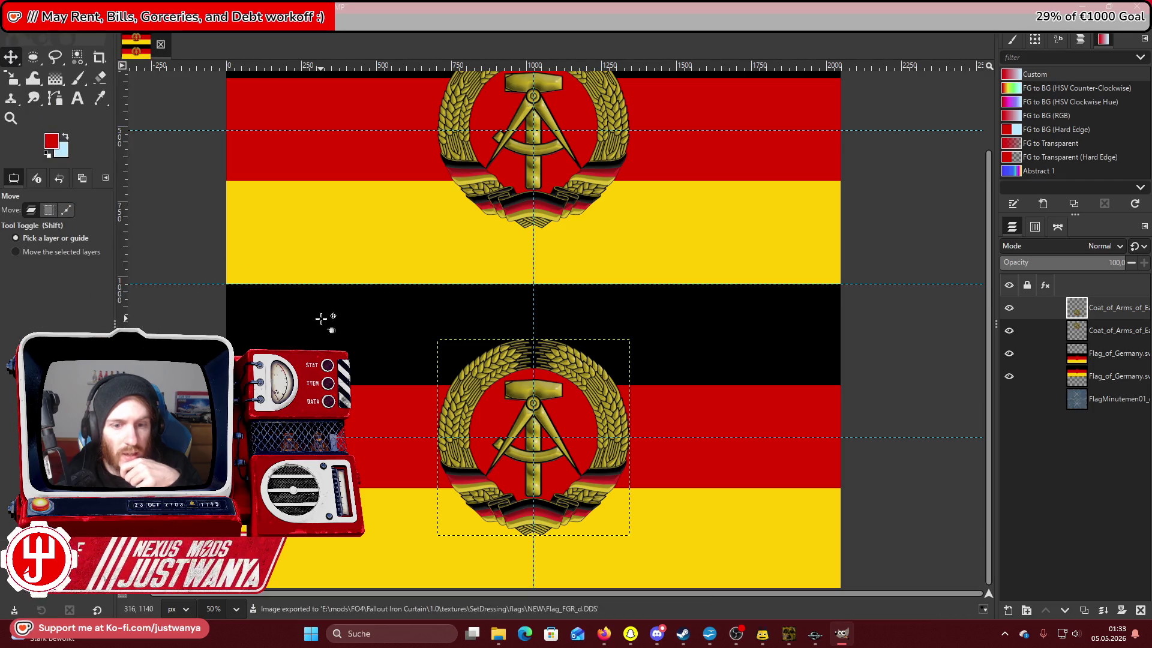
scroll(332, 325, "up", 3)
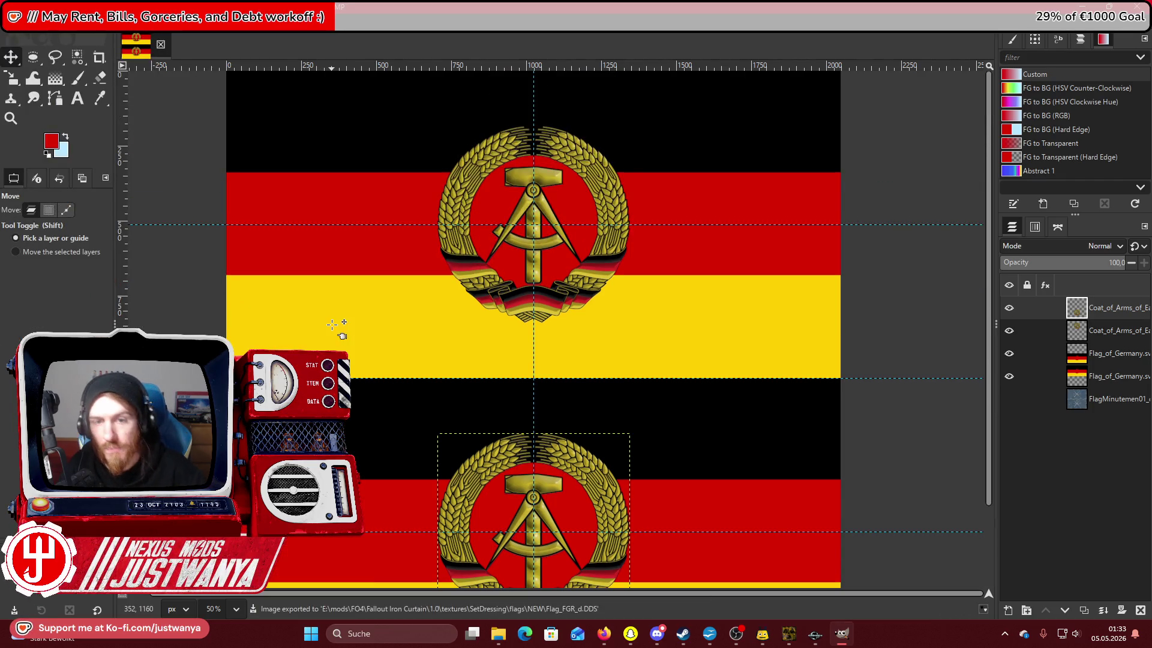
Hide both Coat_of_Arms layers and merge the two visible flag layers.
left_click(1009, 307)
left_click(1009, 331)
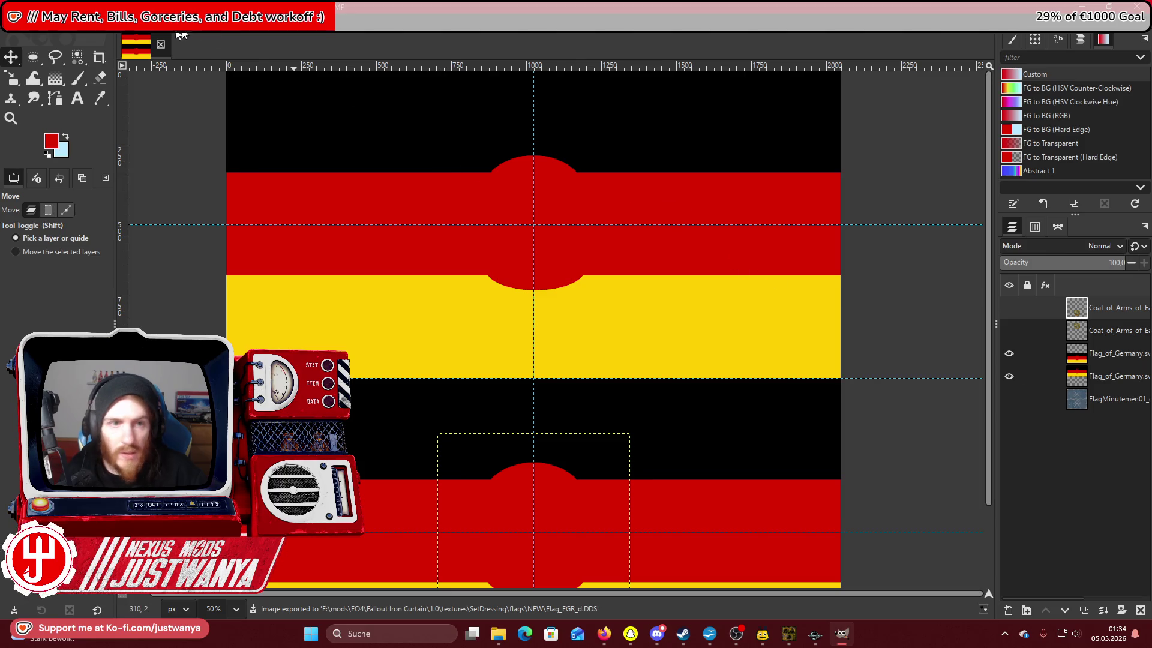
left_click(105, 24)
left_click(164, 264)
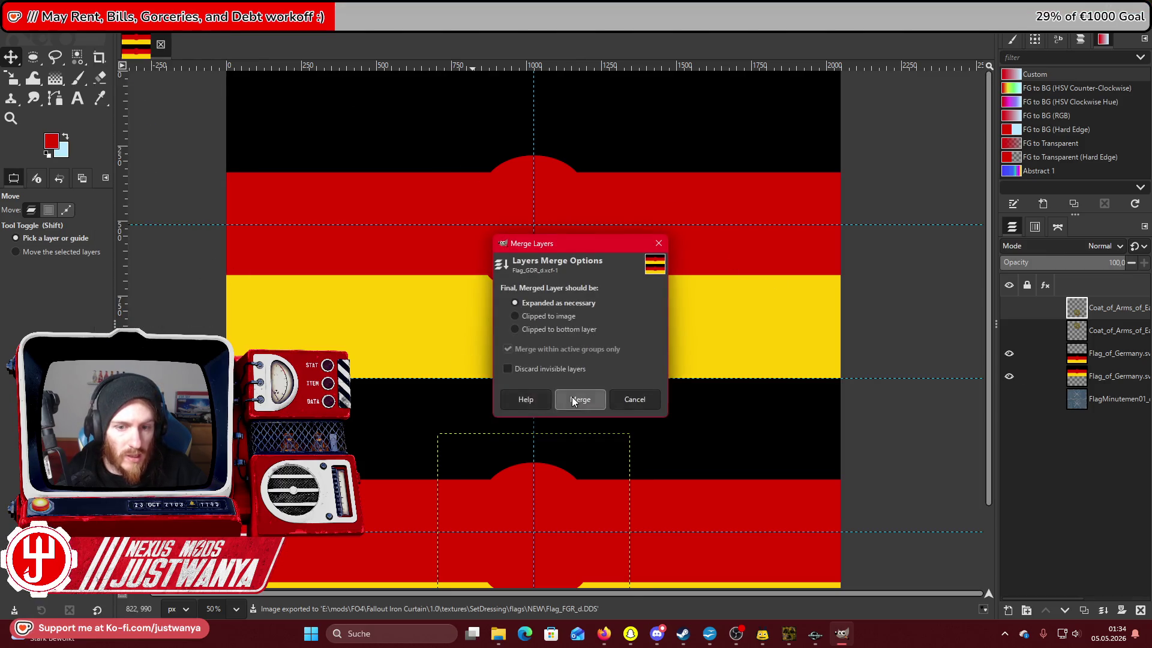
left_click(573, 398)
right_click(116, 36)
key("Escape")
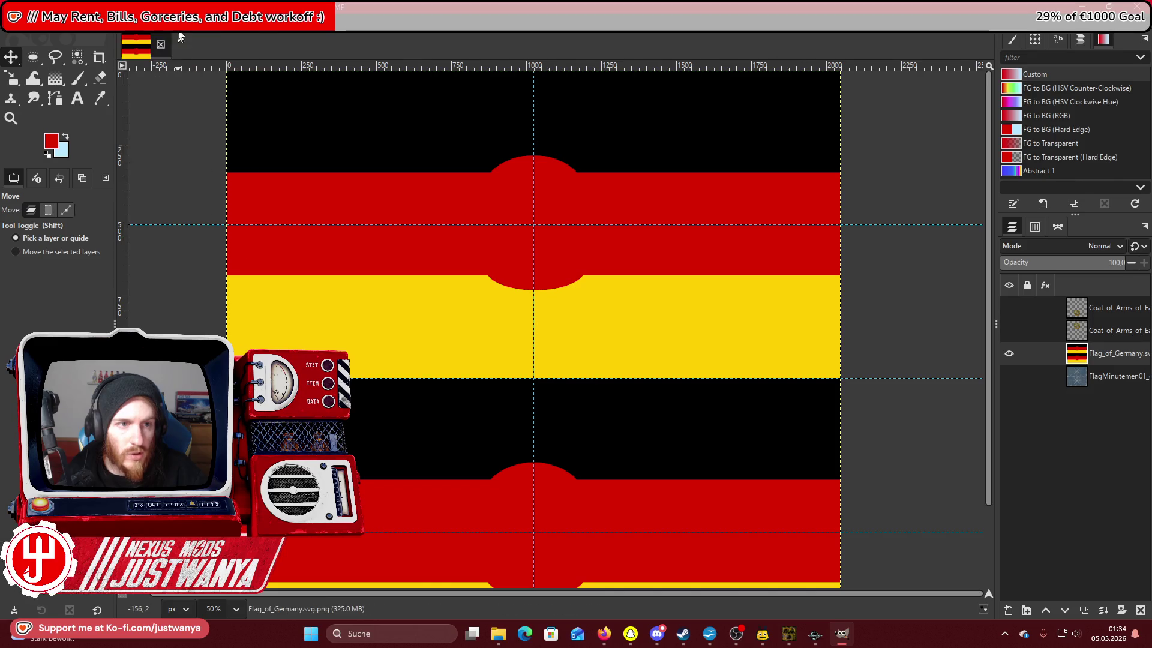
Apply the Canvas and Clothify textures to the flag layer from recently used filters.
left_click(225, 24)
mouse_move(271, 67)
left_click(423, 82)
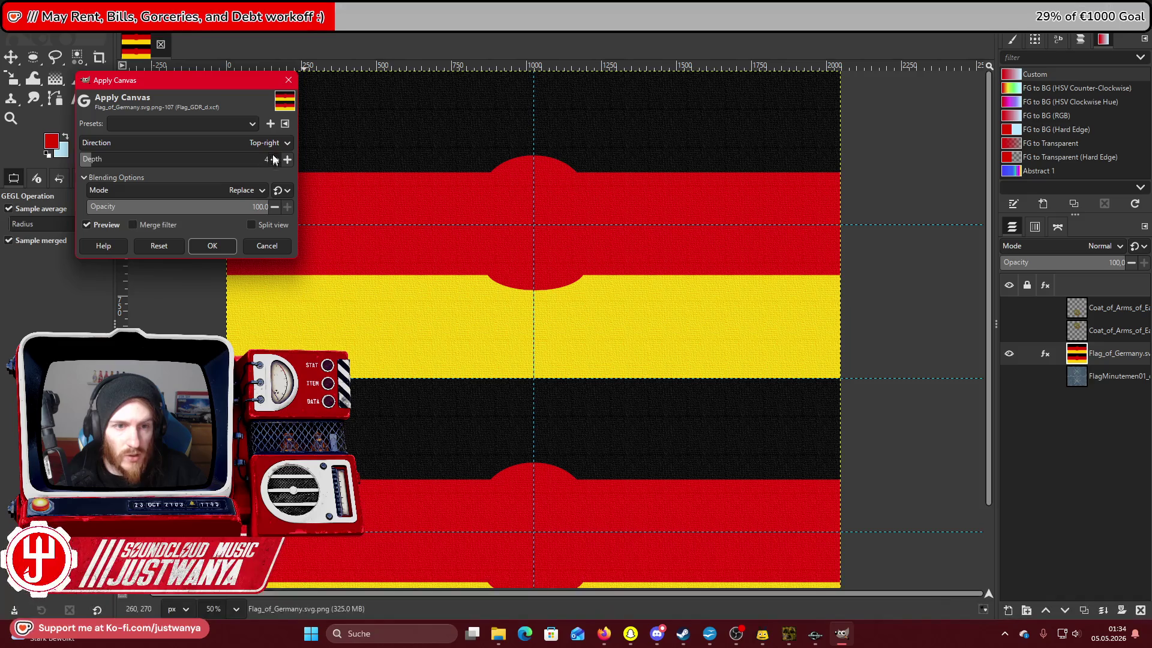
left_click(207, 246)
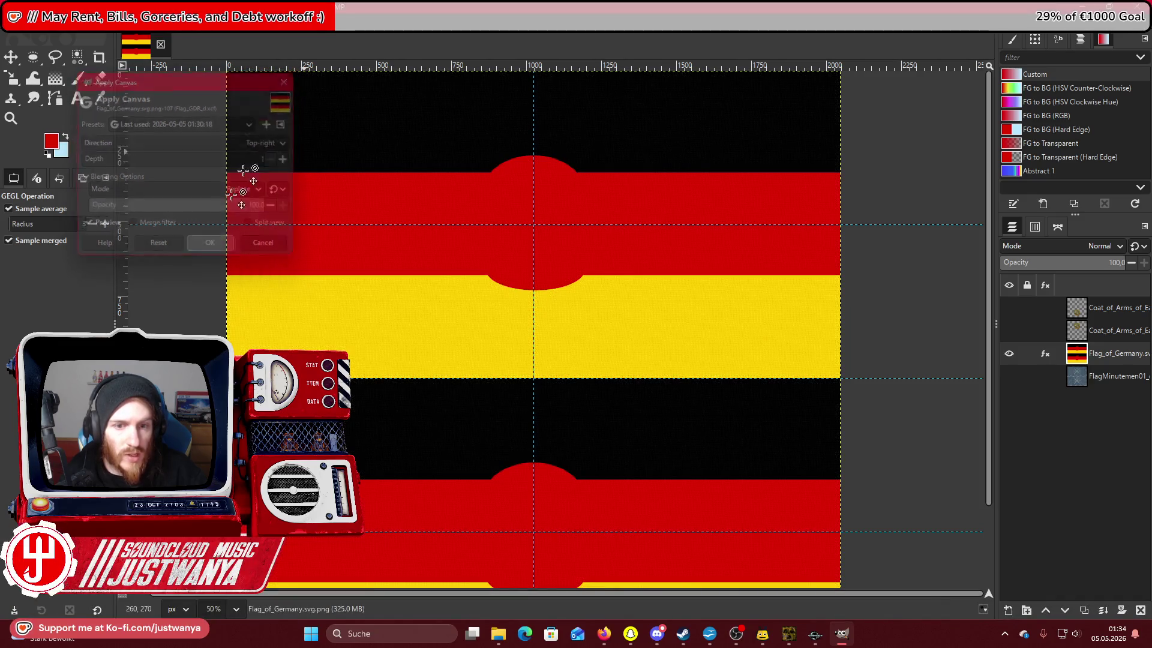
left_click(225, 24)
mouse_move(245, 63)
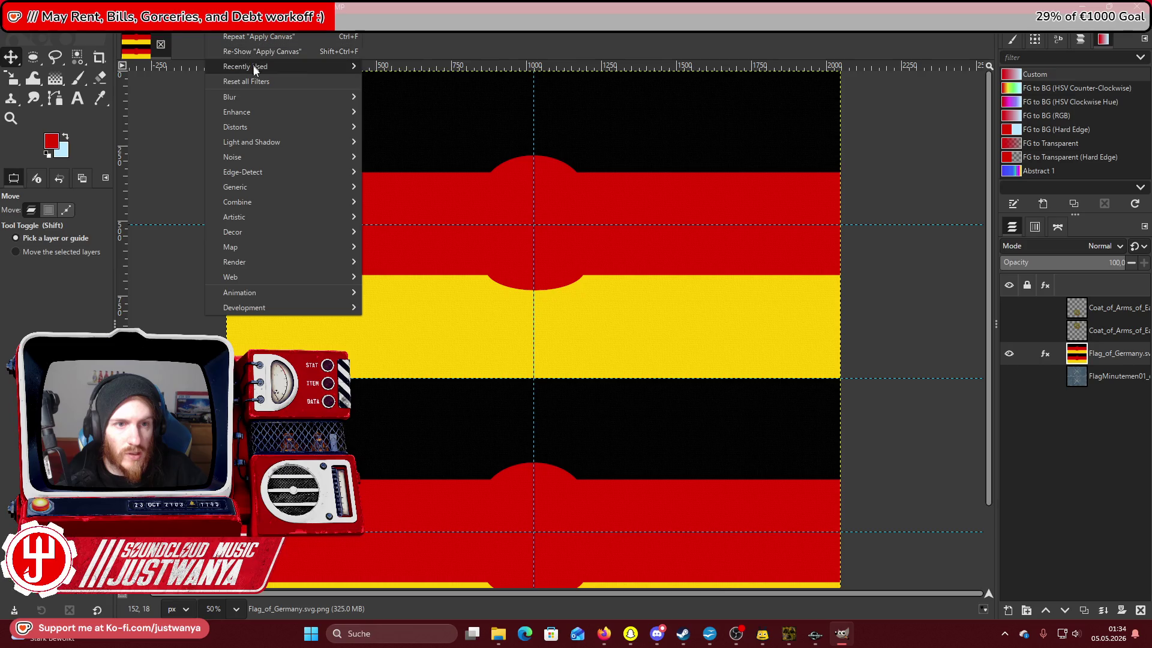
left_click(430, 83)
left_click(187, 270)
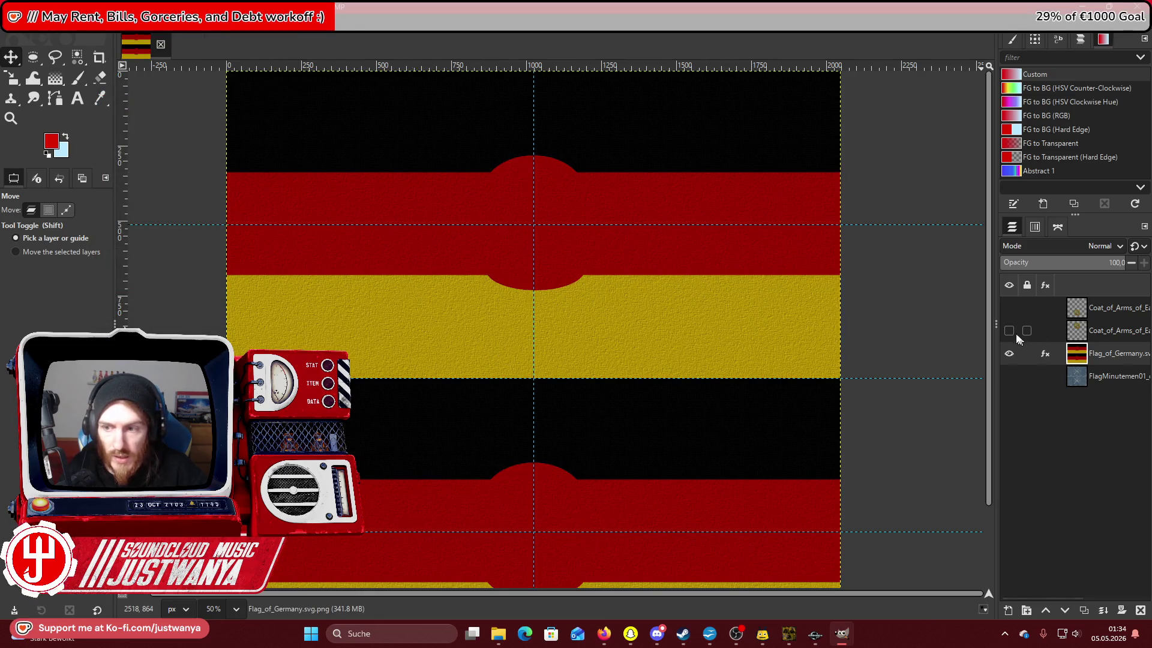
Show only the two coat-of-arms layers, merge them into one emblem layer, then reshow the flag.
left_click(1009, 330)
left_click(1008, 307)
left_click(1105, 308)
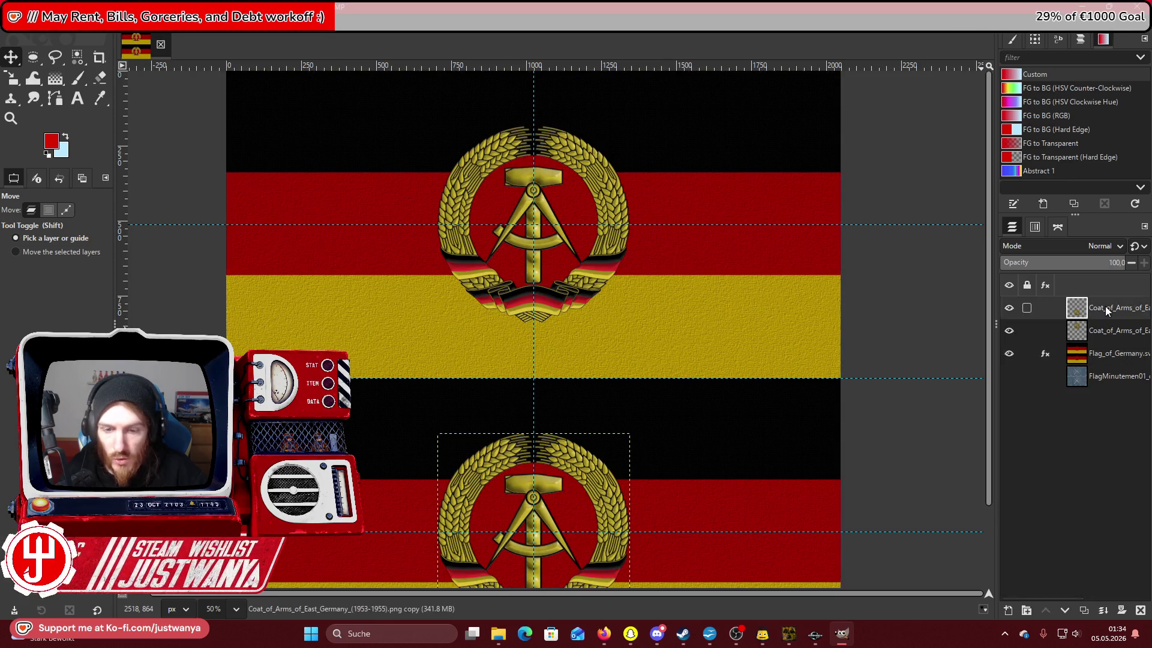
left_click(1008, 353)
left_click(1009, 376)
left_click(105, 24)
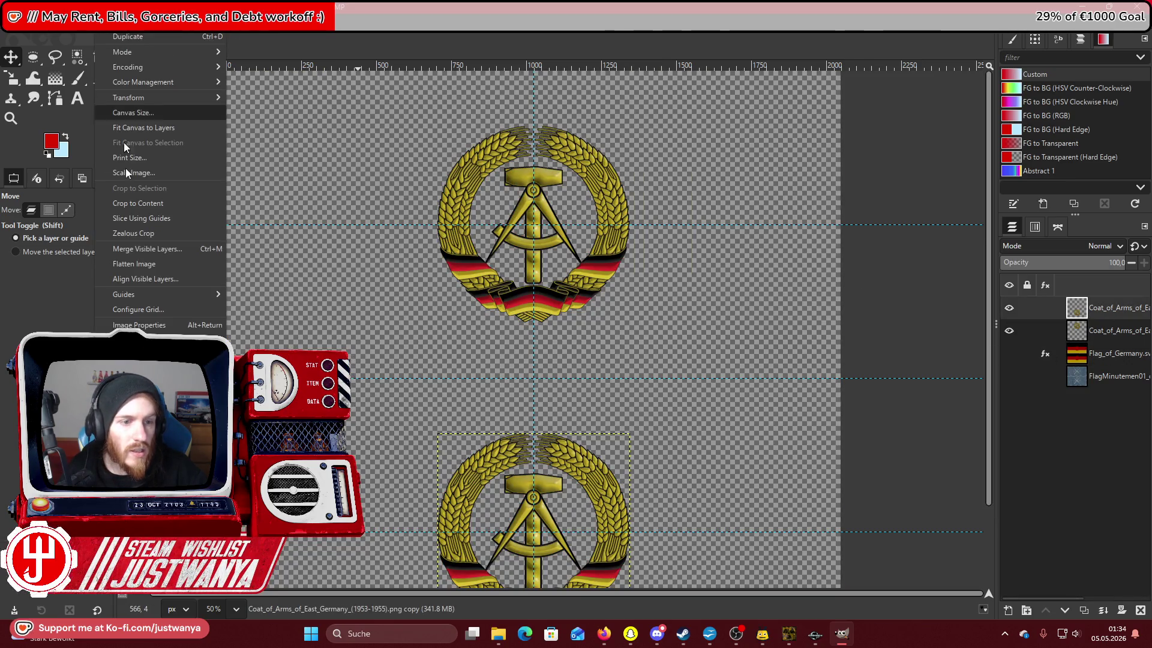
left_click(154, 246)
left_click(581, 398)
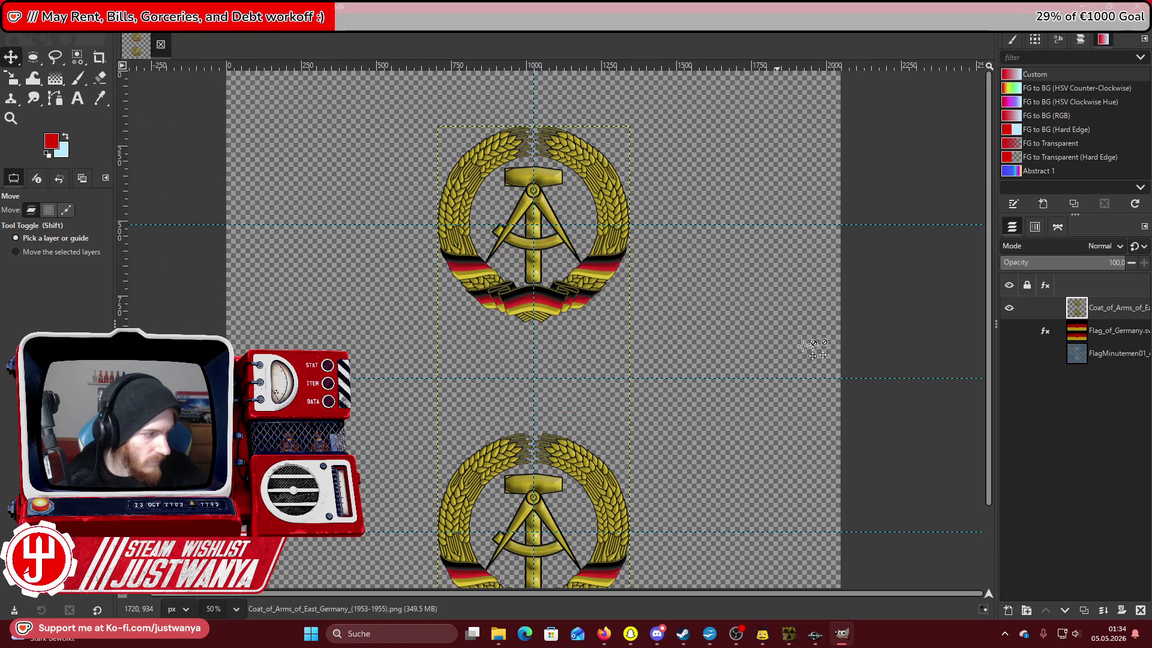
left_click(1010, 330)
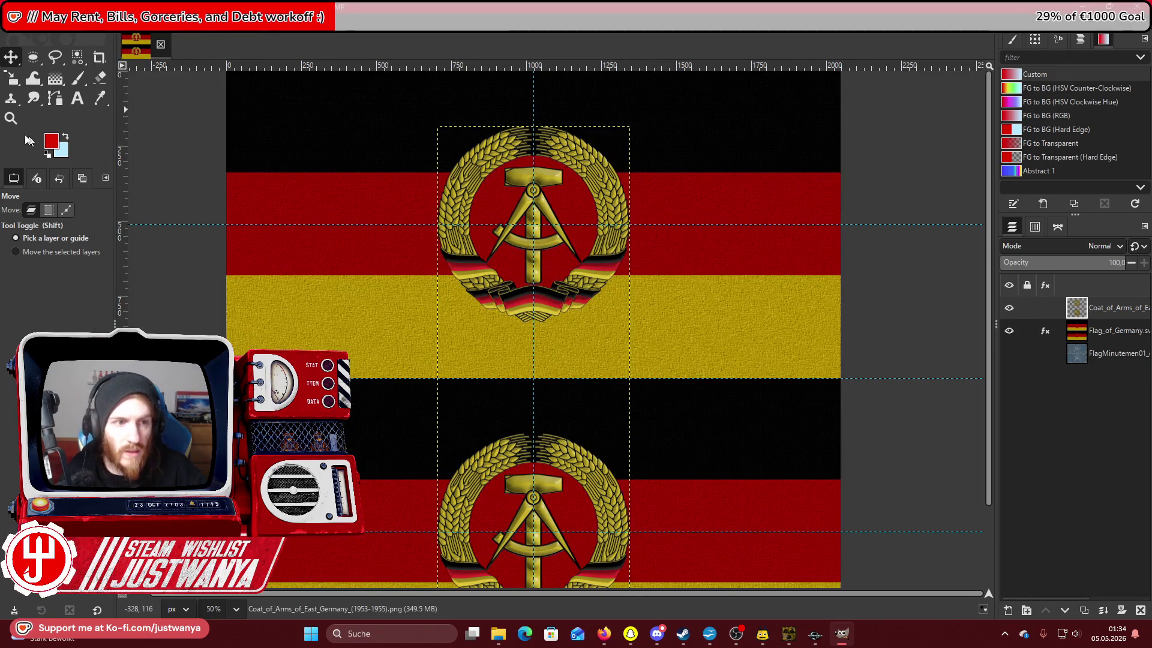
Apply the Canvas texture to the emblem using the last-used settings with depth 1.
key("z")
left_click(533, 179)
left_click(533, 179)
left_click(533, 179)
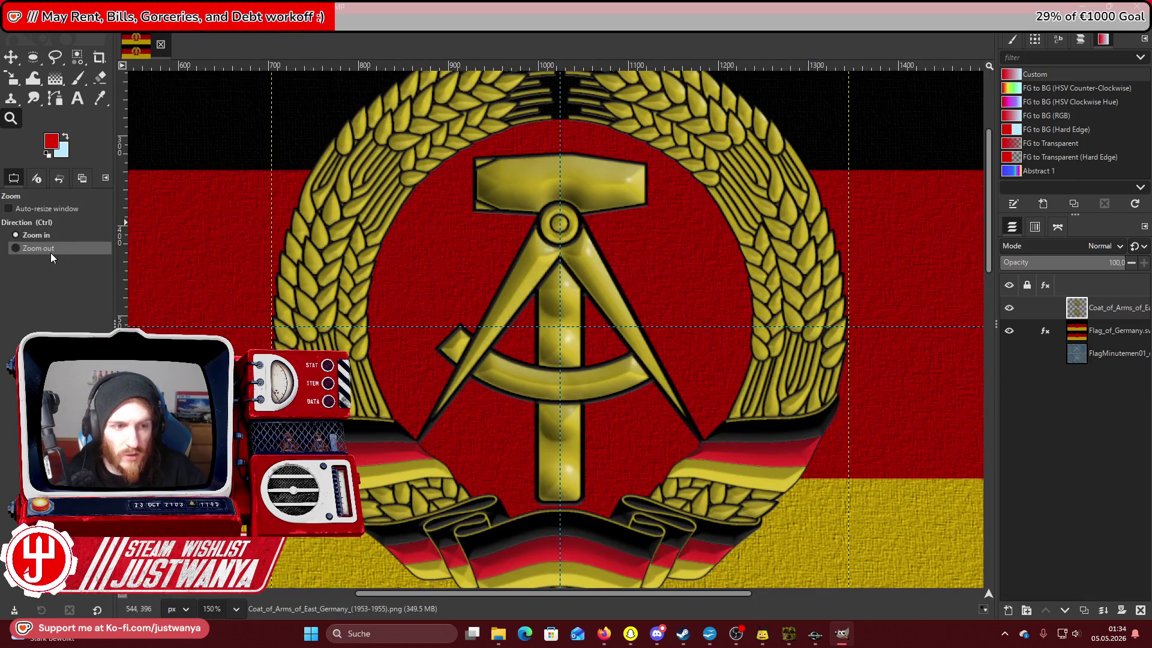
left_click(50, 253)
left_click(397, 157)
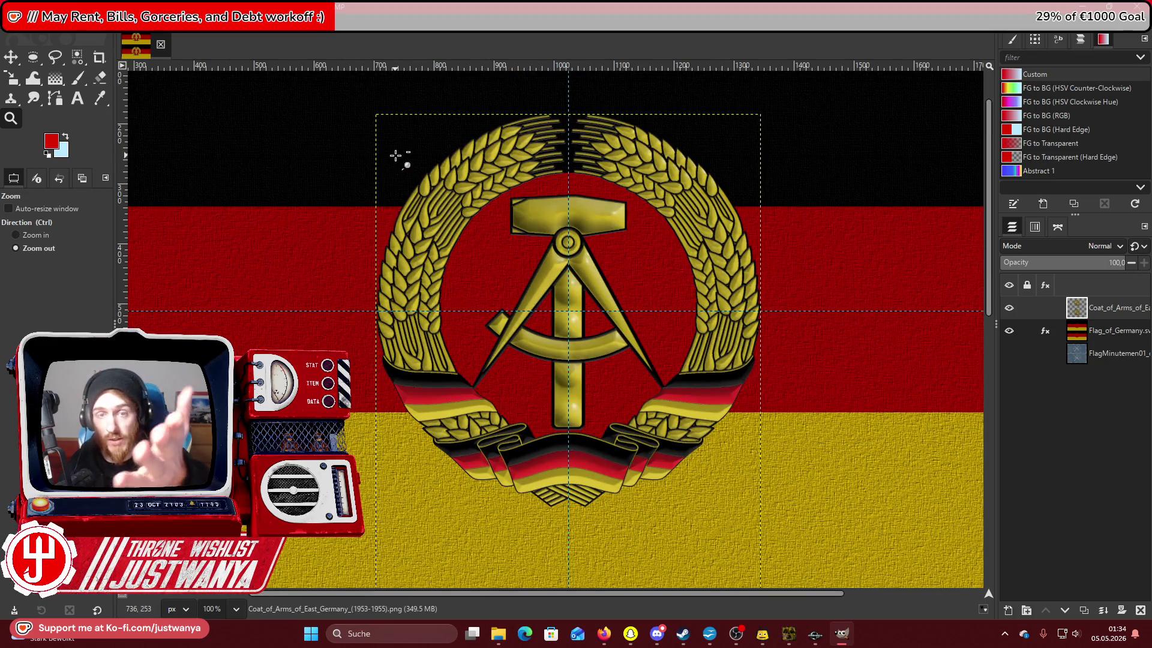
left_click(216, 29)
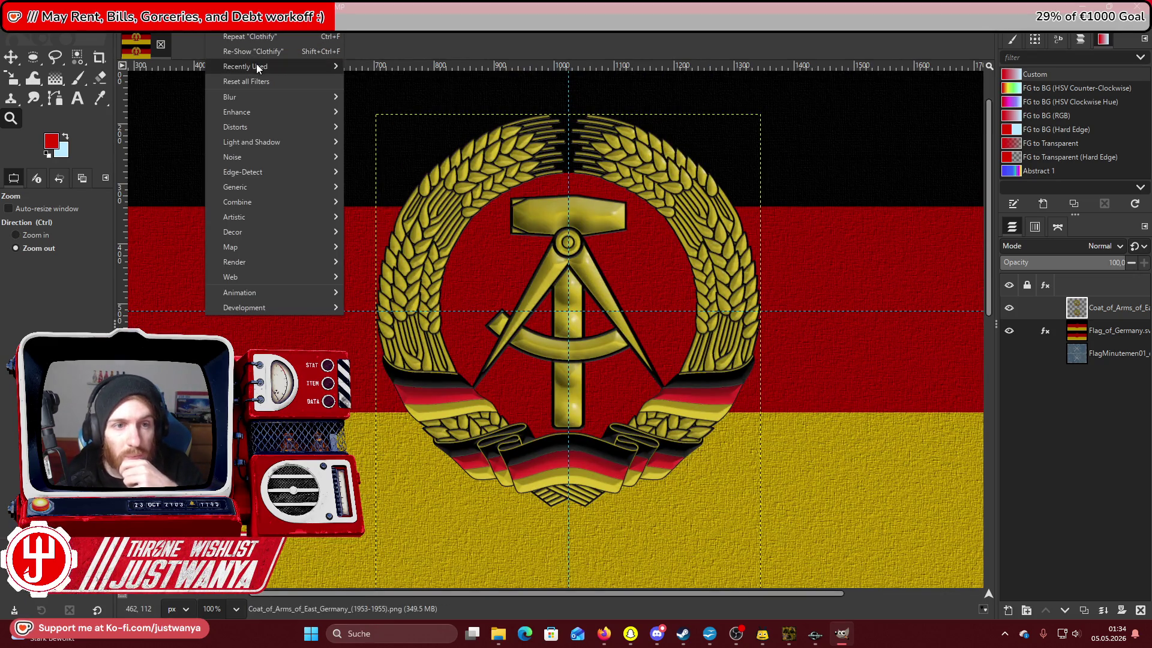
mouse_move(258, 67)
left_click(392, 80)
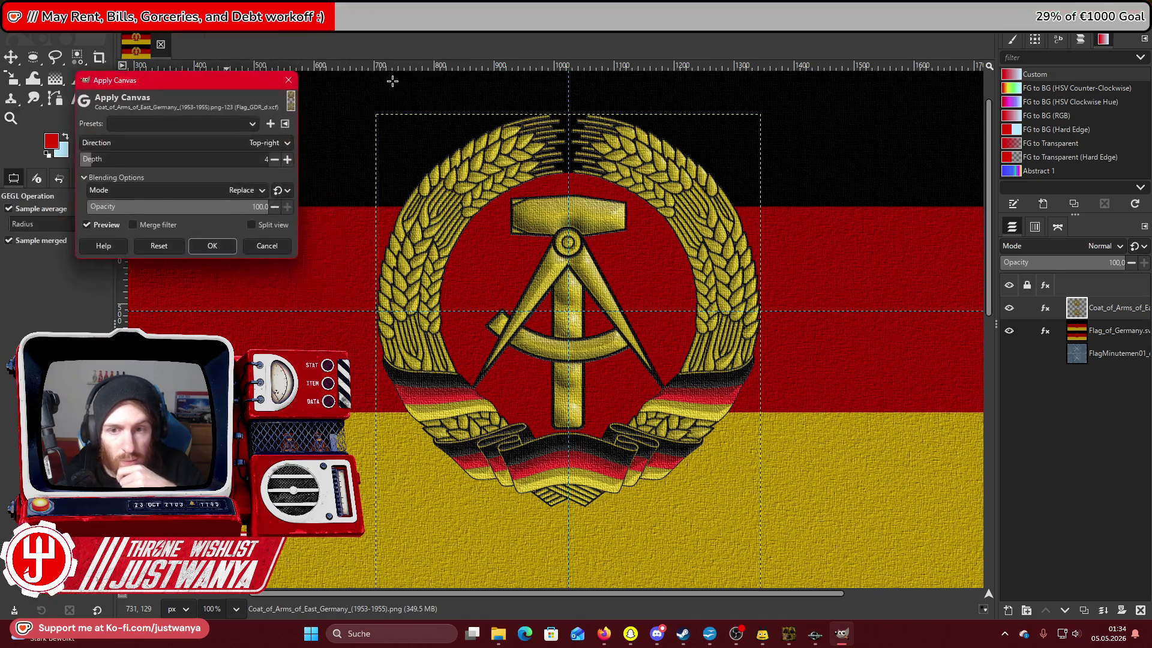
left_click(227, 122)
left_click(221, 129)
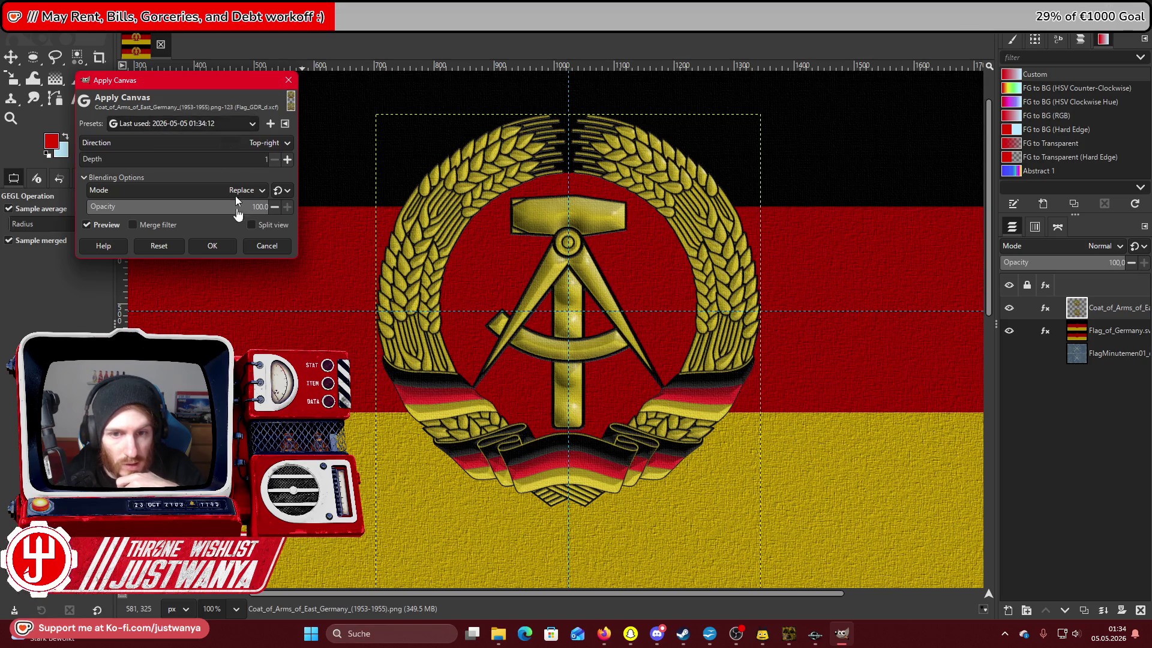
left_click(212, 246)
Apply Clothify to the emblem and zoom out to show both flags.
left_click(216, 28)
mouse_move(257, 67)
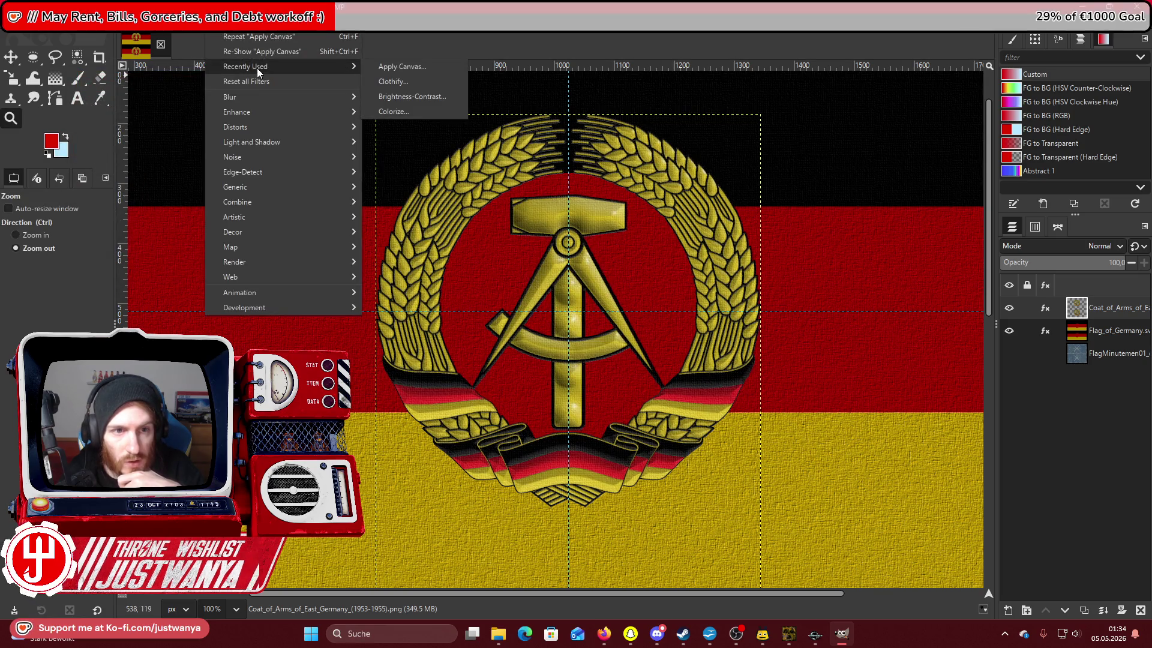
left_click(424, 82)
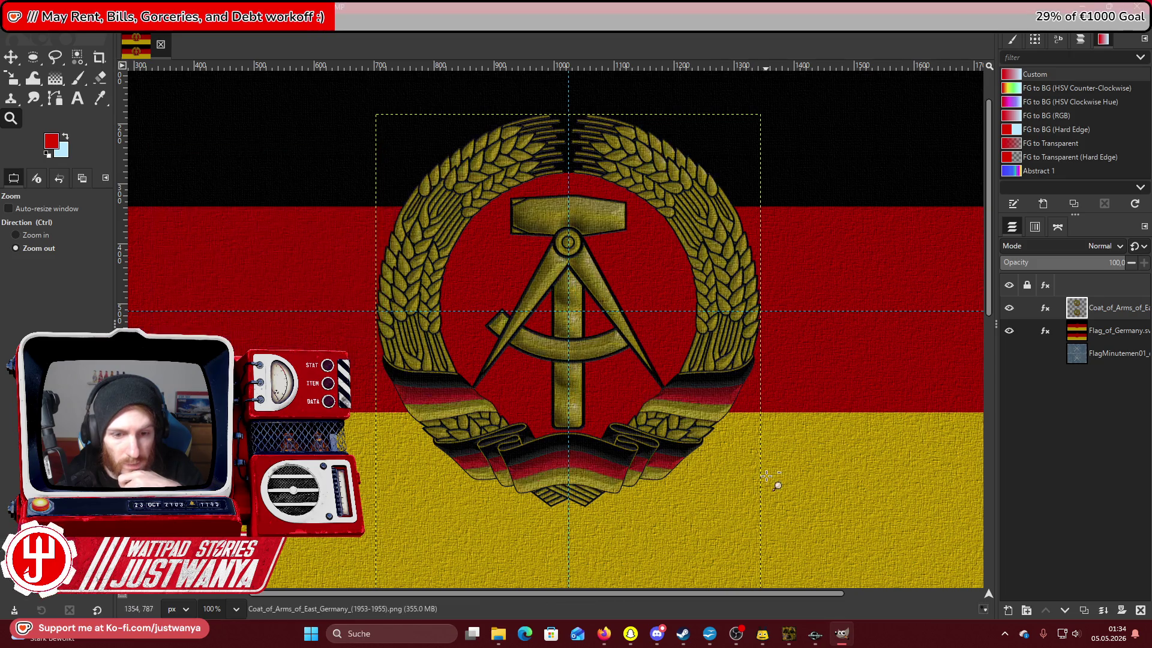
scroll(696, 399, "up", 2)
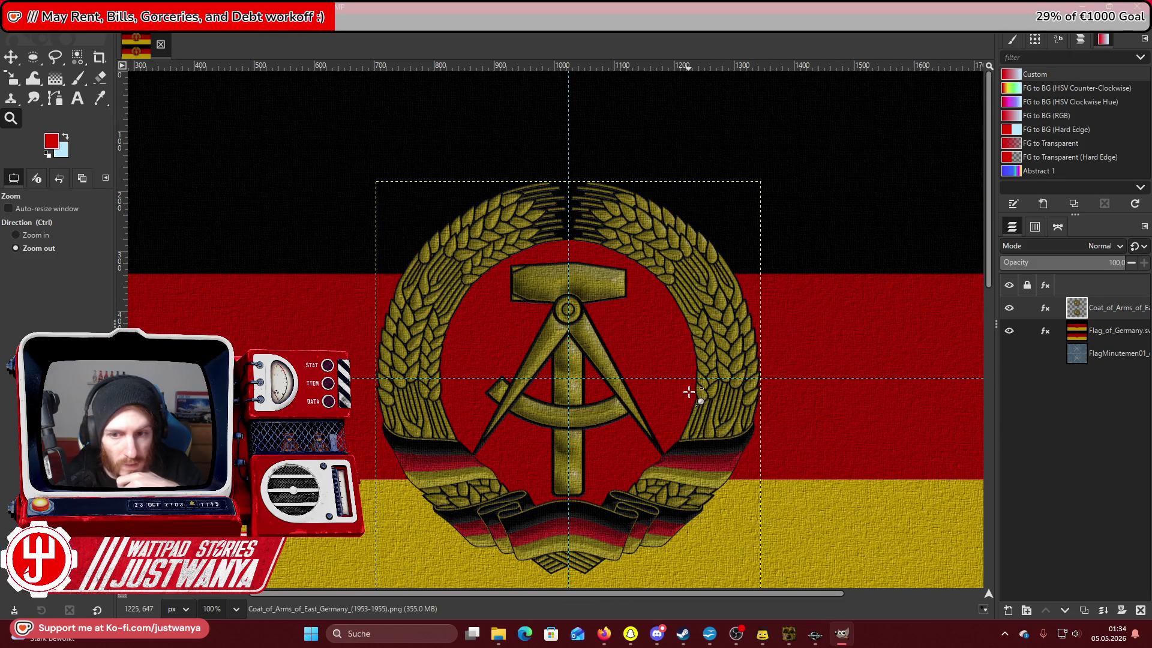
left_click(514, 185)
left_click(513, 185)
left_click(509, 184)
Merge the visible emblem and flag layers into one textured flag layer.
left_click(126, 24)
left_click(176, 253)
left_click(580, 399)
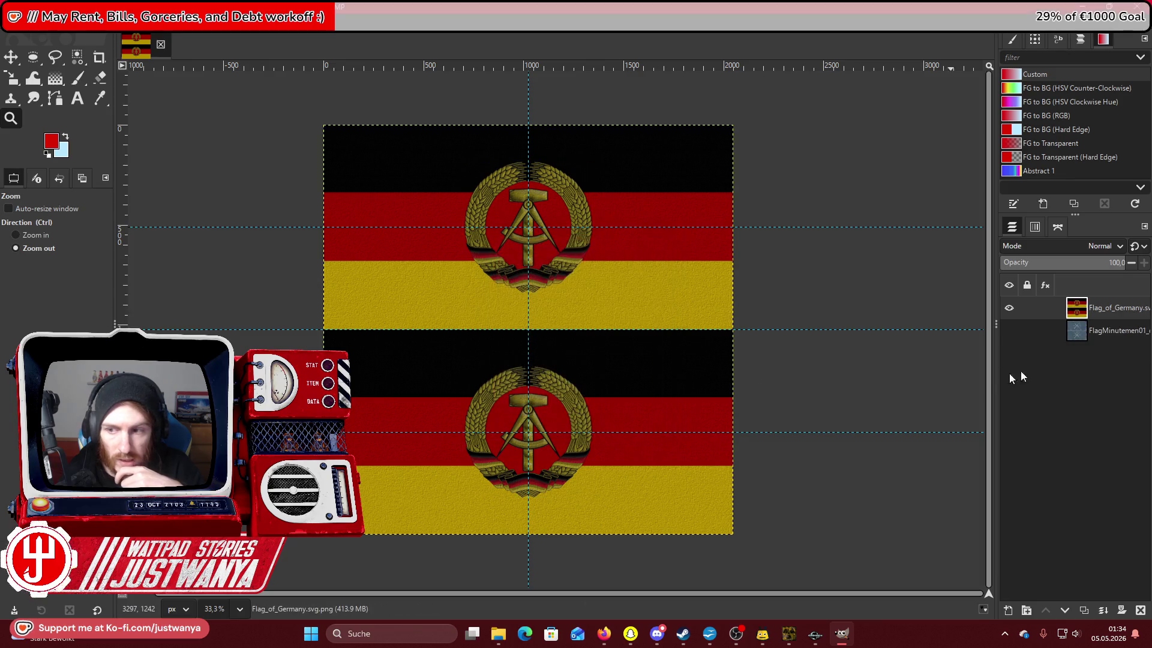
Cut the FlagMinutemen01 worn-hole pattern out of the GDR flag, then select none.
right_click(1119, 337)
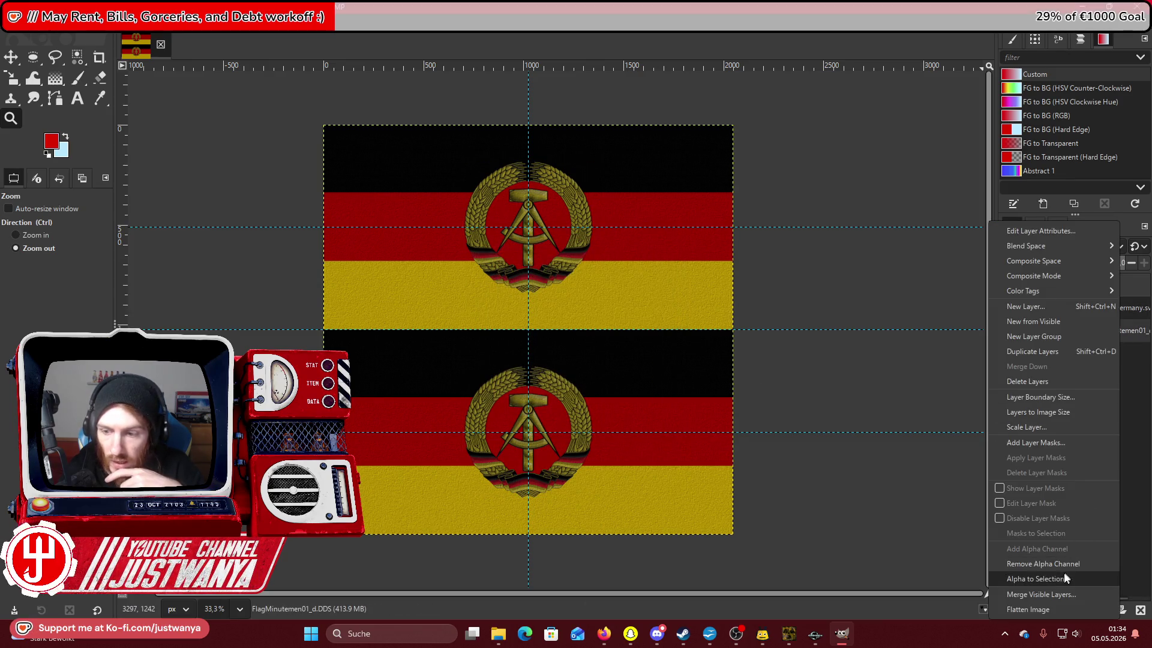
left_click(1064, 577)
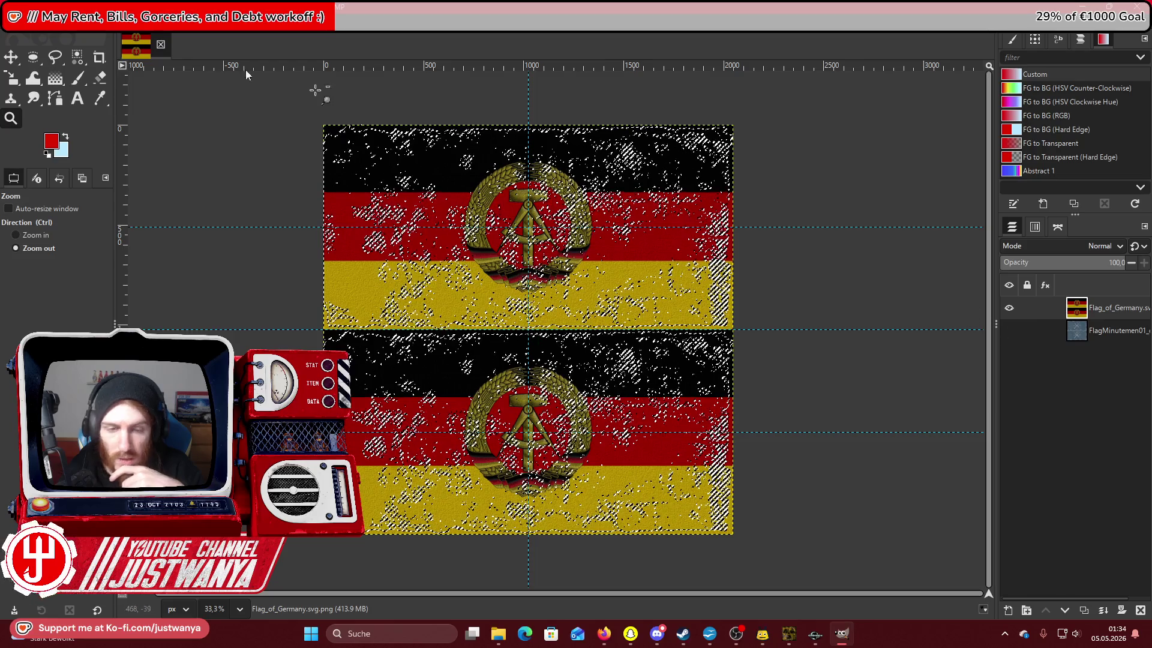
left_click(66, 24)
left_click(68, 66)
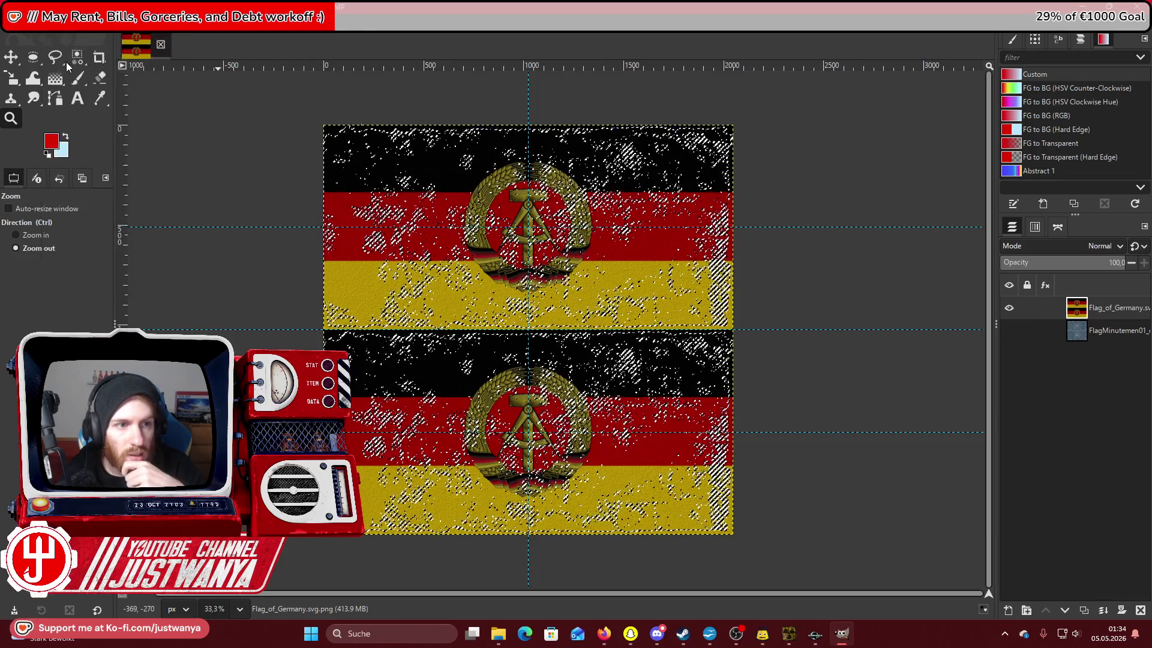
left_click(31, 24)
left_click(52, 82)
left_click(37, 60)
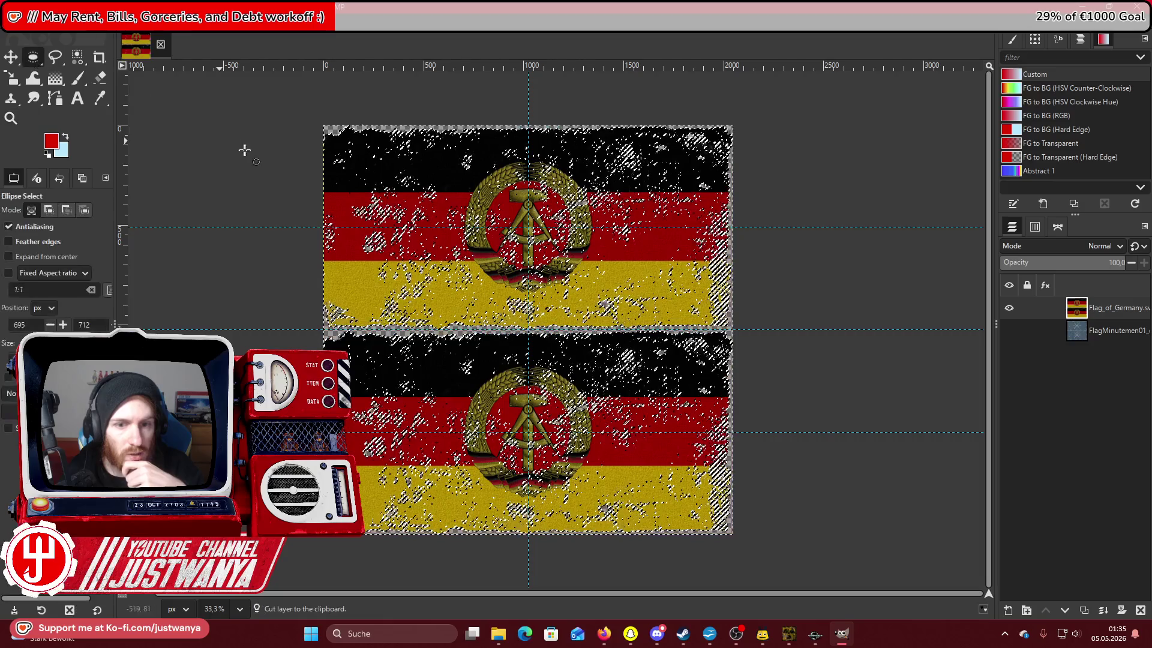
left_click(243, 146)
Export the flag as Flag_GDR_d.DDS into the flags NEW folder with BC3 compression.
left_click(12, 30)
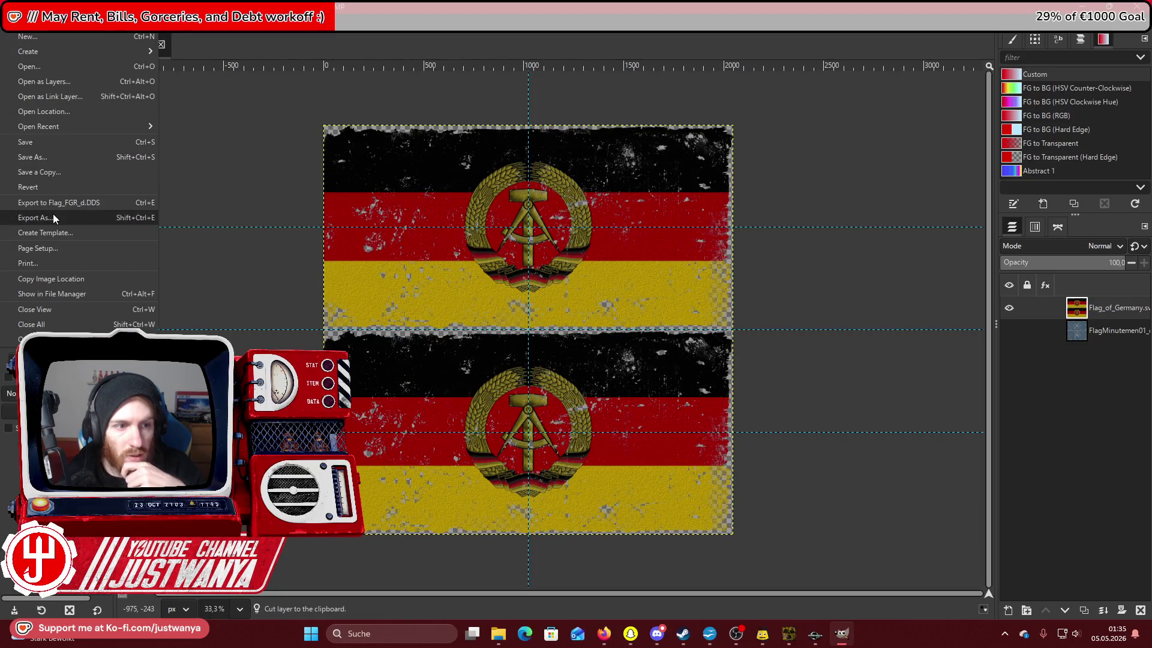
left_click(53, 214)
left_click(195, 96)
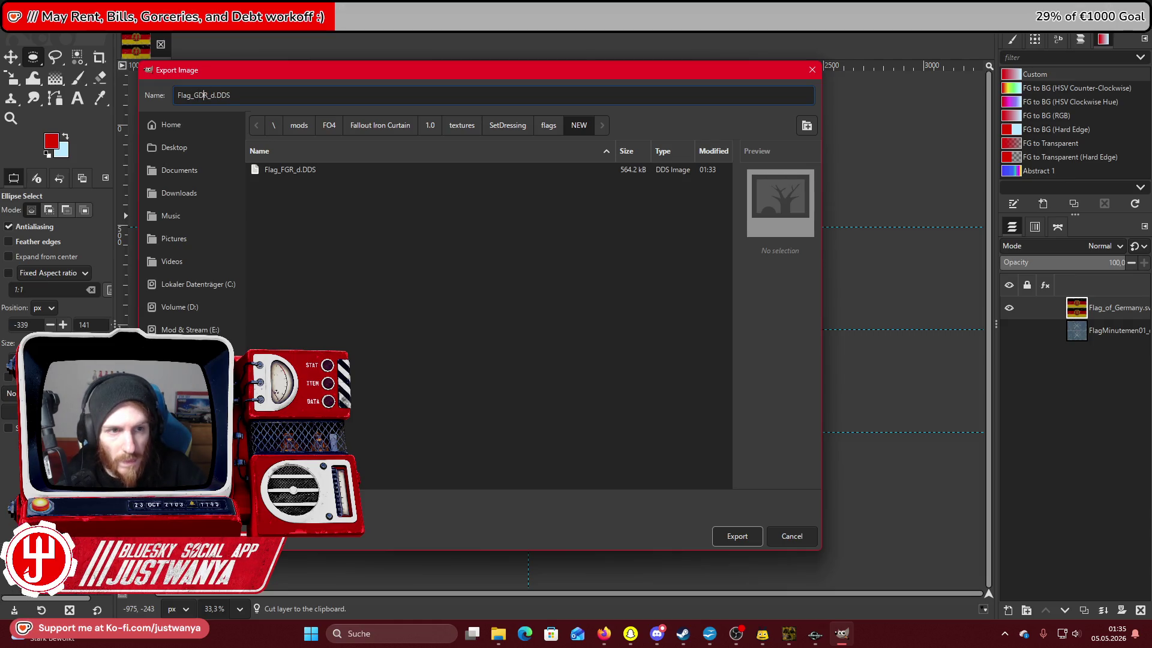
left_click(729, 537)
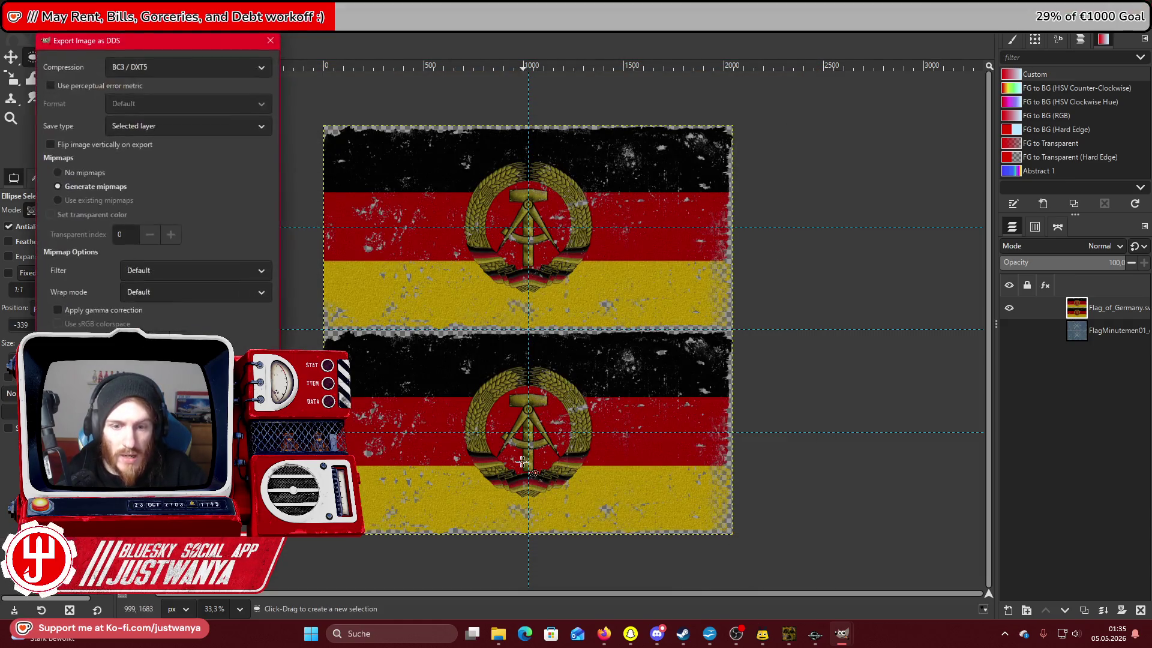
key("Return")
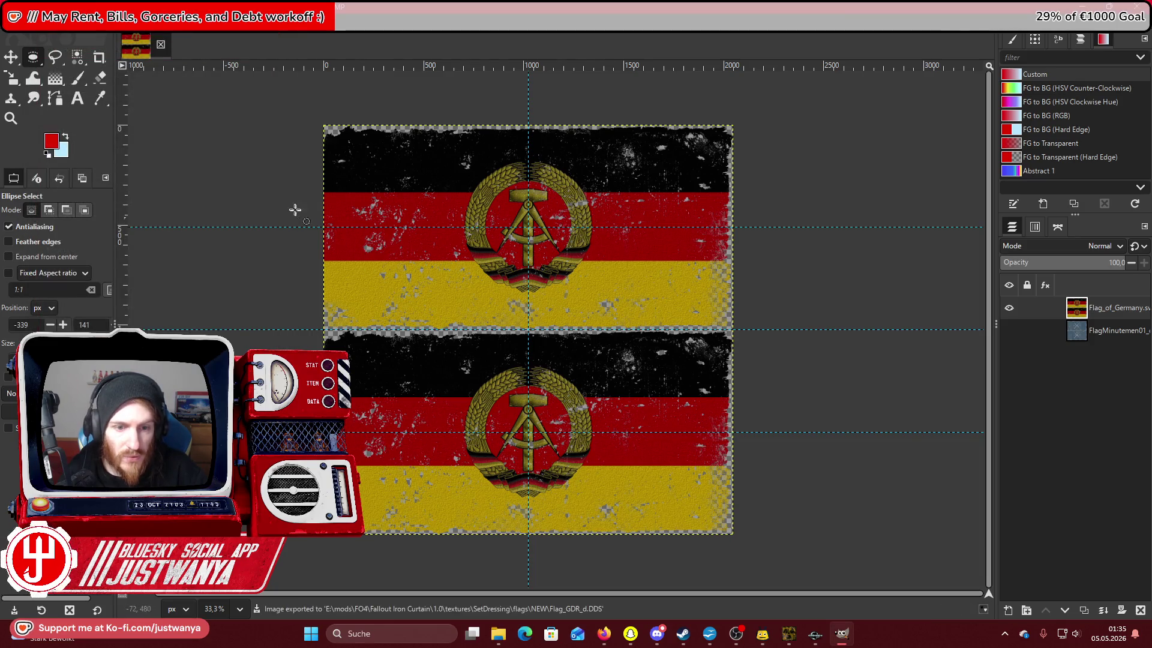
key("ctrl+z")
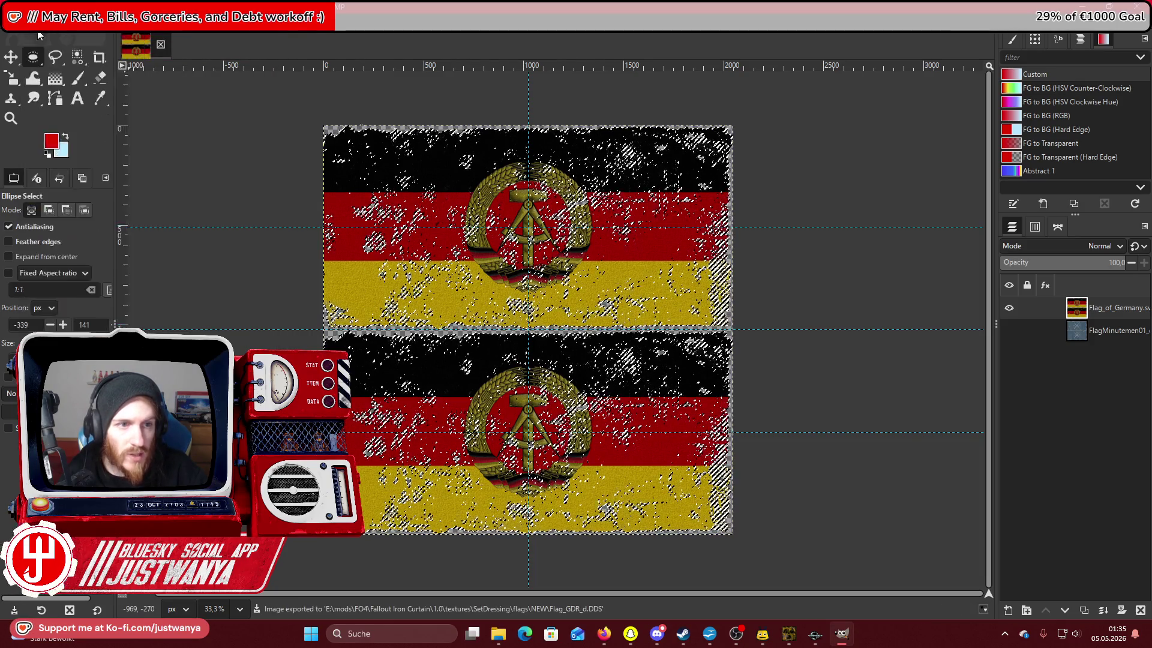
Undo the last edits to restore the separate Coat_of_Arms layer.
left_click(36, 23)
left_click(41, 37)
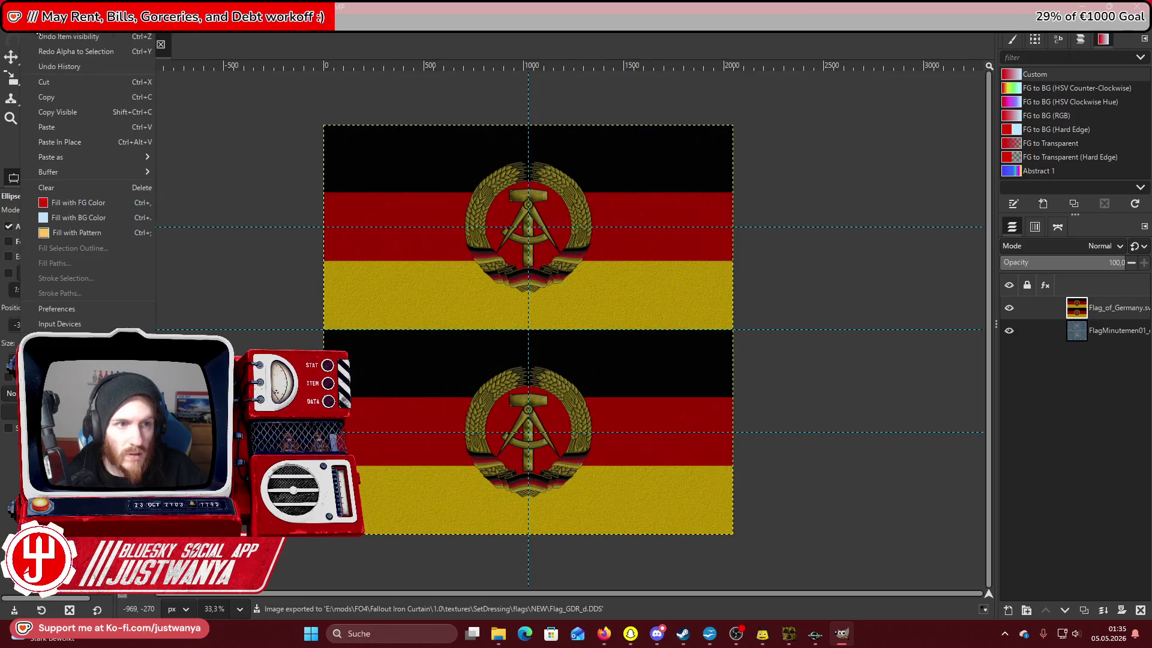
left_click(36, 23)
left_click(40, 36)
left_click(36, 23)
left_click(39, 35)
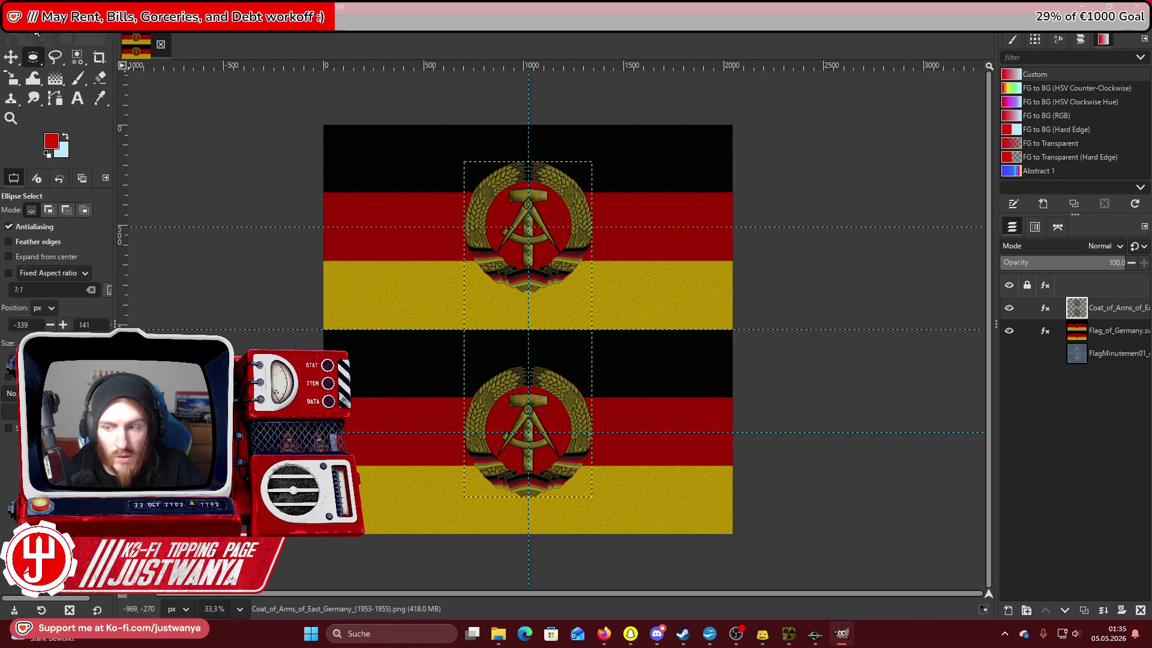
Hide the Coat_of_Arms layer and fill the Flag_of_Germany layer with solid red.
left_click(1009, 308)
left_click(1092, 331)
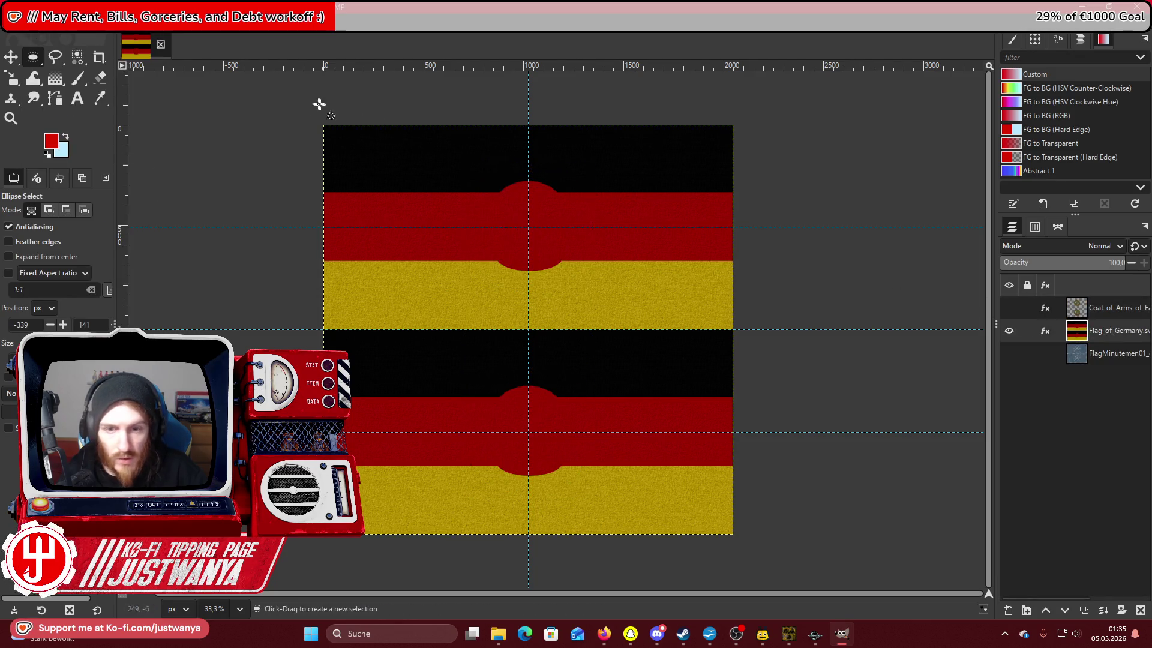
left_click(36, 22)
left_click(77, 199)
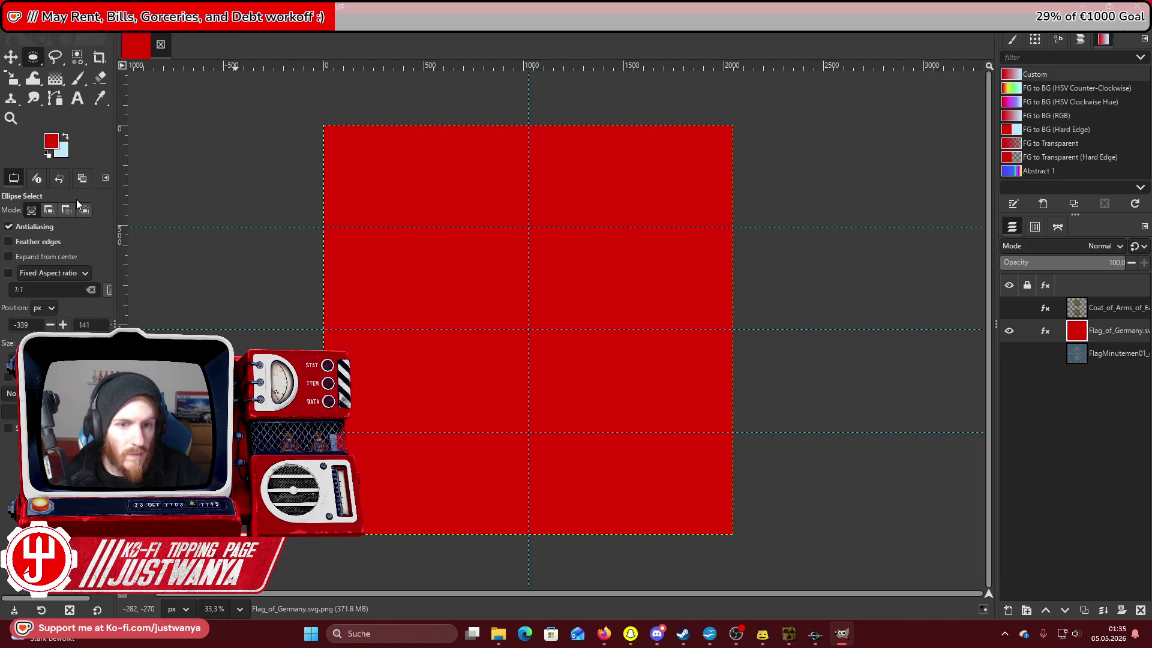
Apply Canvas with the last-used preset to the red layer and zoom in on the texture.
left_click(219, 22)
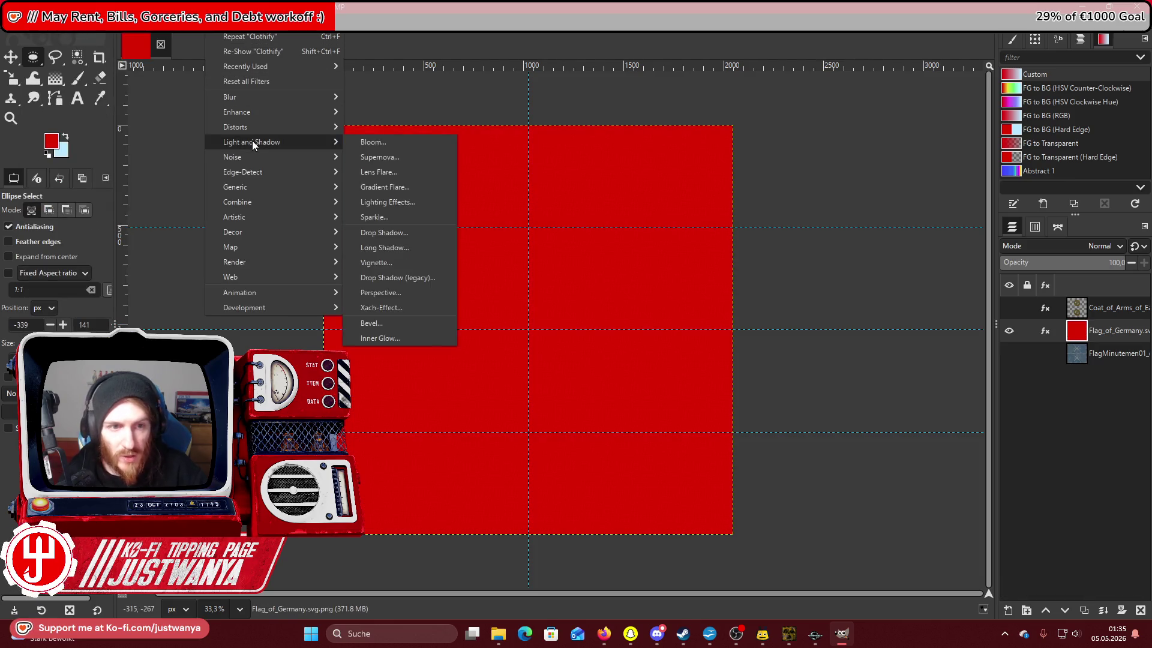
mouse_move(254, 127)
mouse_move(258, 67)
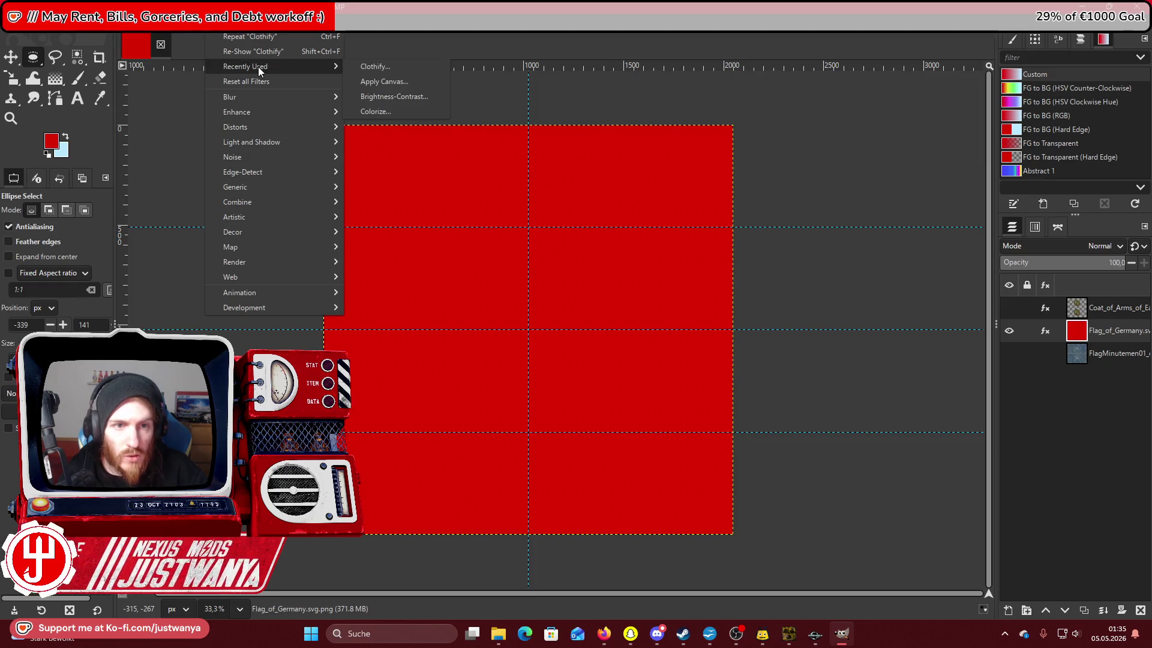
left_click(393, 82)
left_click(221, 124)
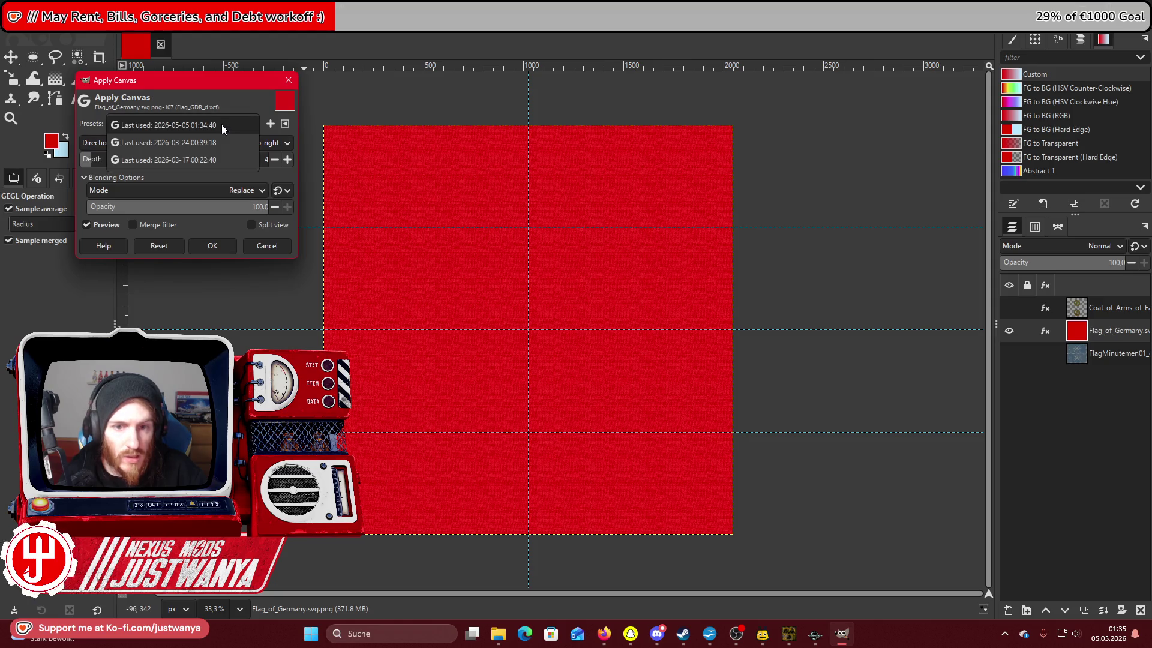
left_click(222, 124)
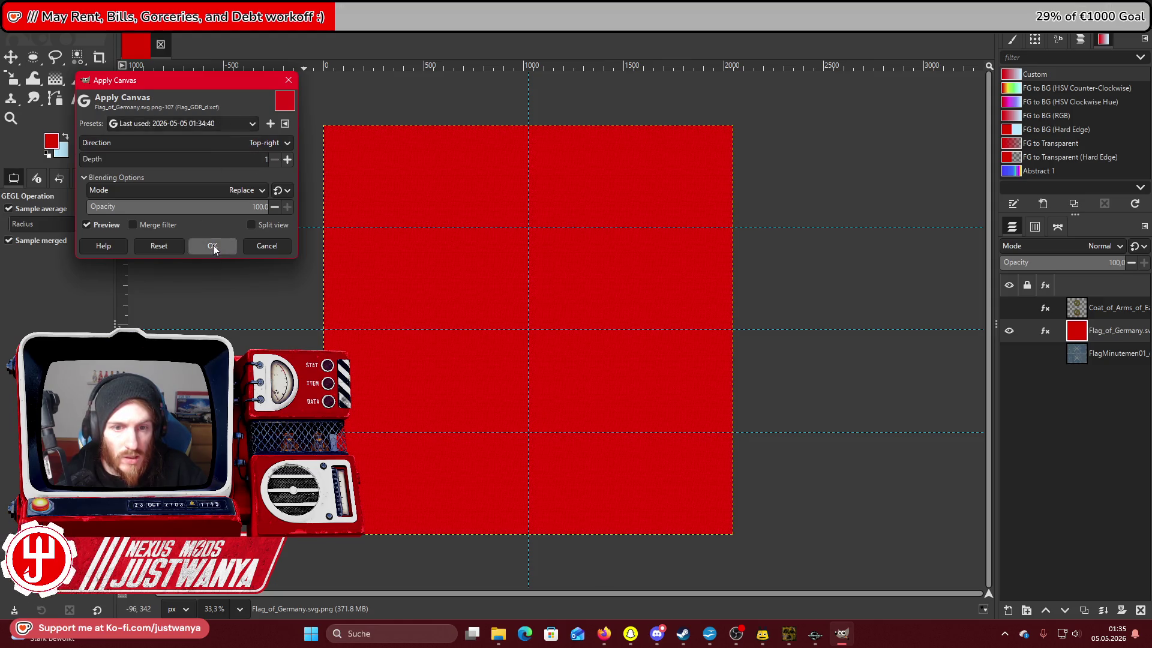
left_click(213, 246)
left_click(11, 118)
left_click(371, 124)
double_click(371, 124)
scroll(371, 124, "down", 10)
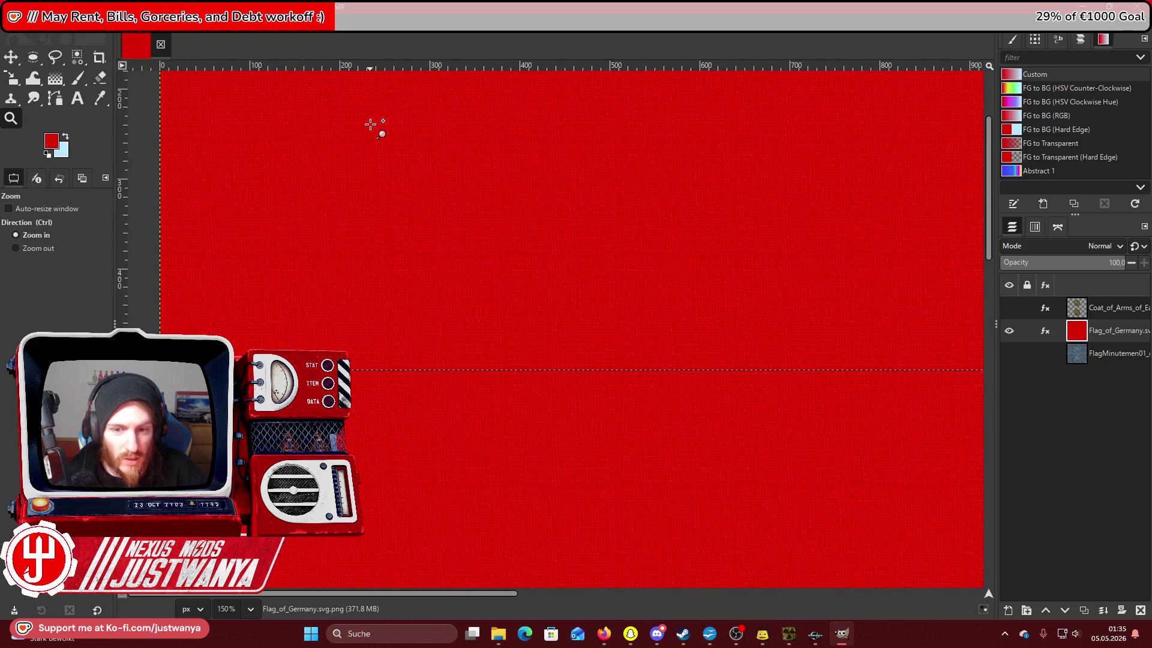
scroll(371, 124, "down", 2)
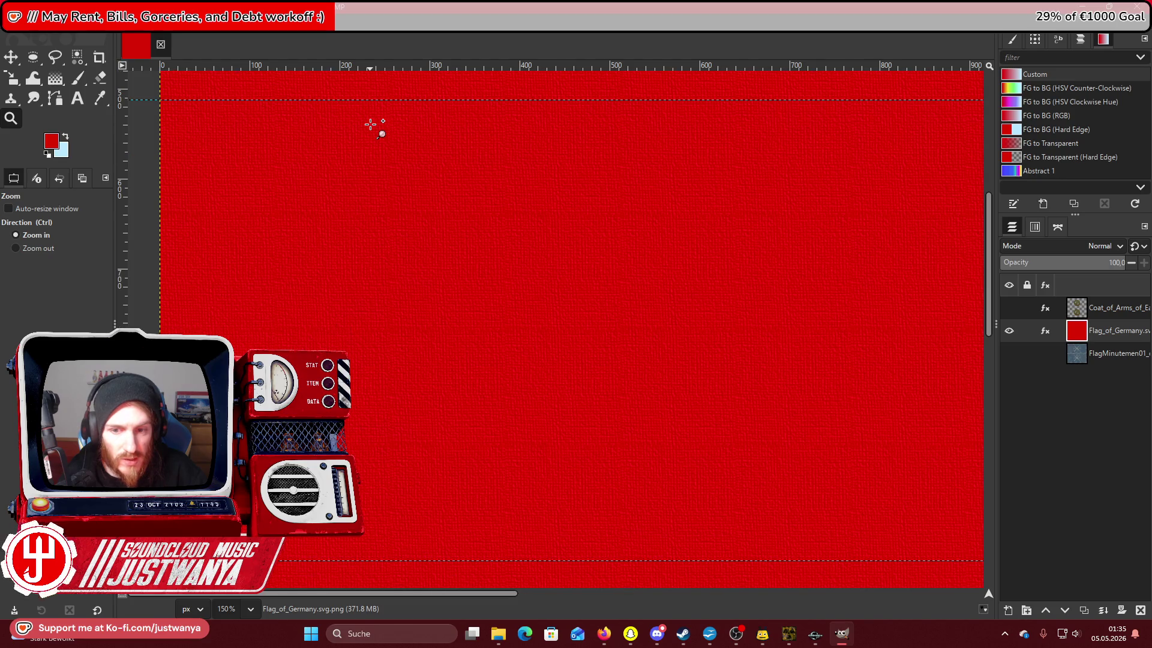
left_click(36, 24)
key("Escape")
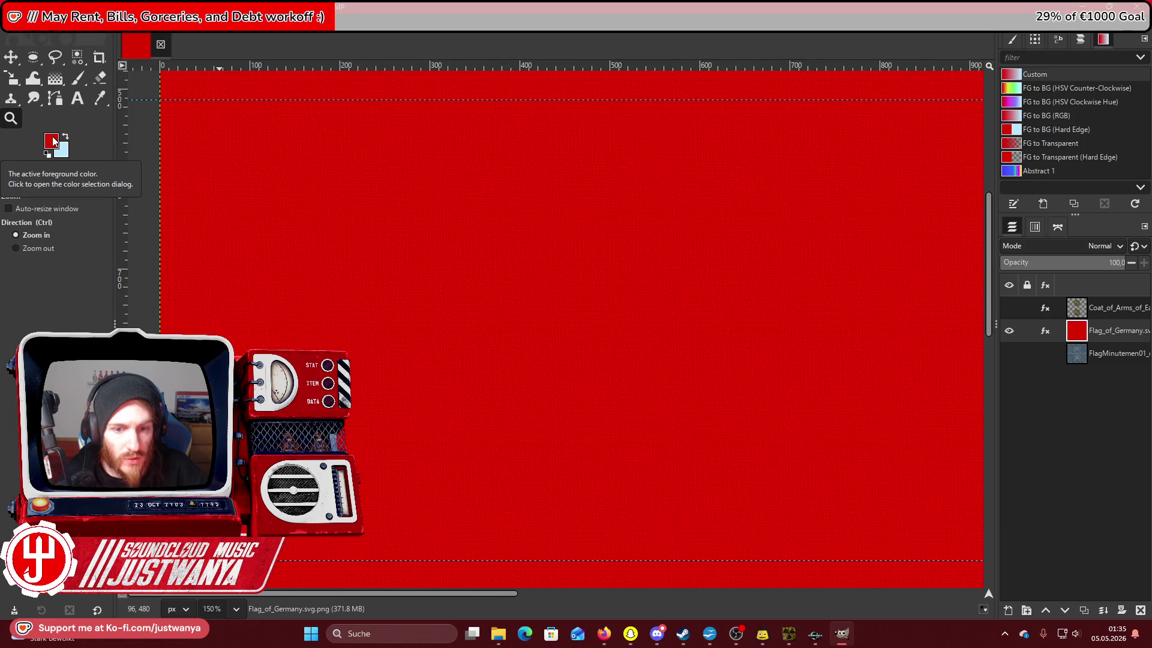
Undo the red fill, set the foreground colour to white, and fill the flag layer white.
left_click(36, 24)
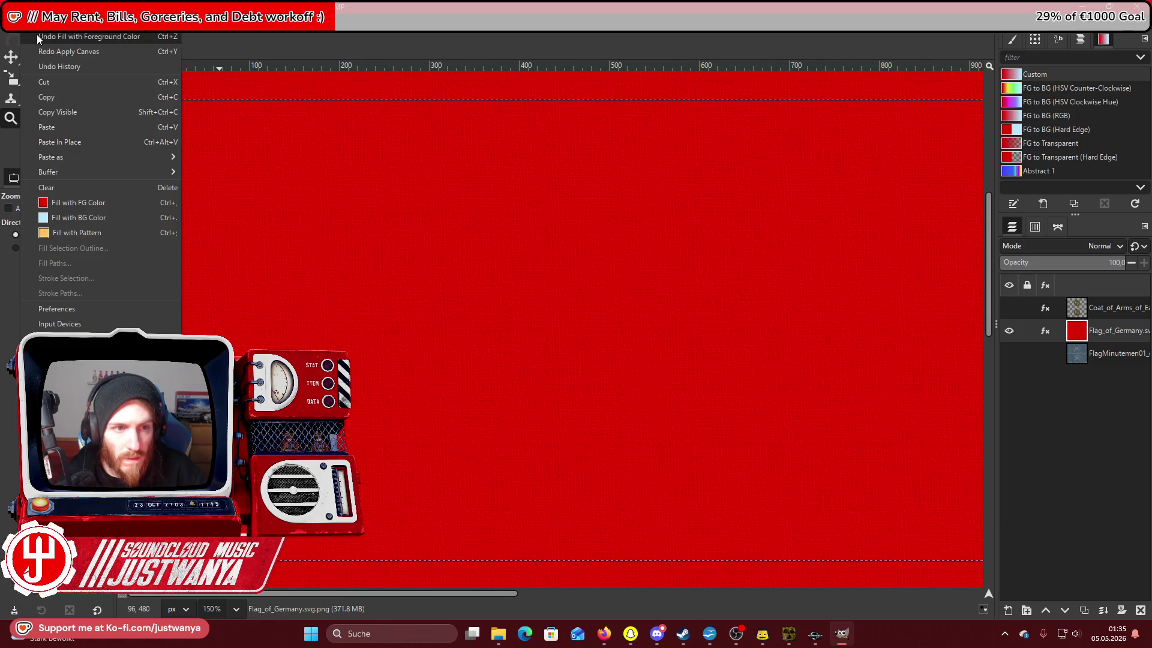
left_click(37, 35)
left_click(51, 141)
mouse_move(432, 282)
left_mouse_down()
mouse_move(374, 287)
mouse_move(366, 187)
left_mouse_up()
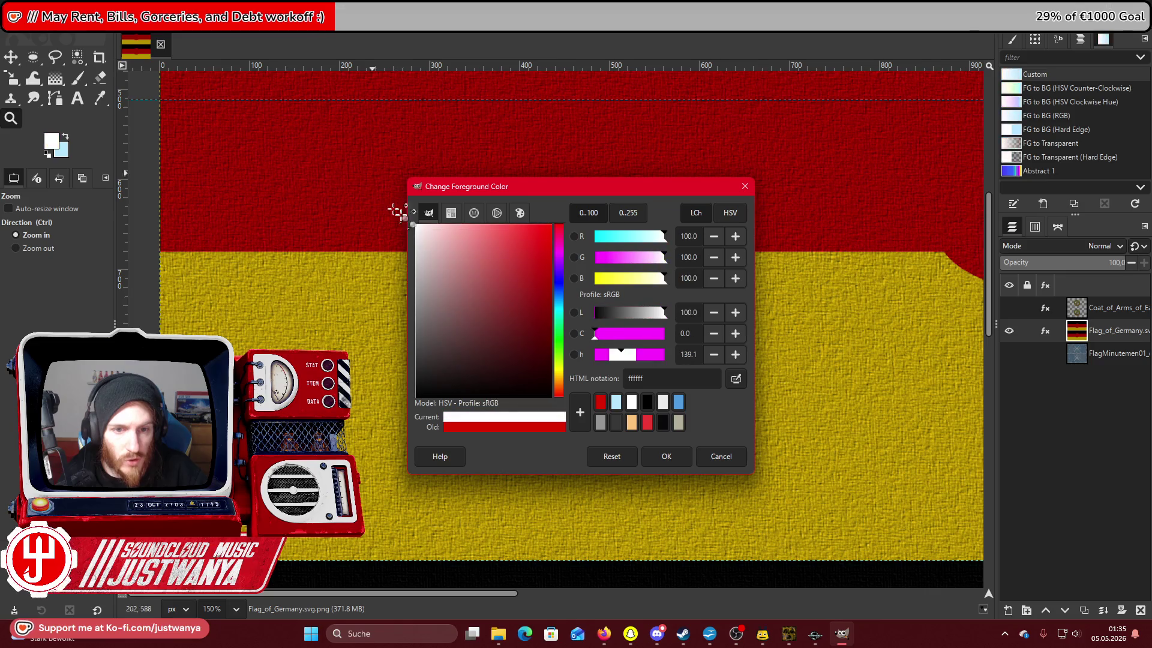
left_click(666, 457)
left_click(36, 24)
left_click(81, 200)
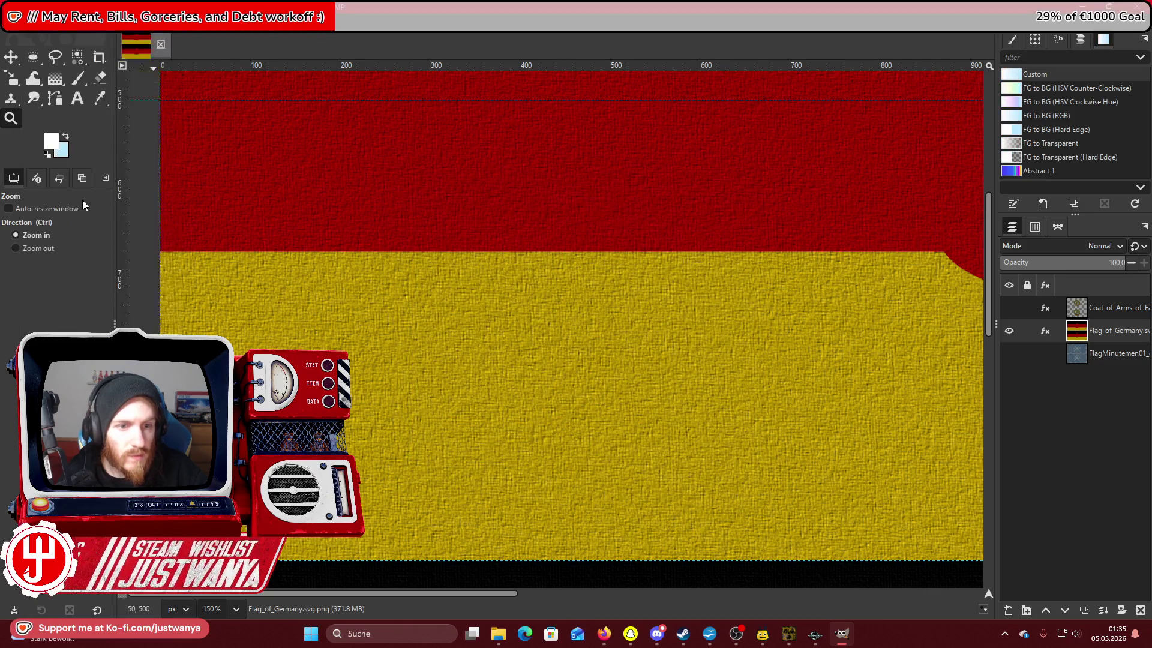
Zoom out to view the whole white layer, then zoom into its top-left corner.
left_click(217, 25)
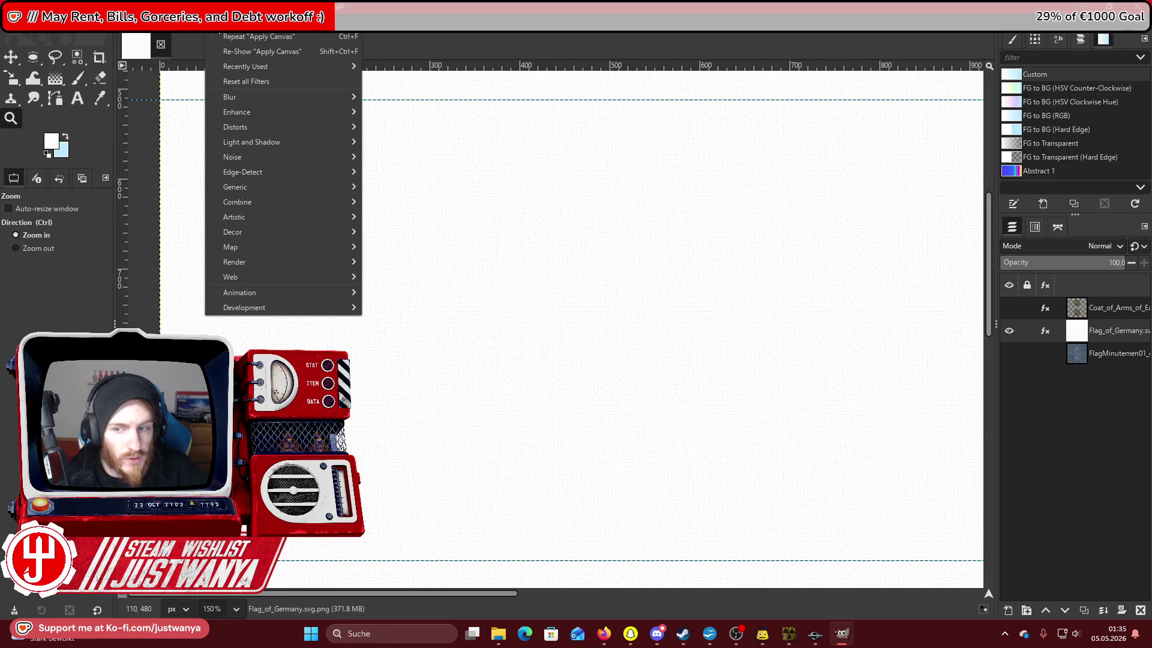
left_click(57, 60)
left_click(32, 58)
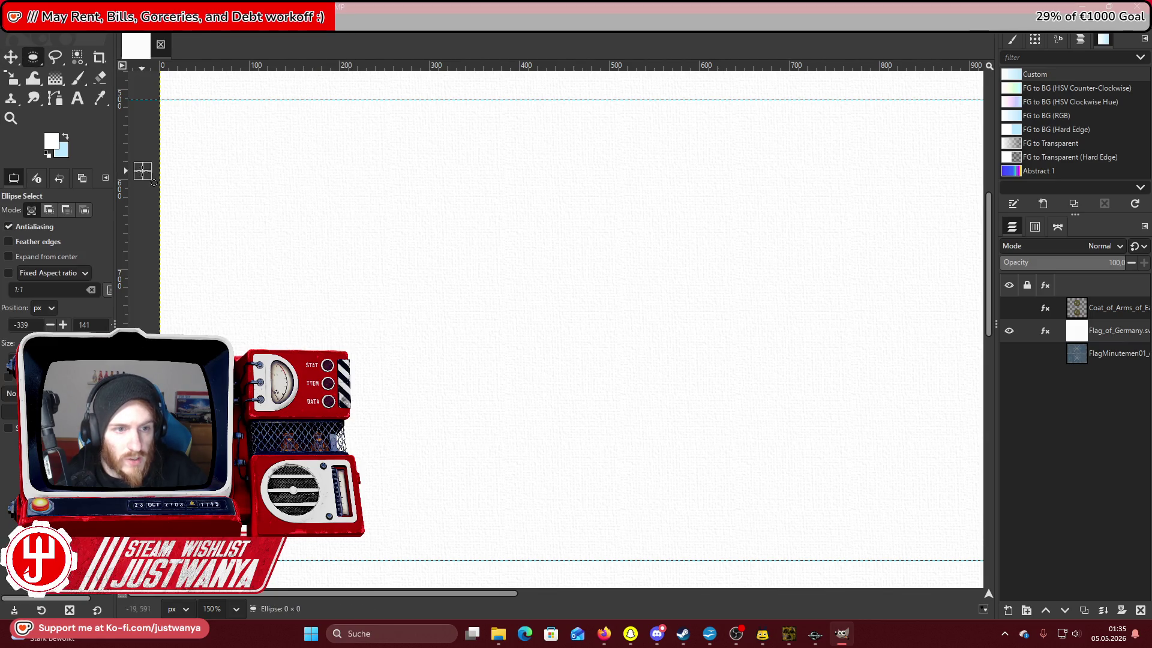
left_click(11, 118)
key("ctrl")
left_click(343, 261)
left_click(344, 261)
left_click(343, 261)
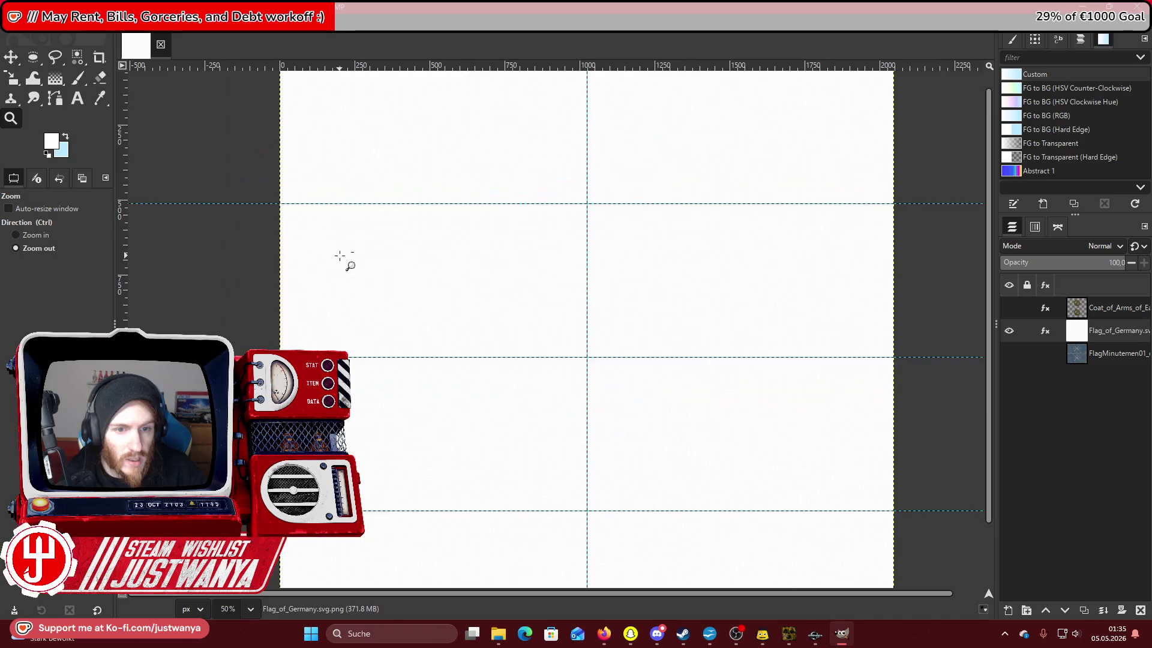
left_click(343, 261)
left_click(324, 109)
left_click(324, 109)
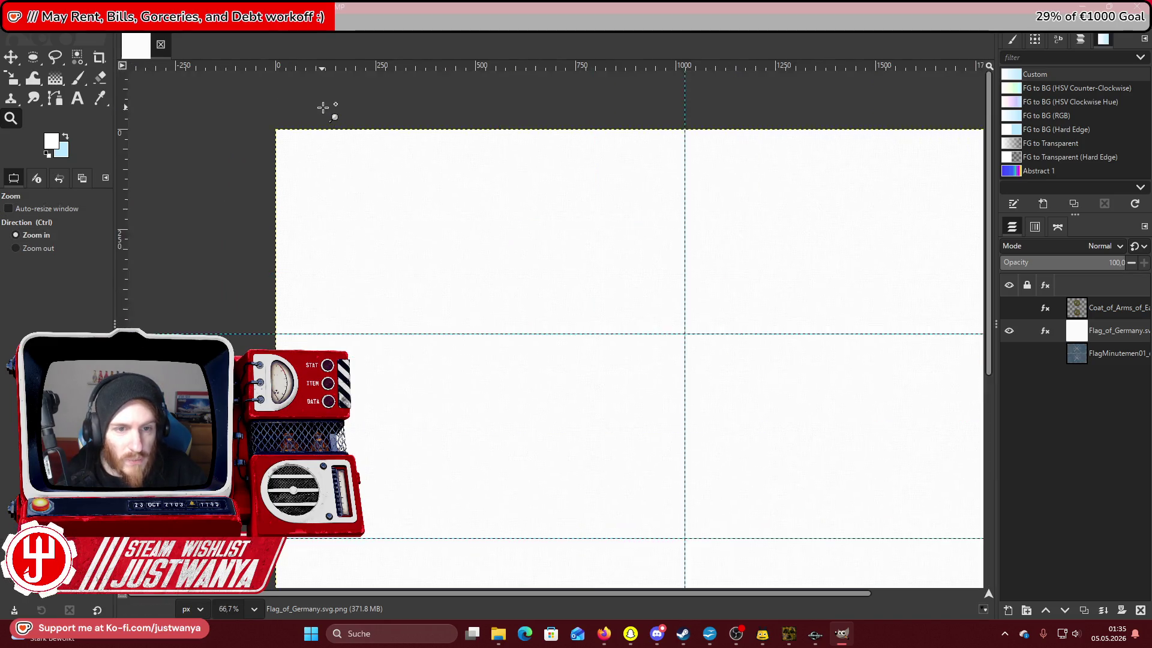
left_click(324, 108)
left_click(324, 108)
left_click(324, 109)
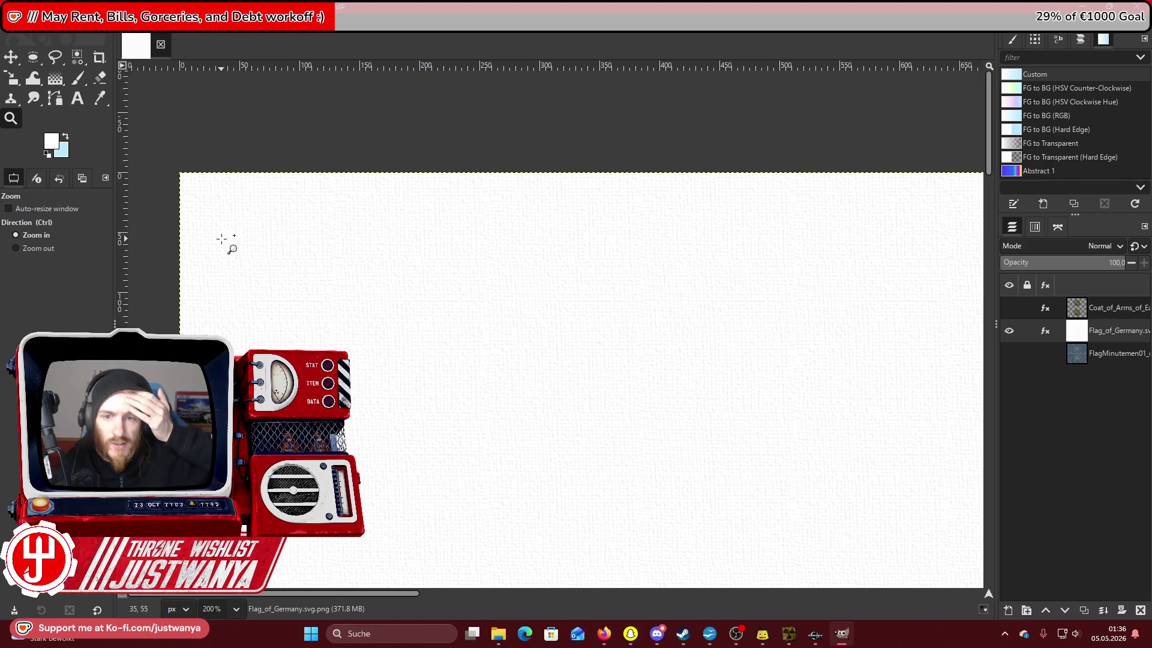
scroll(282, 187, "down", 1)
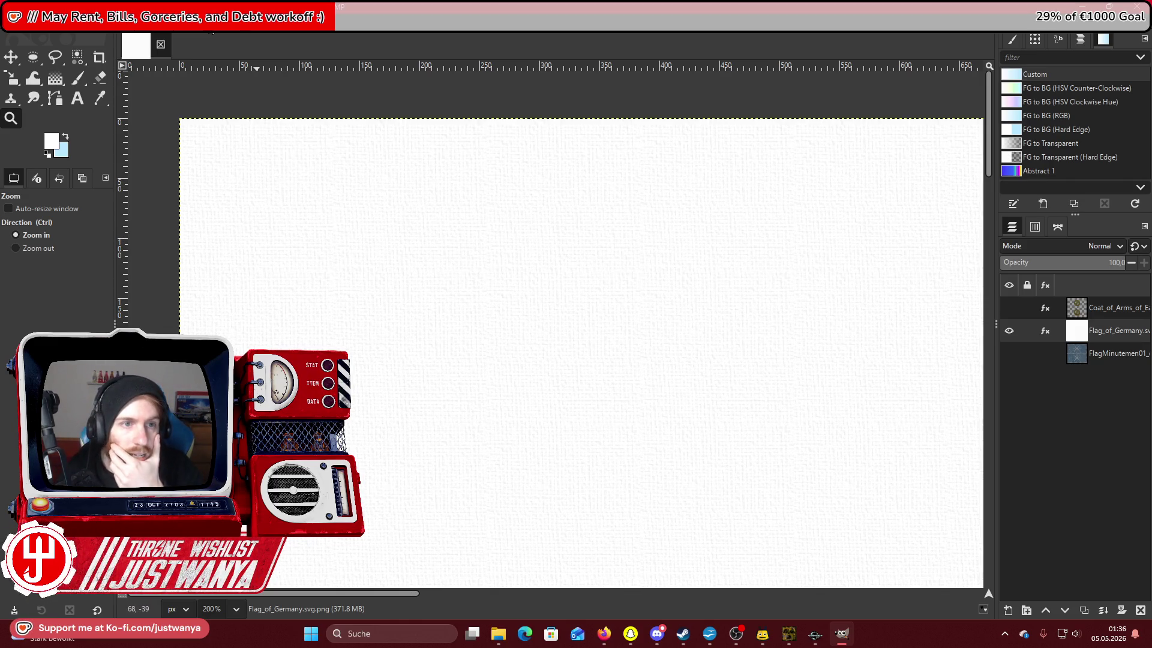
Apply Clothify to the white layer, creating a grey woven fabric texture.
left_click(211, 29)
mouse_move(255, 67)
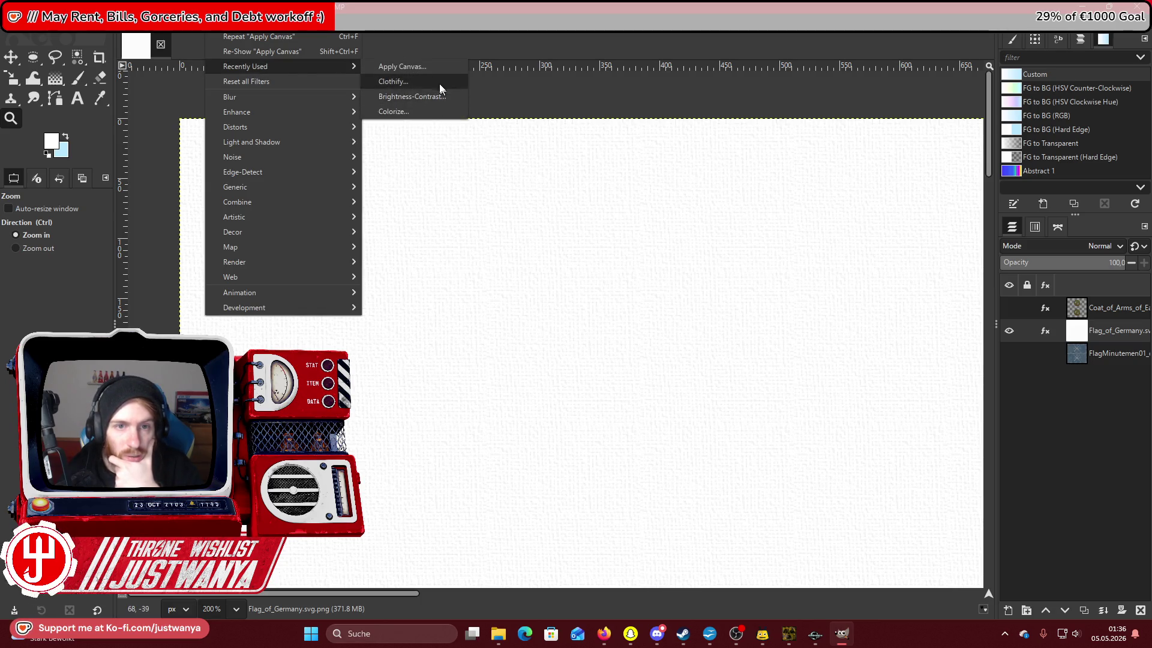
left_click(437, 81)
left_click(176, 258)
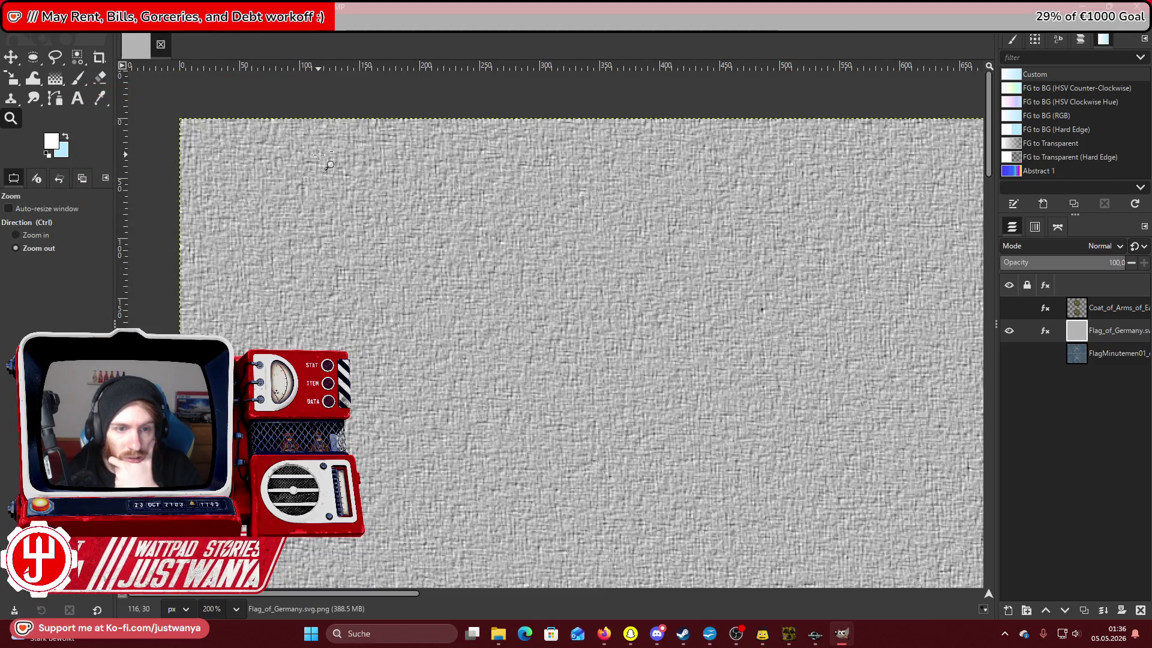
scroll(320, 156, "down", 4, "ctrl")
scroll(320, 156, "down", 1)
scroll(320, 156, "down", 1, "ctrl")
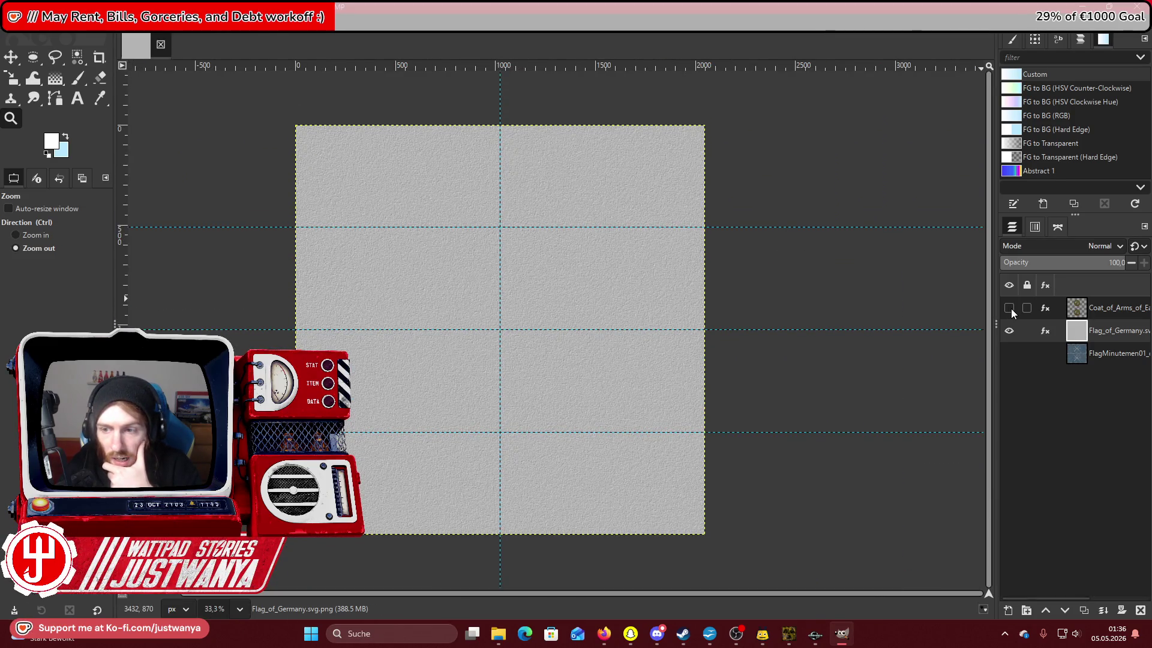
Apply Generic > Normal Map to the cloth layer, turning it violet-blue.
left_click(237, 25)
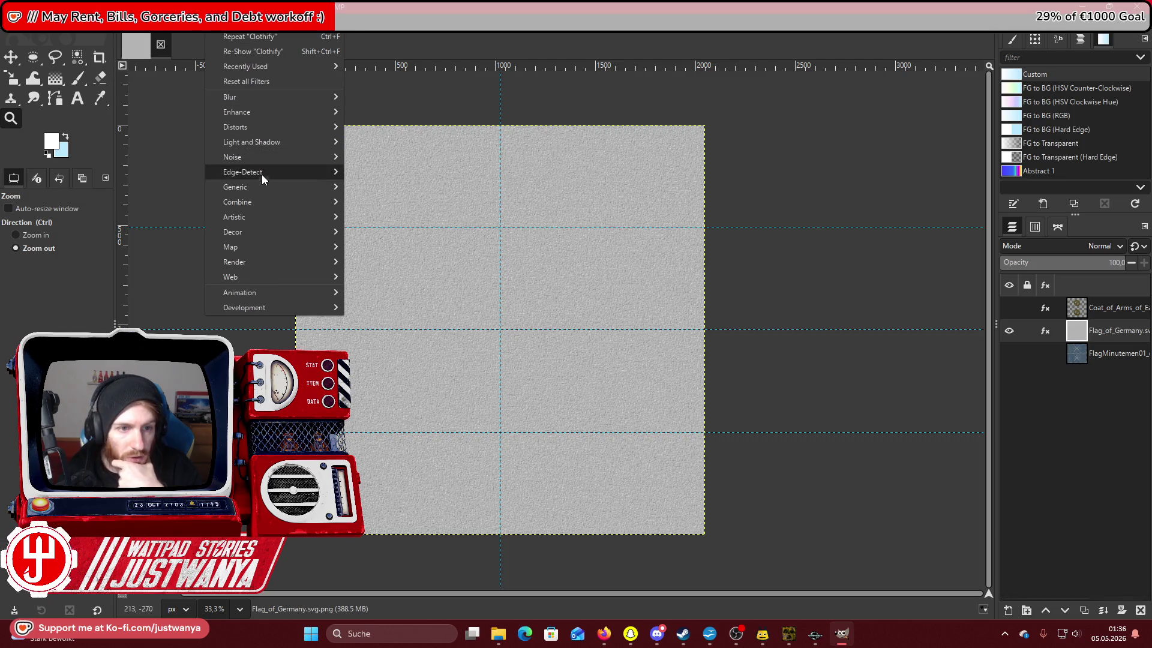
mouse_move(260, 186)
left_click(372, 231)
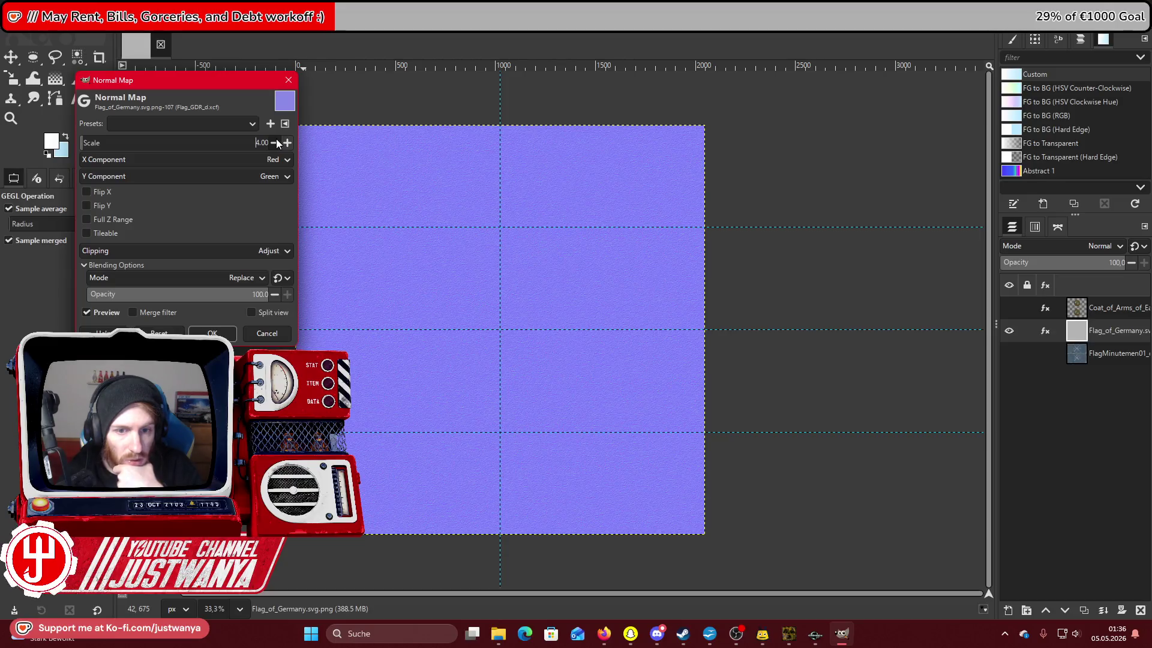
left_click(213, 331)
left_click(368, 175)
left_click(368, 174)
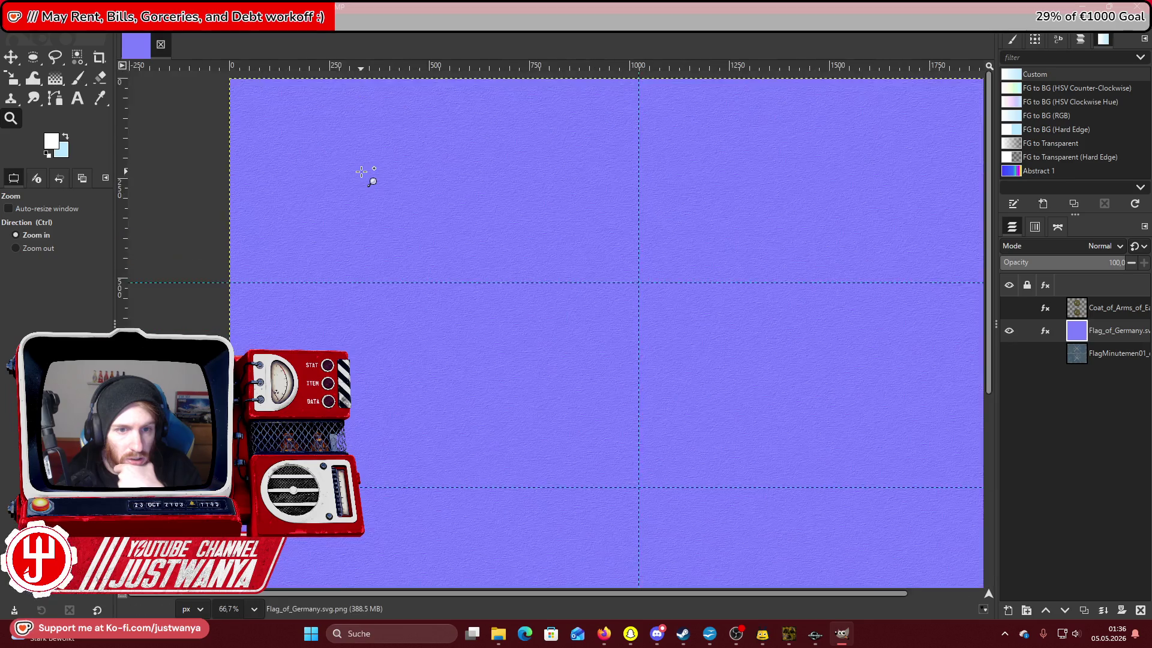
left_click(368, 175)
left_click(368, 175)
left_click(54, 248)
left_click(308, 249)
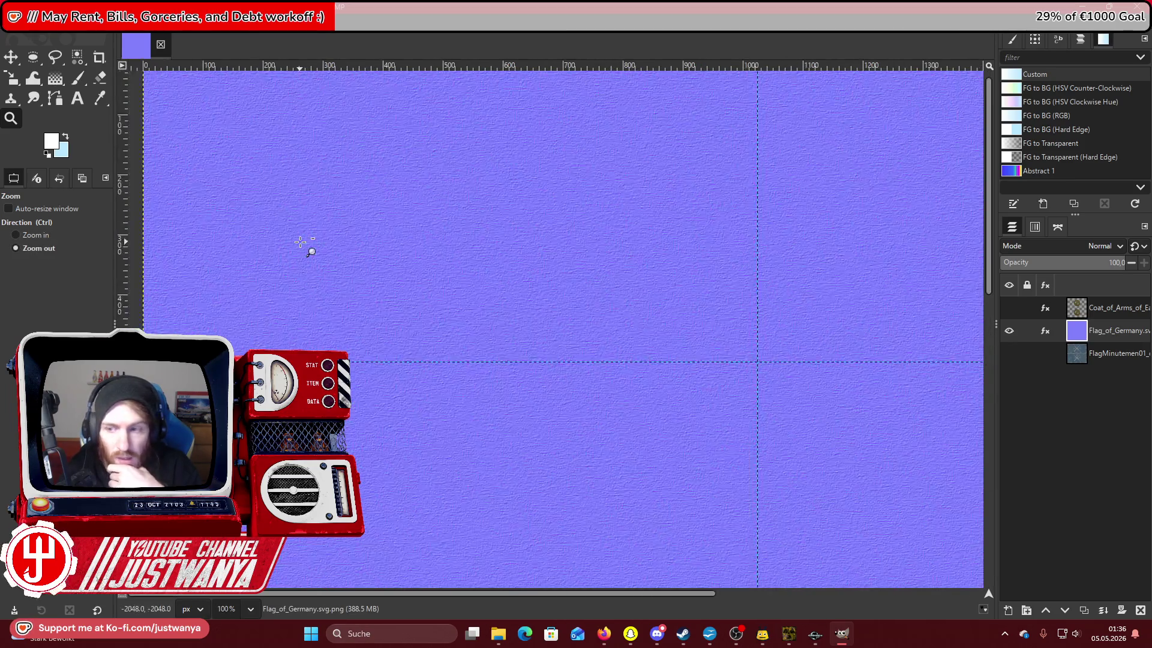
left_click(309, 250)
left_click(308, 249)
Turn the Coat_of_Arms layer visible again and make it the active layer.
left_click(1009, 308)
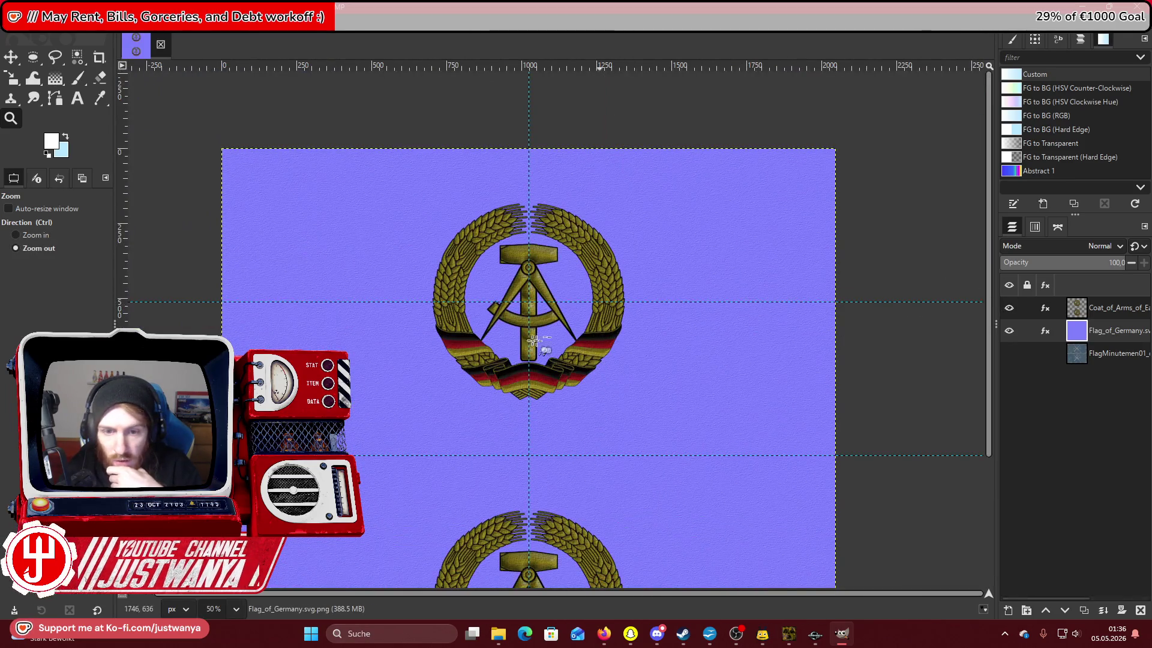
left_click(36, 235)
left_click(513, 321)
left_click(513, 321)
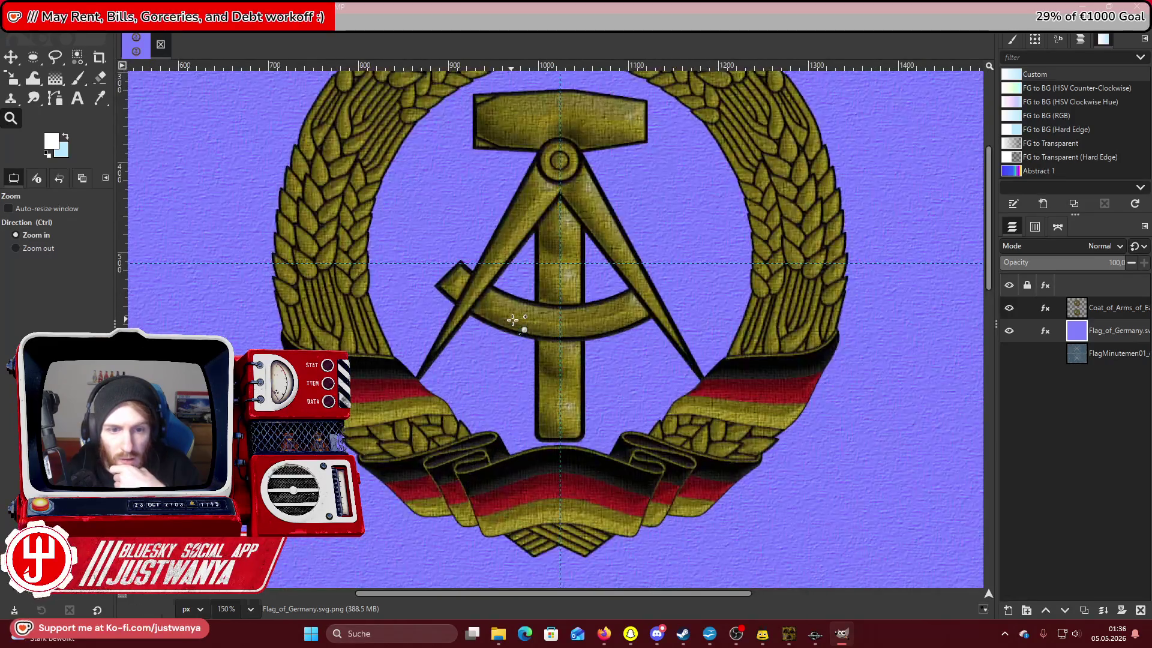
scroll(513, 321, "up", 3)
scroll(513, 321, "down", 2)
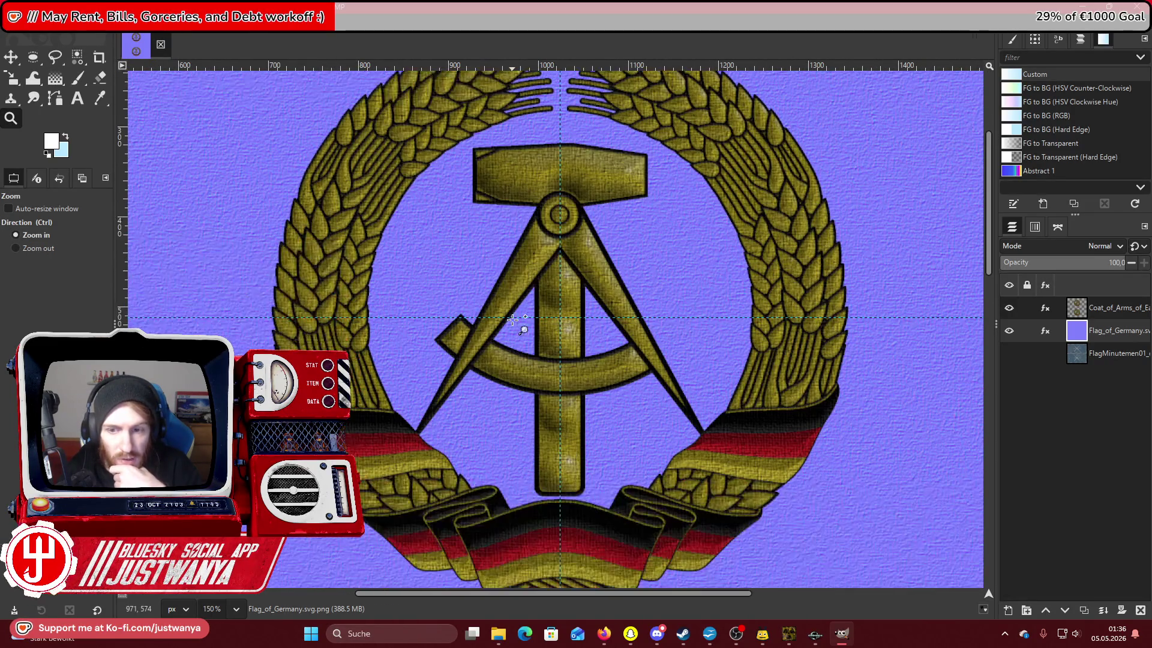
left_click(1111, 308)
scroll(550, 216, "down", 1)
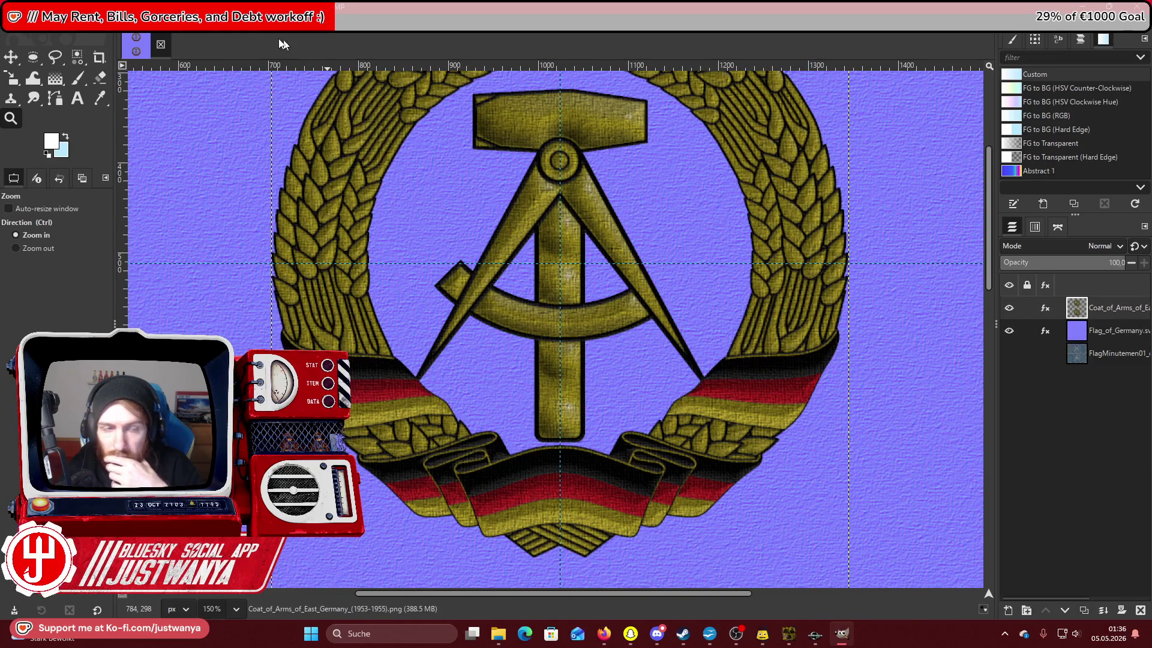
left_click(222, 23)
mouse_move(264, 172)
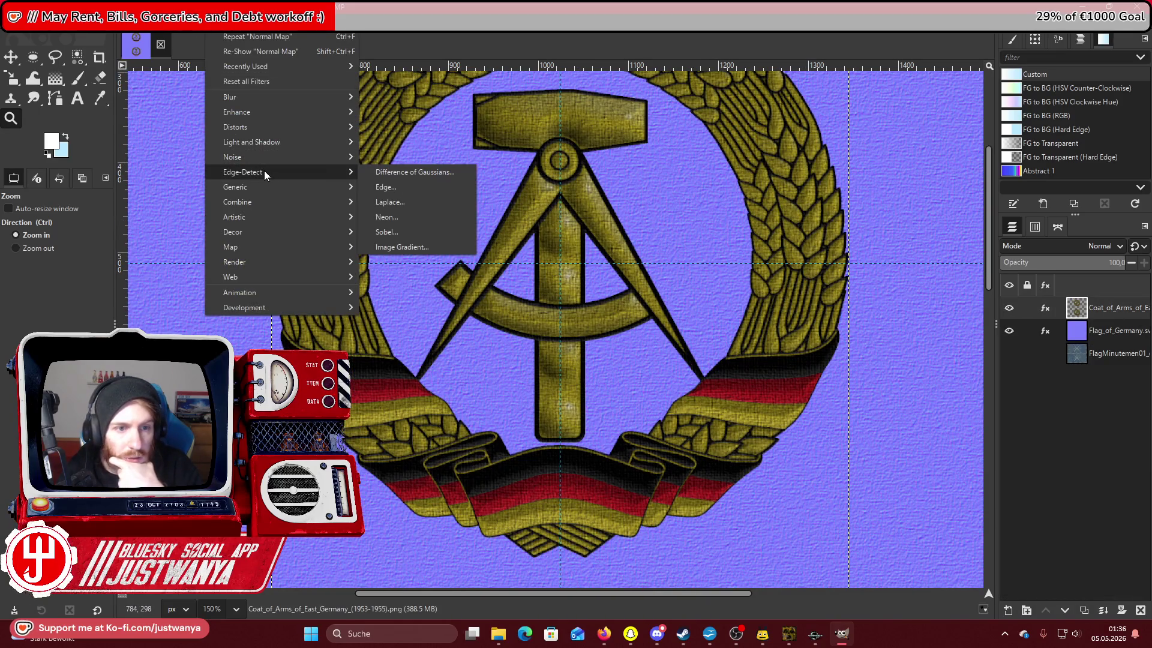
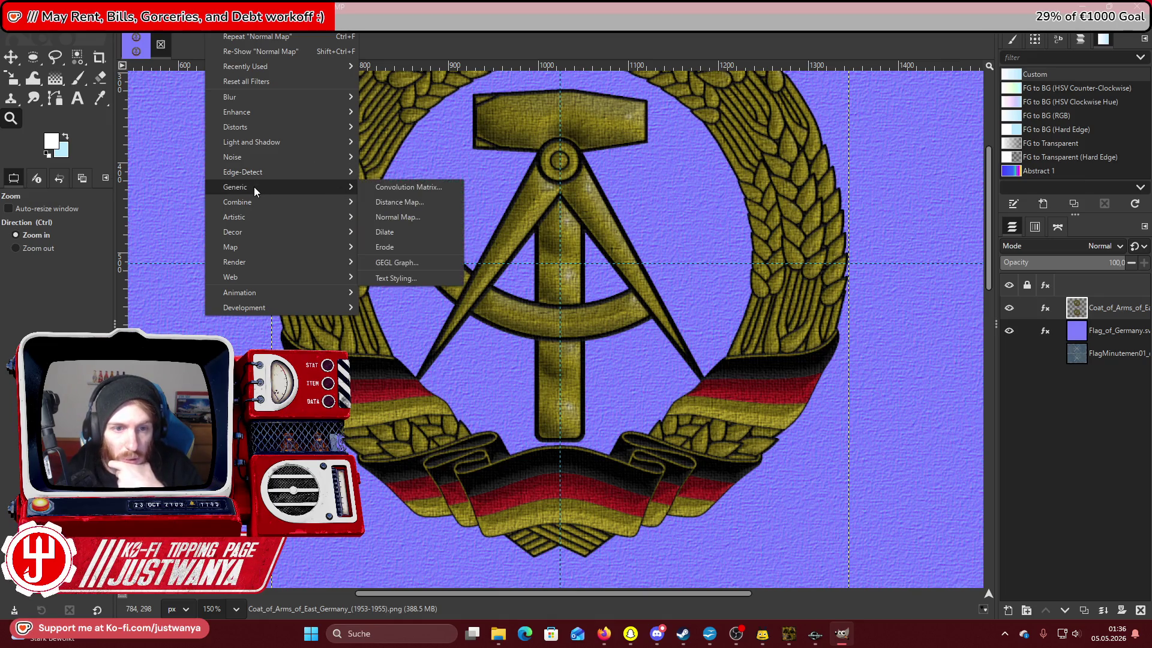
Open the Normal Map filter on the emblem and compare Flip X/Y, leaving both unchecked.
left_click(419, 217)
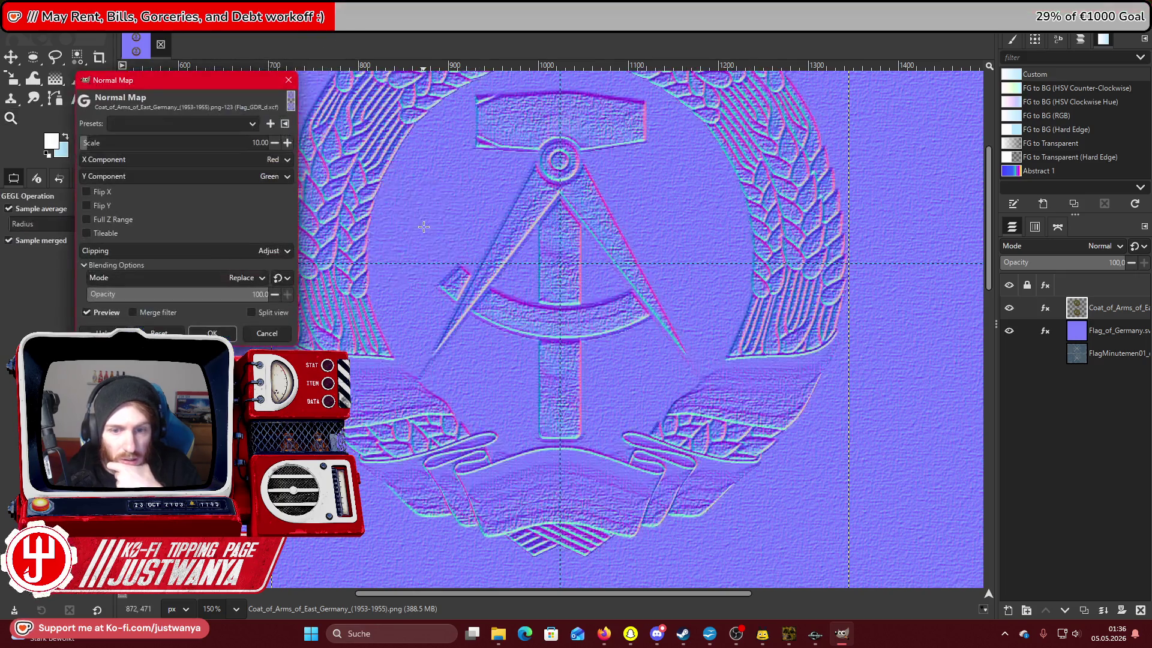
left_click_drag(162, 90, 90, 87)
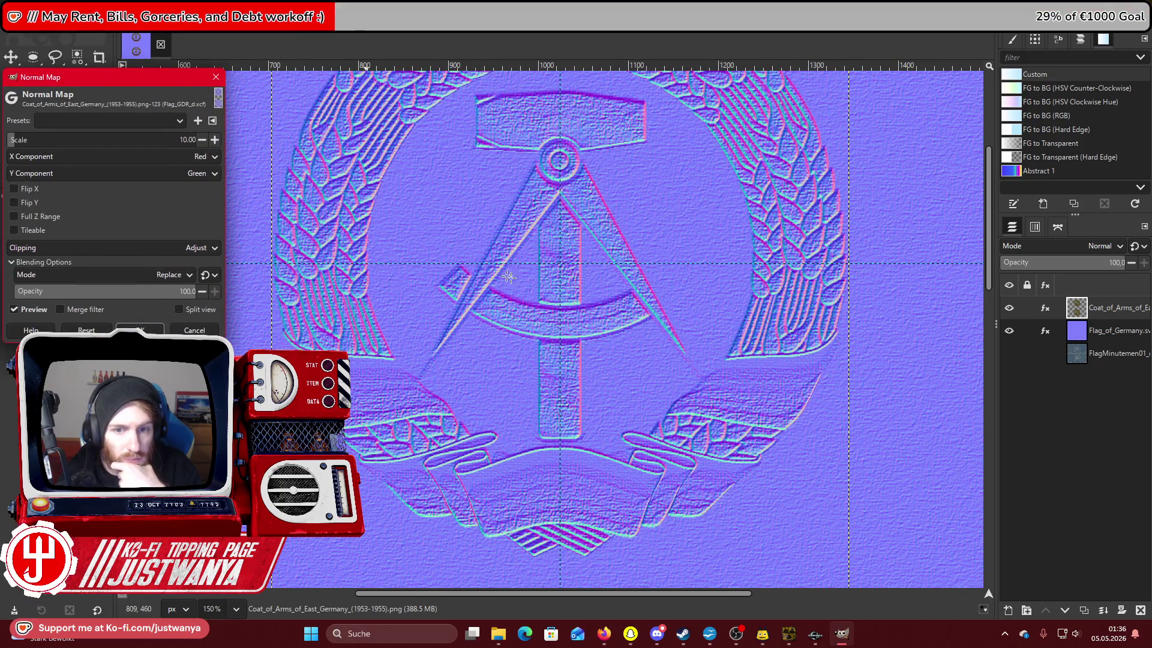
scroll(543, 291, "up", 5)
scroll(542, 290, "down", 3)
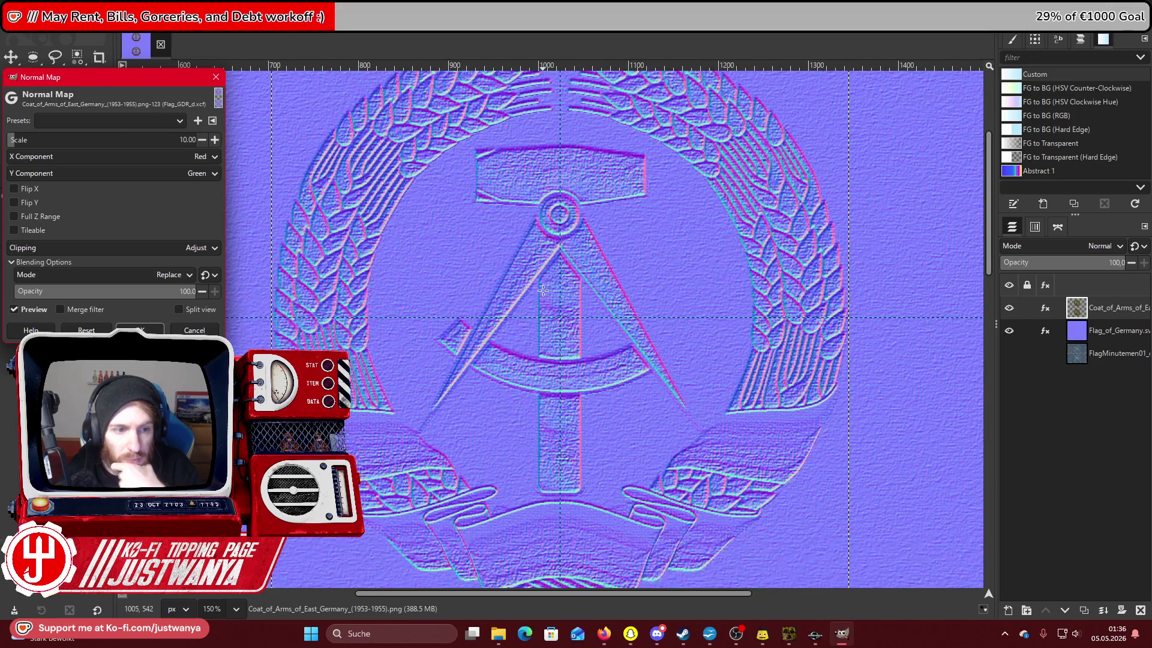
left_click(13, 203)
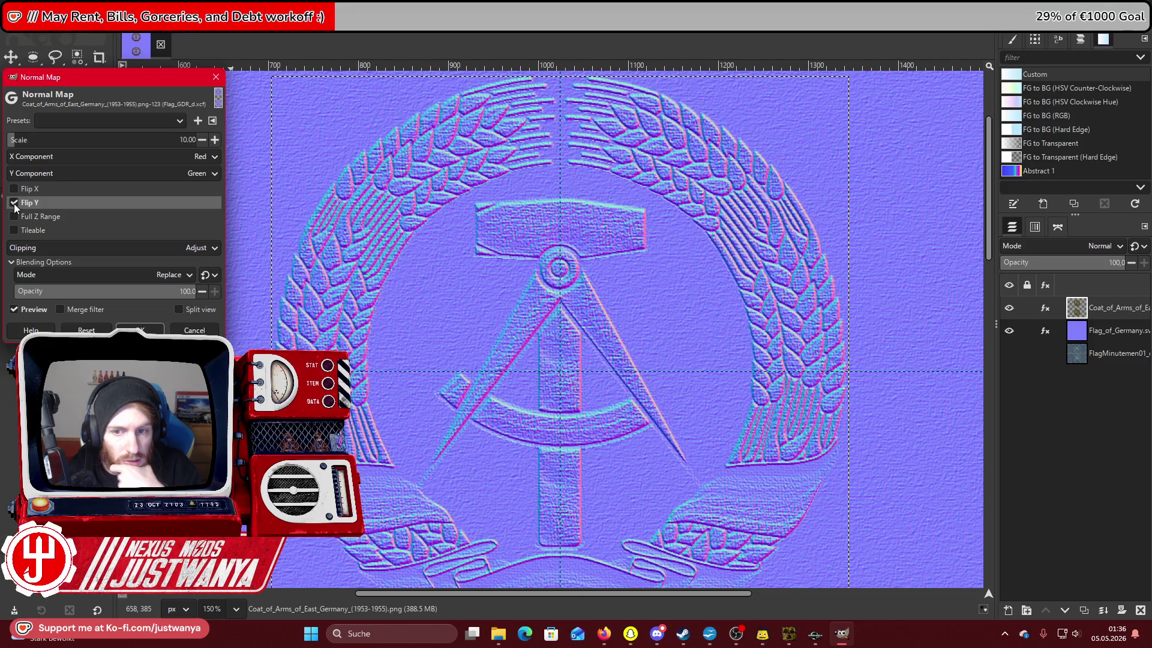
left_click(14, 204)
left_click(12, 190)
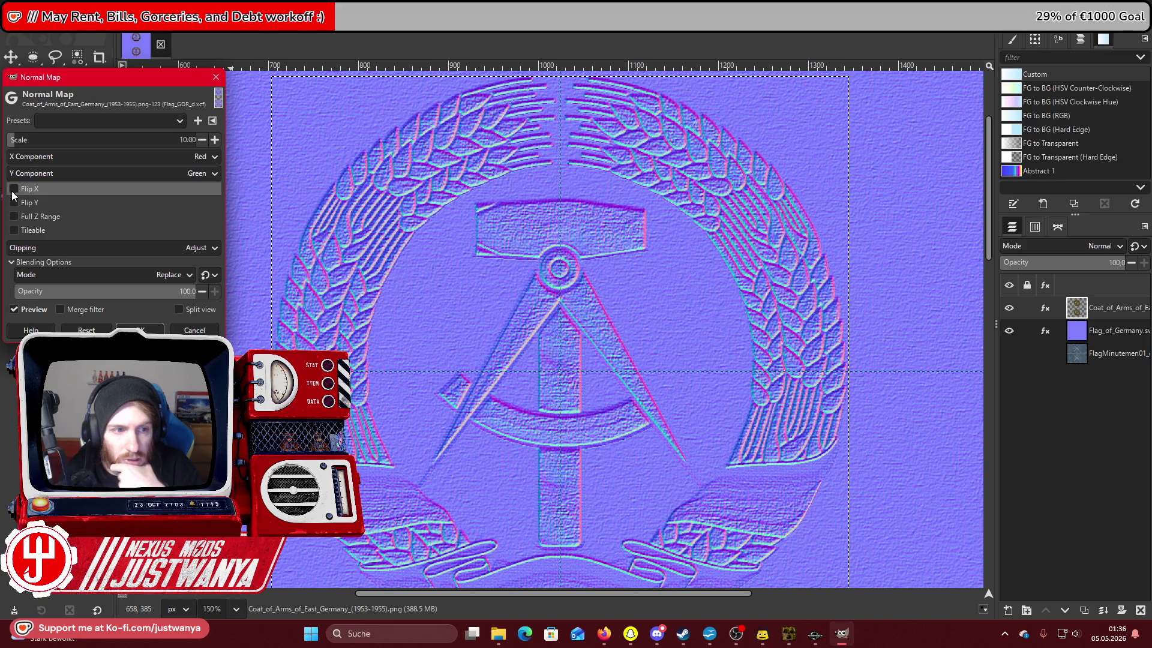
left_click(13, 202)
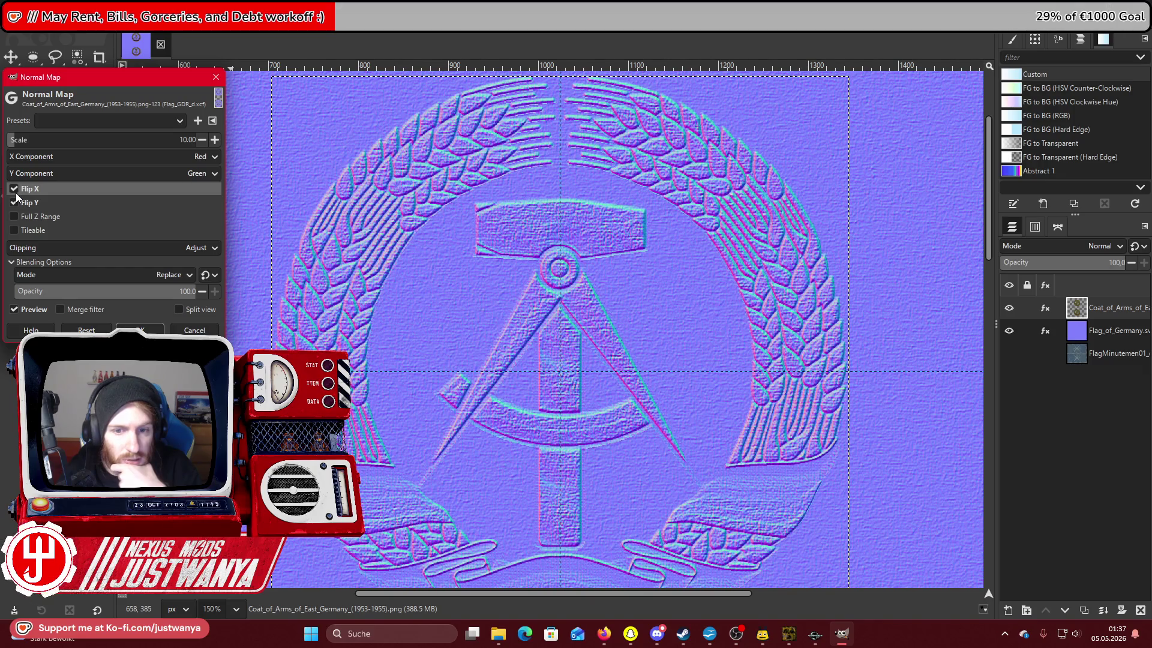
left_click(16, 192)
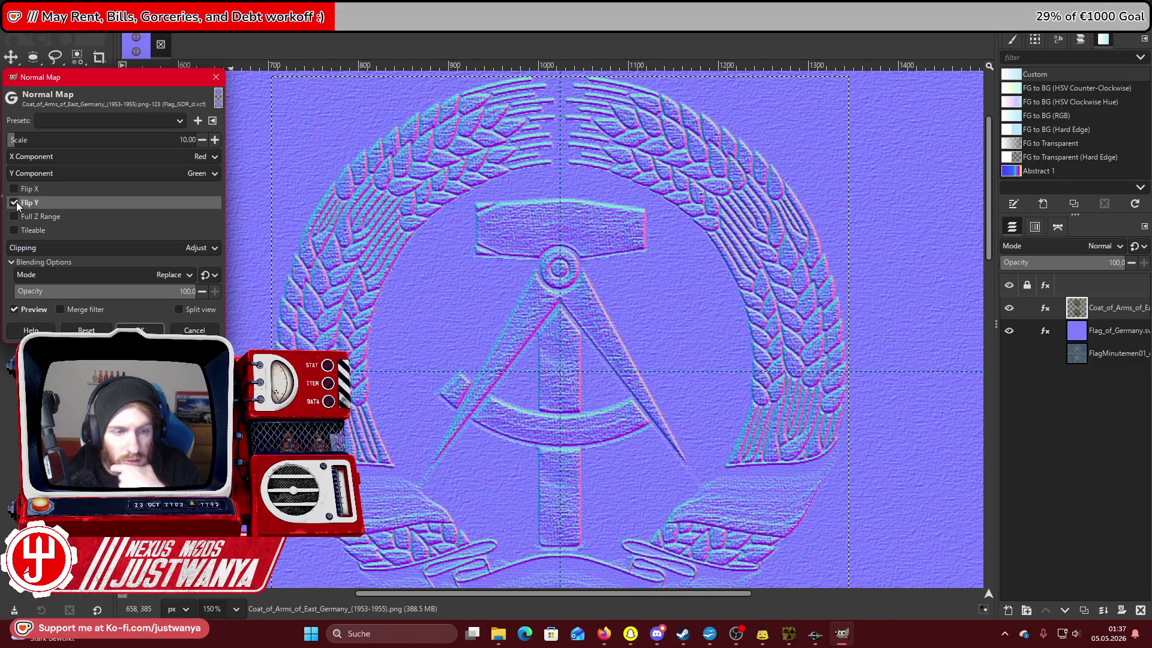
left_click(16, 203)
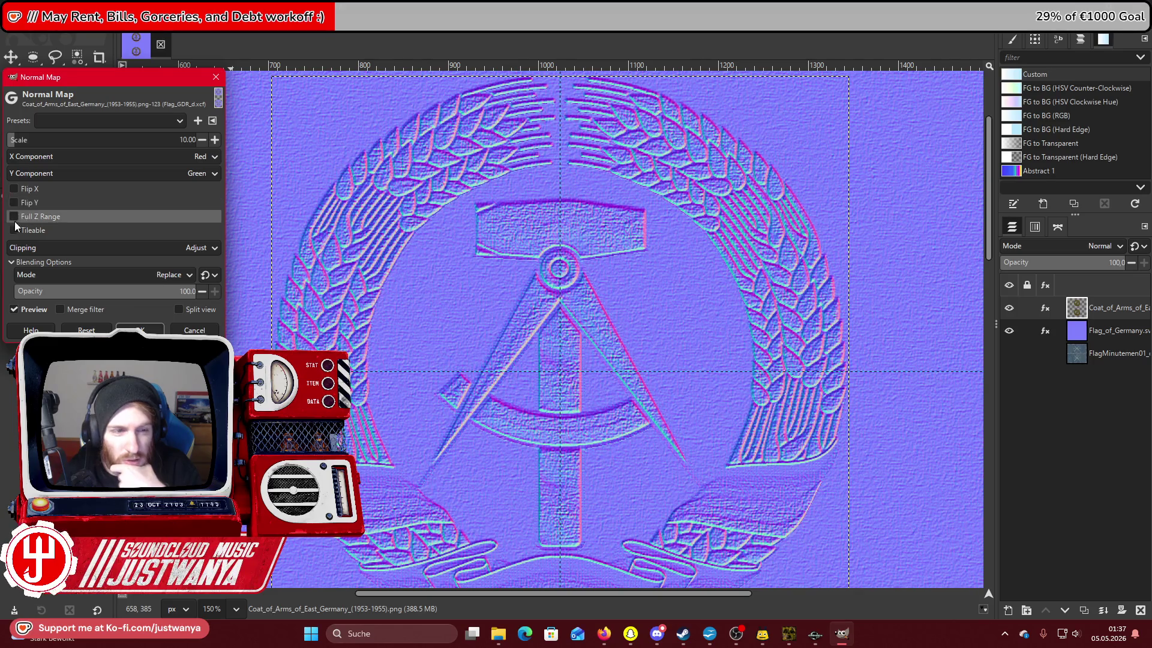
left_click(14, 230)
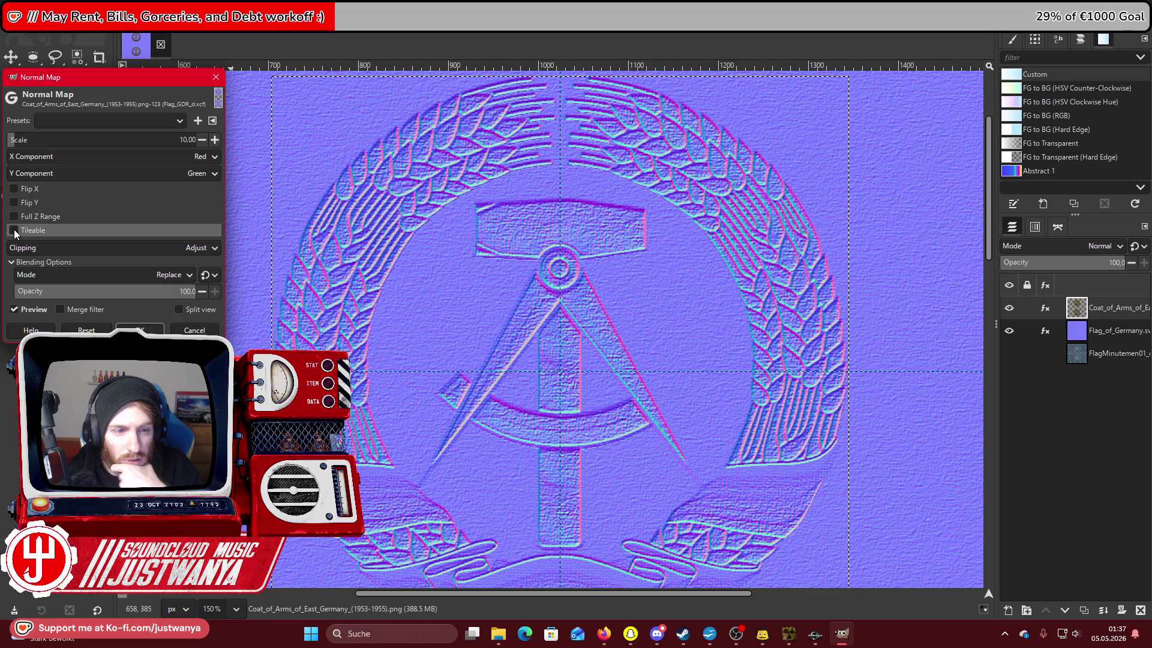
Lower the normal map Scale to 5.00 and apply it to the layer.
left_click(203, 139)
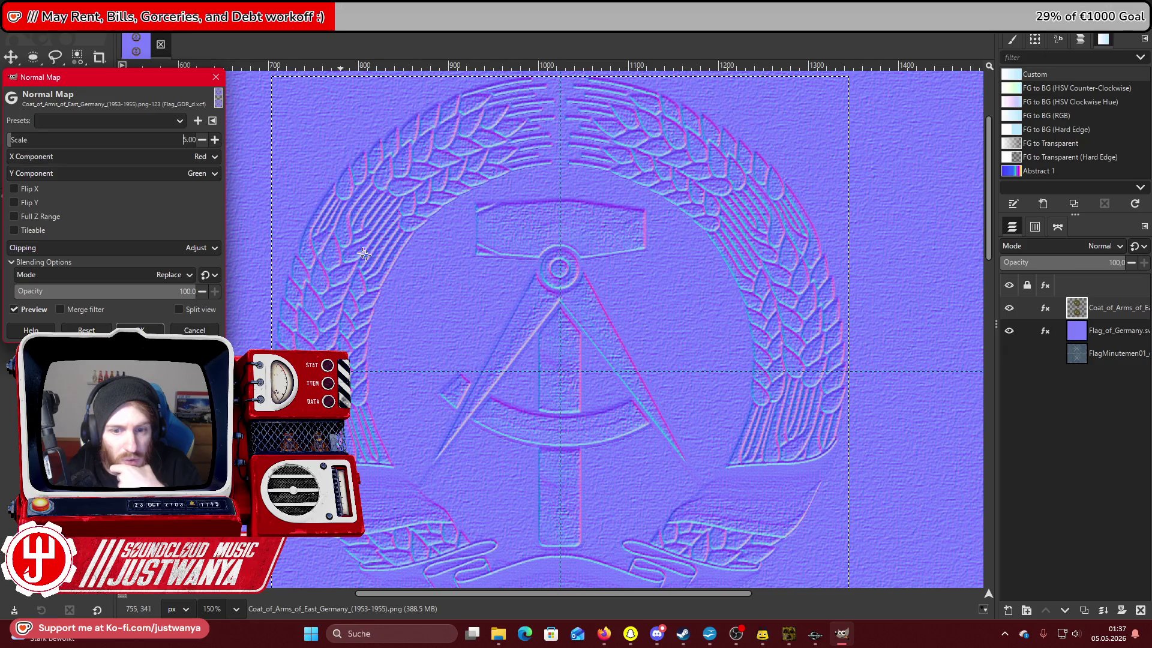
scroll(404, 271, "down", 3)
scroll(405, 272, "down", 5)
scroll(405, 272, "up", 9)
left_click(137, 329)
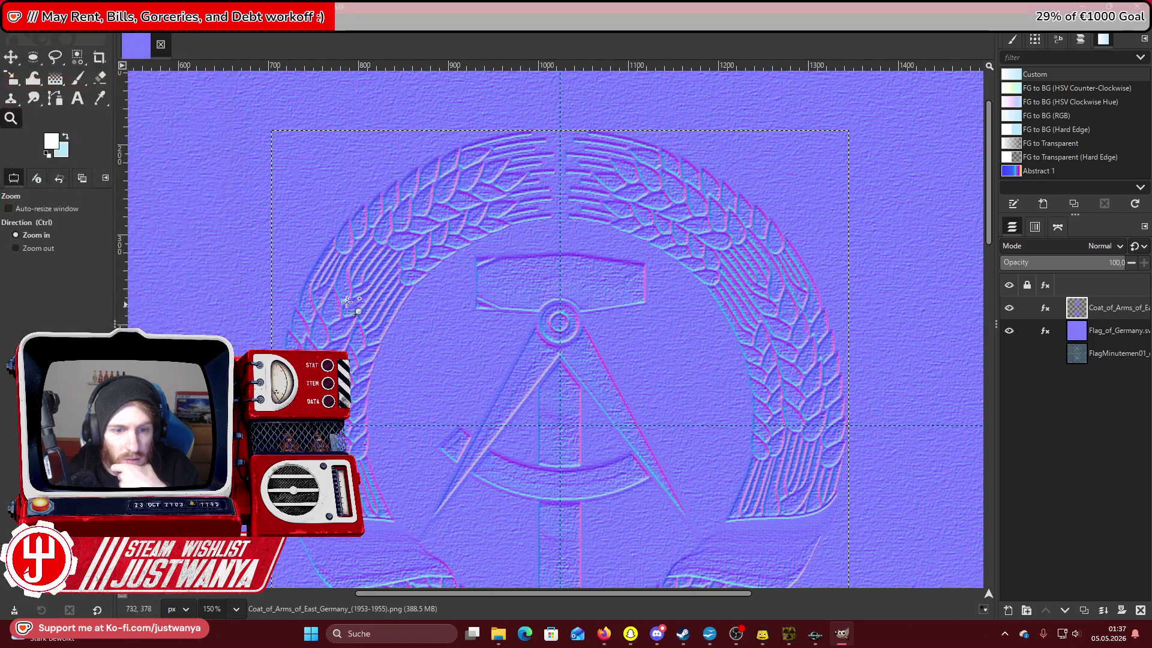
Zoom out and merge the emblem and flag into one visible layer.
left_click(27, 248)
left_click(412, 193)
left_click(413, 193)
left_click(413, 193)
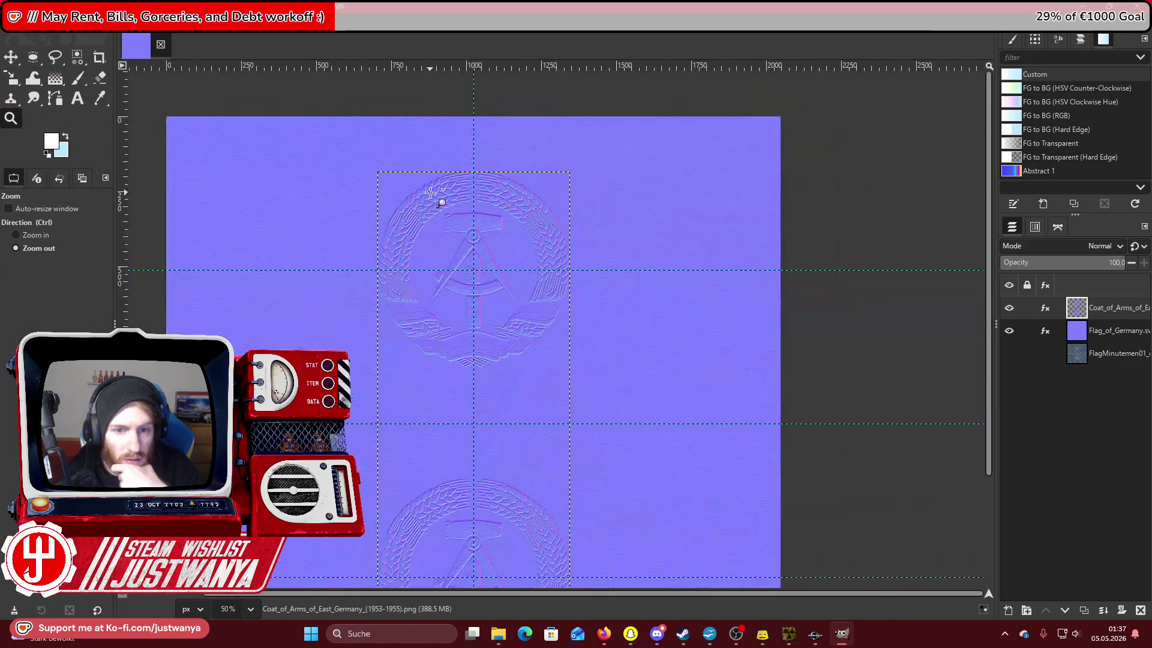
left_click(107, 22)
left_click(144, 246)
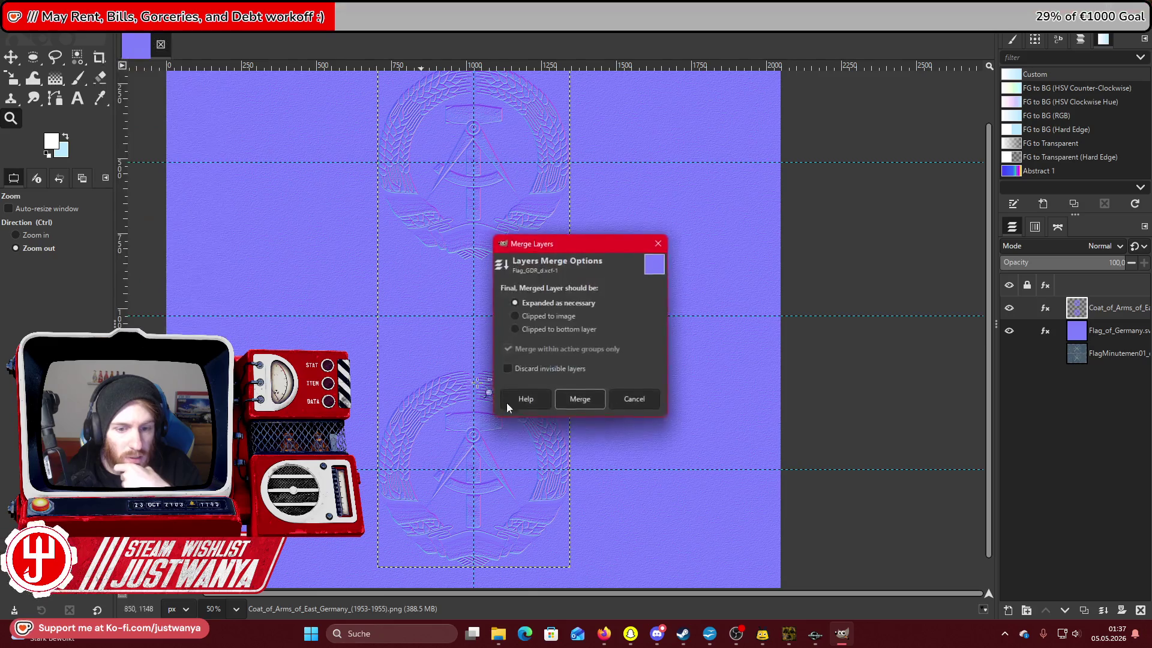
left_click(587, 402)
Cut away everything outside the FlagMinutemen layer's opaque shape.
right_click(1126, 334)
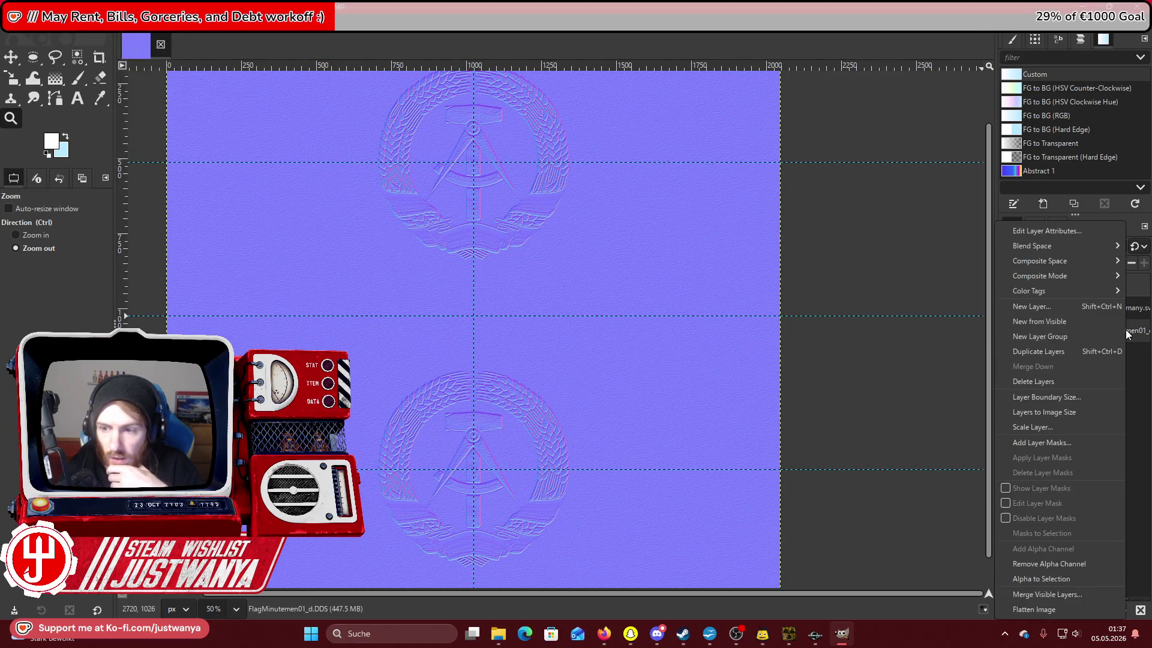
left_click(1041, 578)
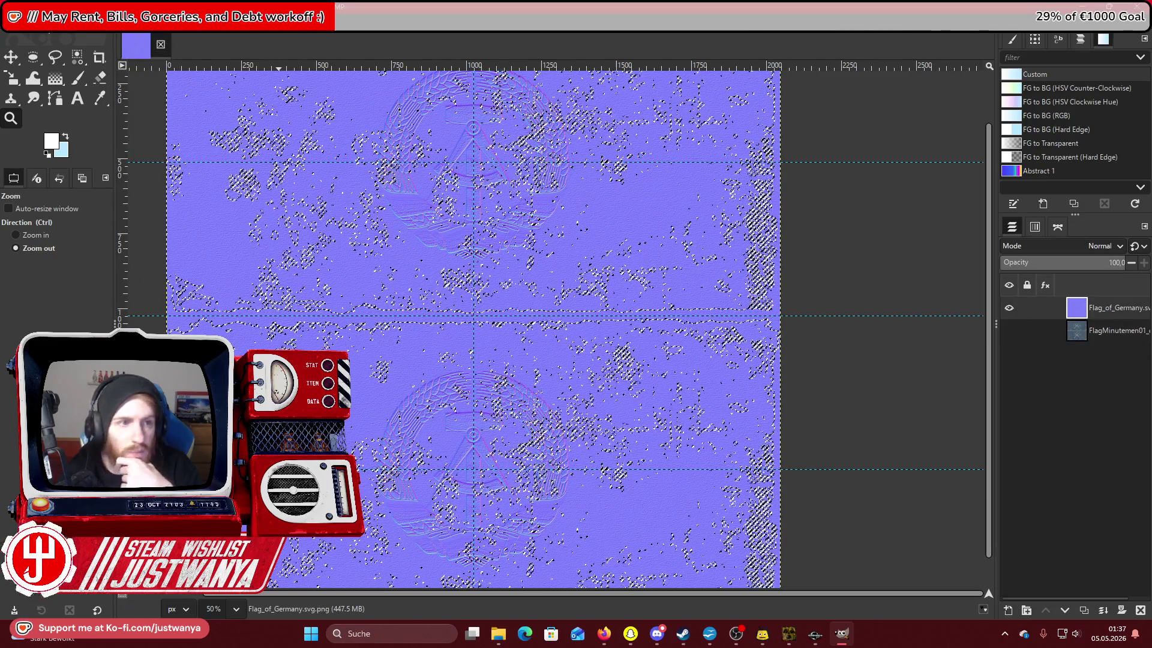
left_click(58, 22)
left_click(63, 61)
left_click(35, 22)
left_click(45, 82)
left_click(33, 57)
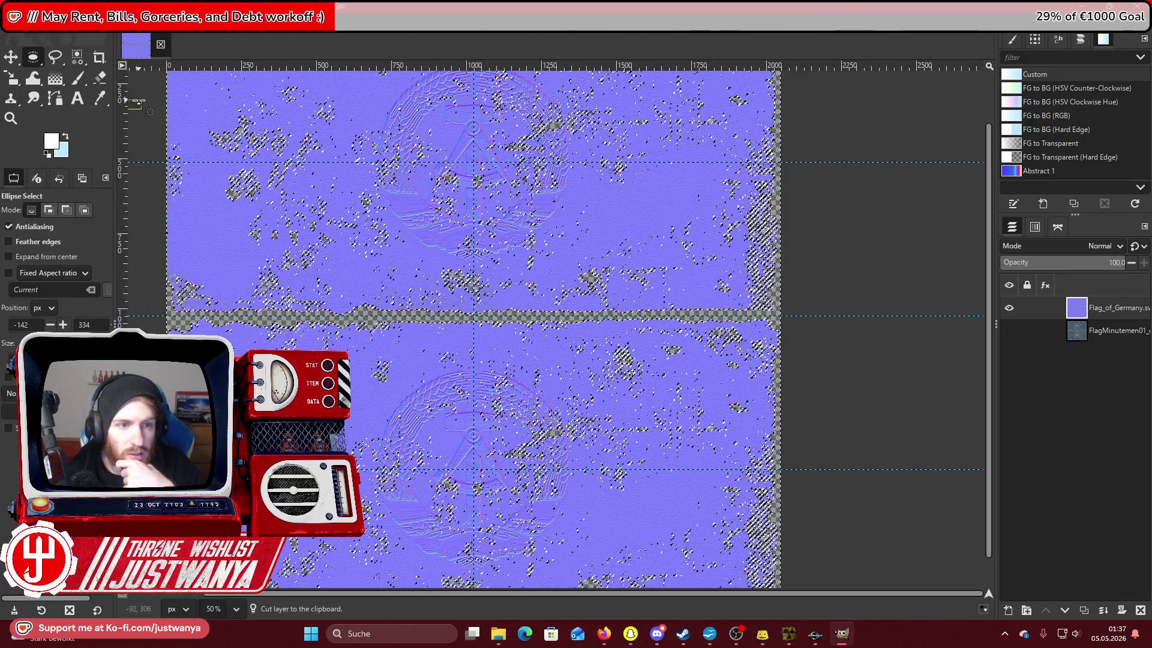
Zoom in on the emblem to inspect the cut, then zoom back out to the whole texture.
key("m")
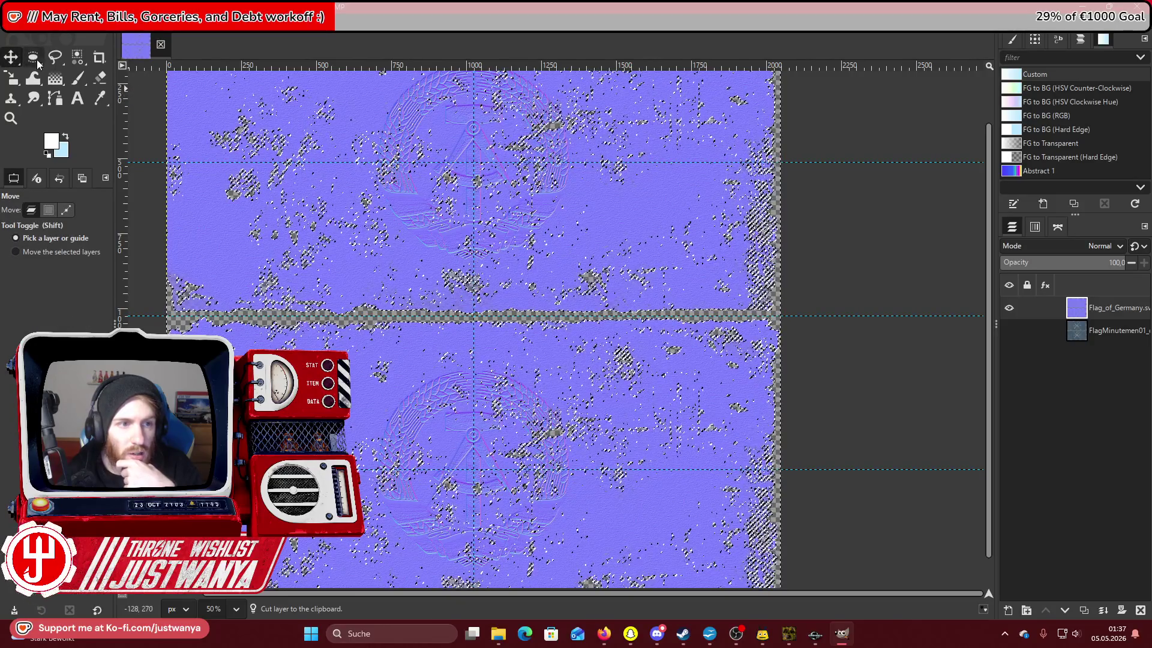
left_click(33, 57)
scroll(300, 245, "up", 2)
key("z")
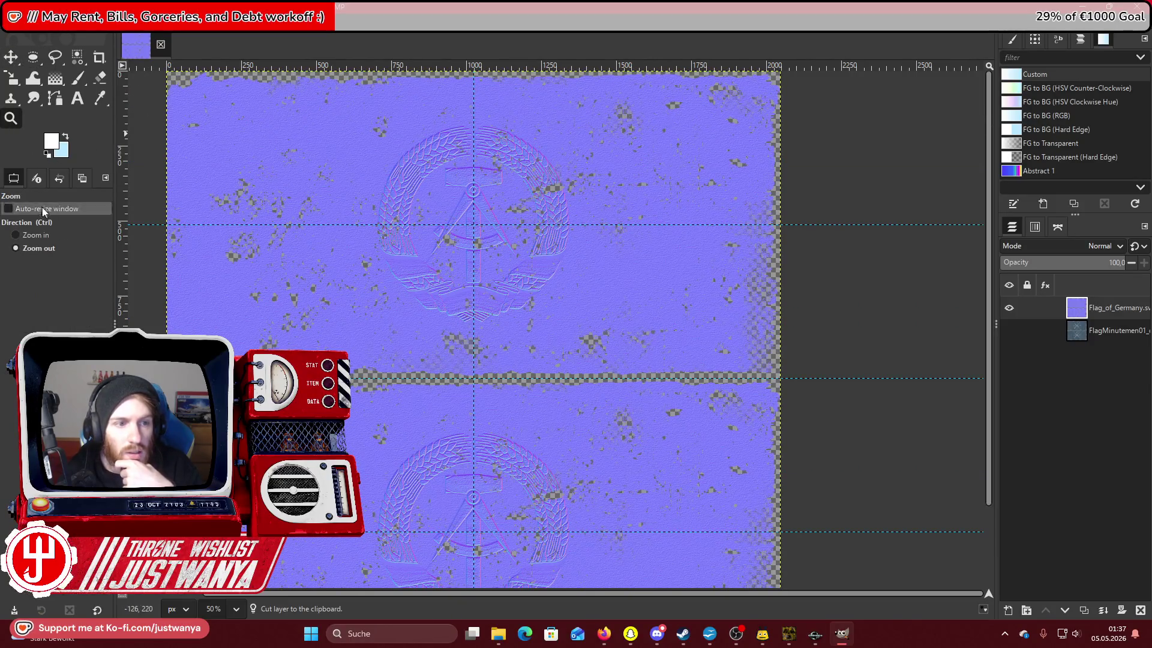
left_click(49, 237)
left_click(420, 154)
left_click(420, 154)
left_click(420, 154)
left_click(420, 154)
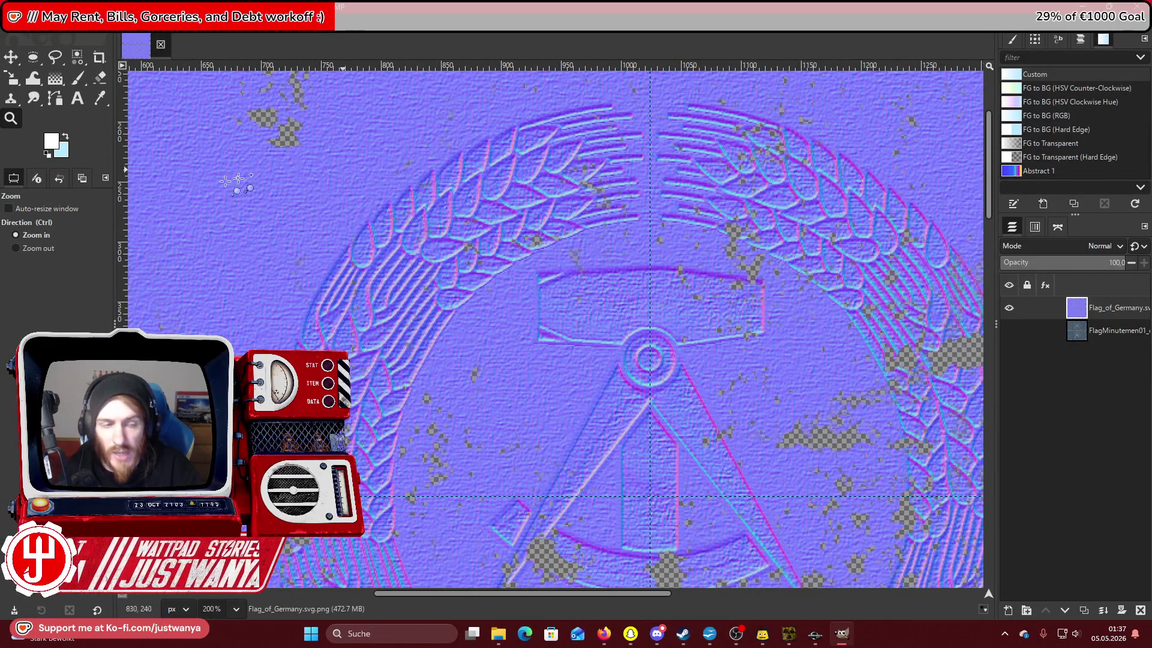
left_click(42, 248)
left_click(444, 240)
left_click(443, 240)
left_click(444, 240)
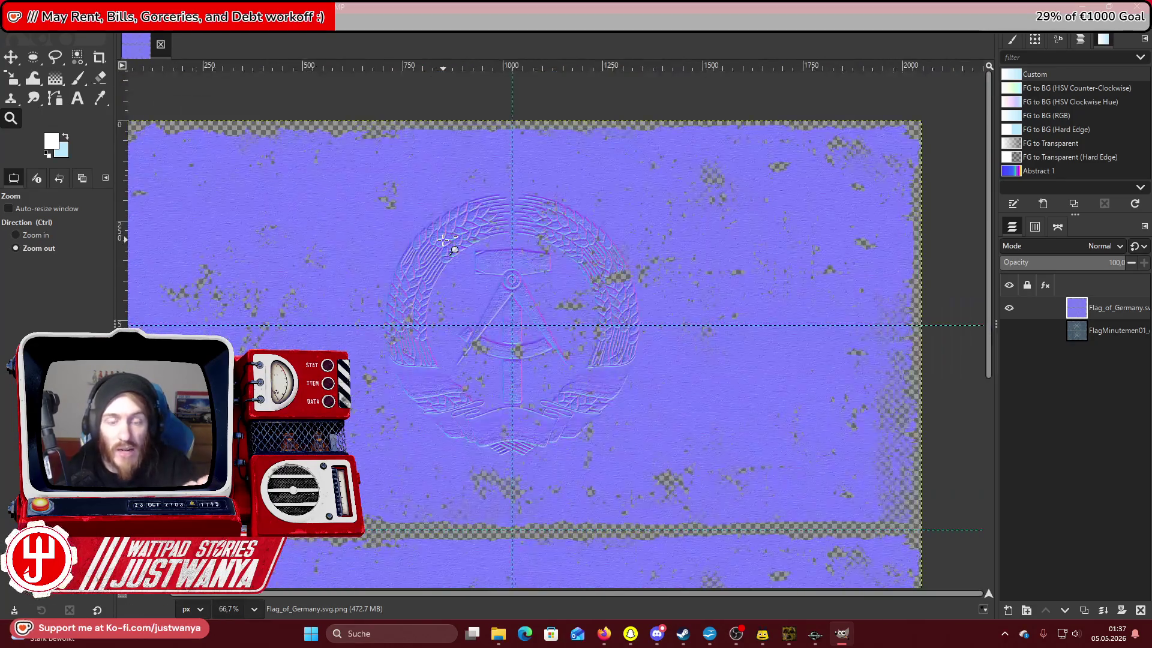
left_click(444, 240)
scroll(444, 240, "down", 3)
scroll(408, 220, "up", 2)
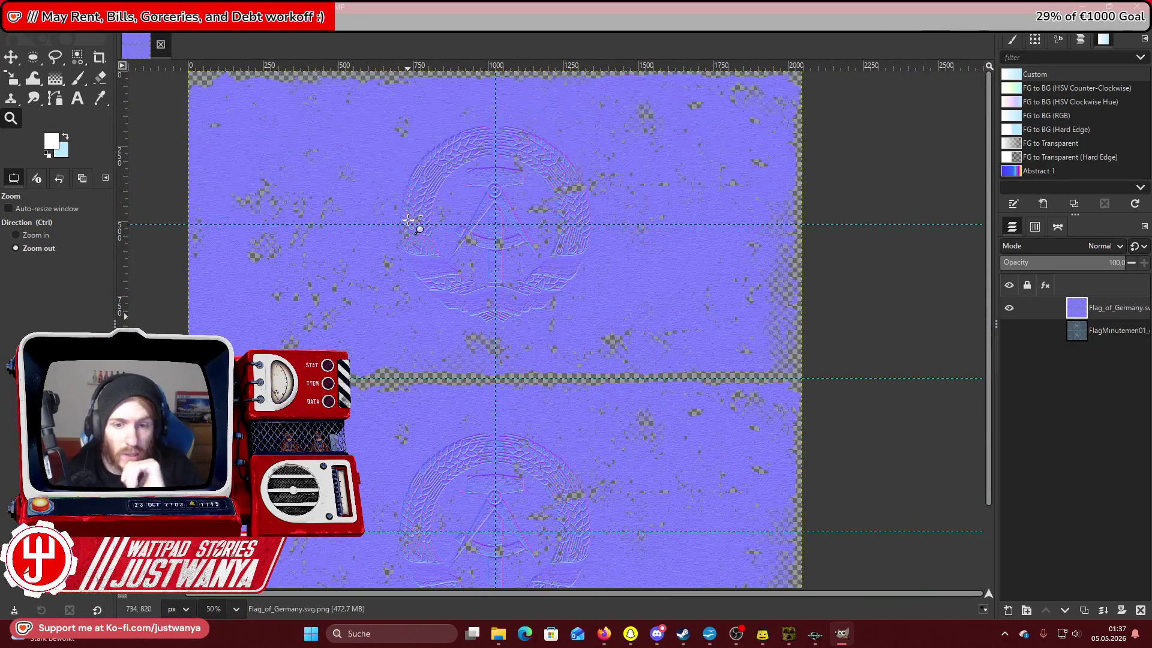
left_click(11, 24)
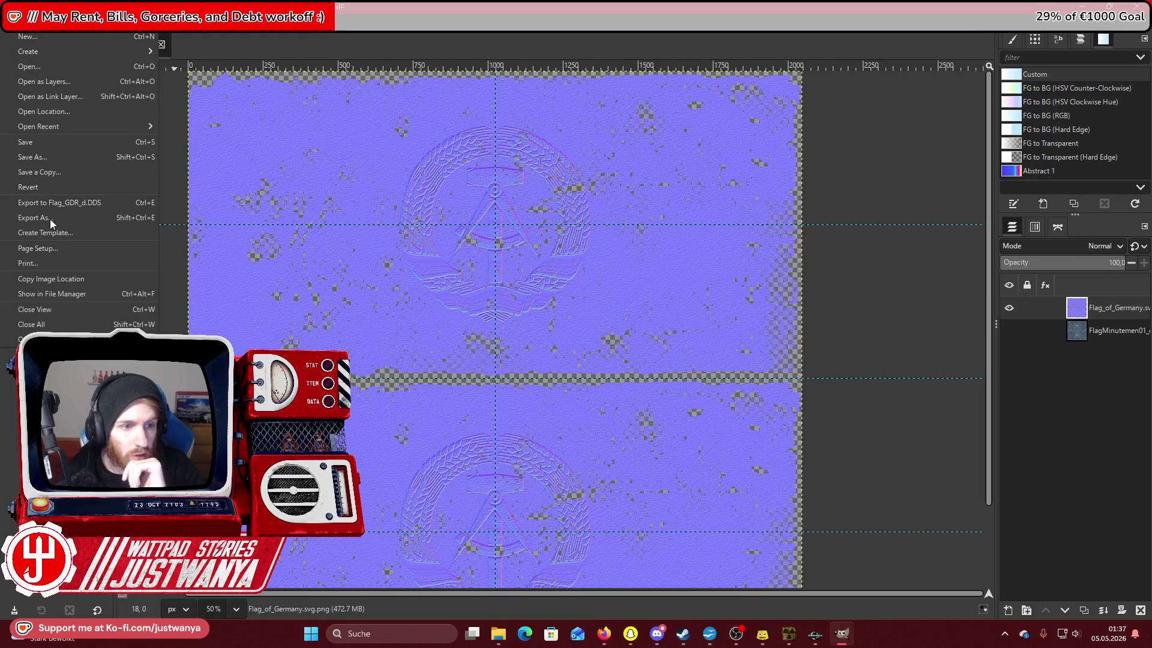
Export the normal map as Flag_GDR_n.DDS with the default DDS settings.
left_click(51, 217)
left_click(210, 98)
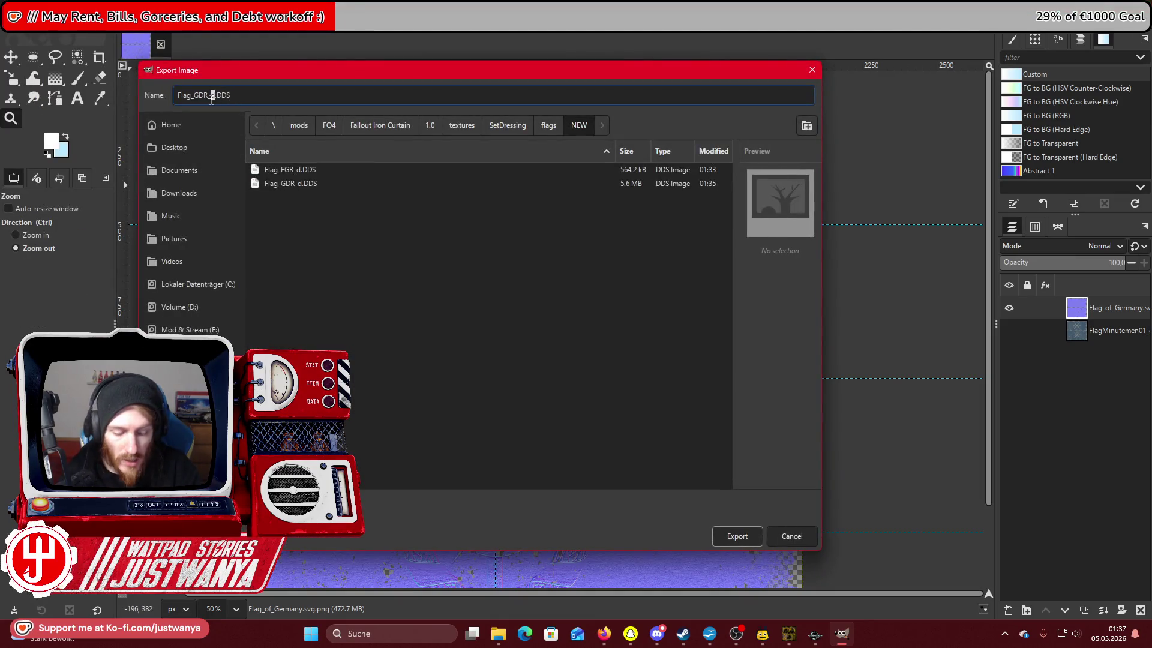
left_click(735, 536)
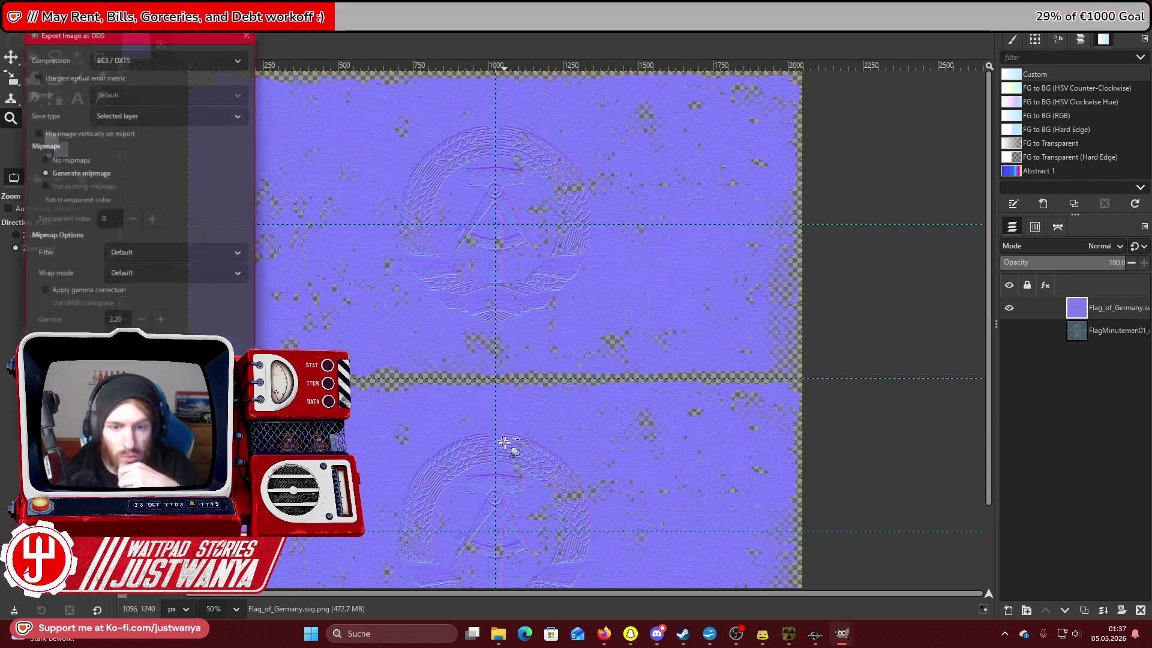
key("Return")
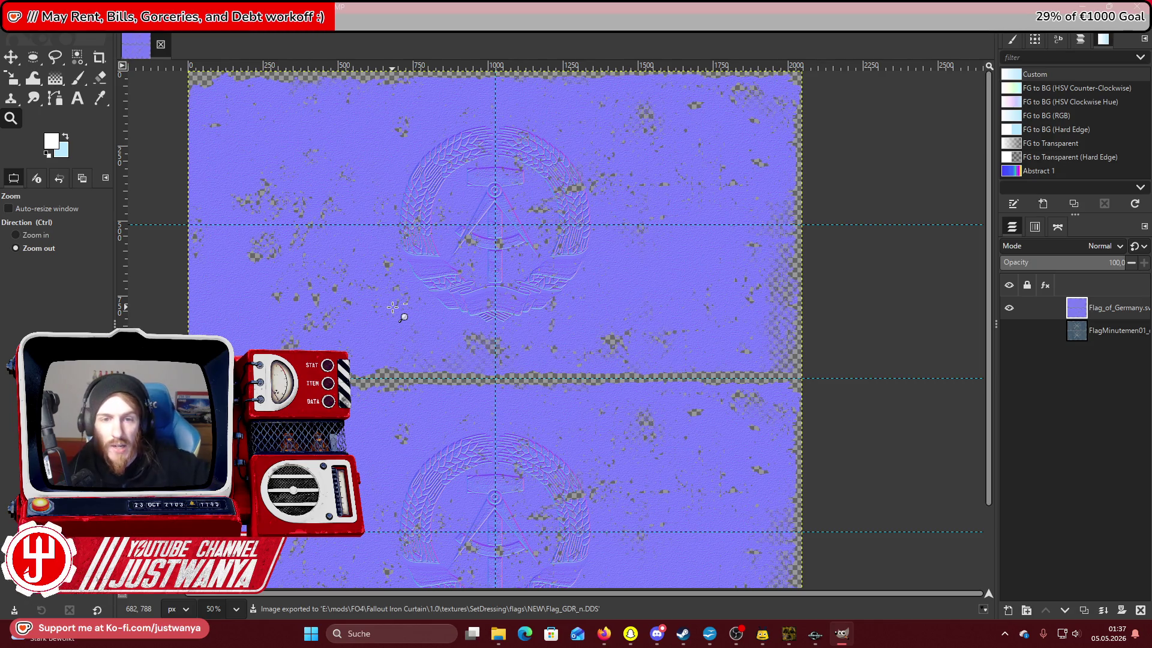
Close the Flag_GDR_d and Flag_of_Germany images without saving.
left_click(161, 45)
left_click(633, 381)
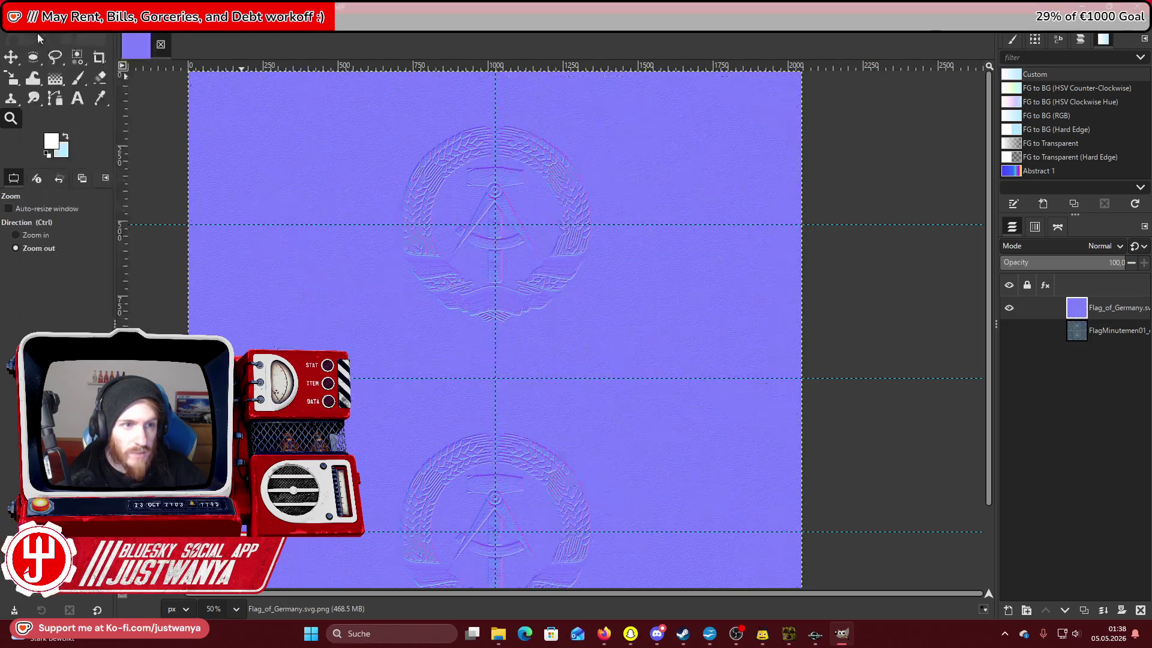
left_click(160, 45)
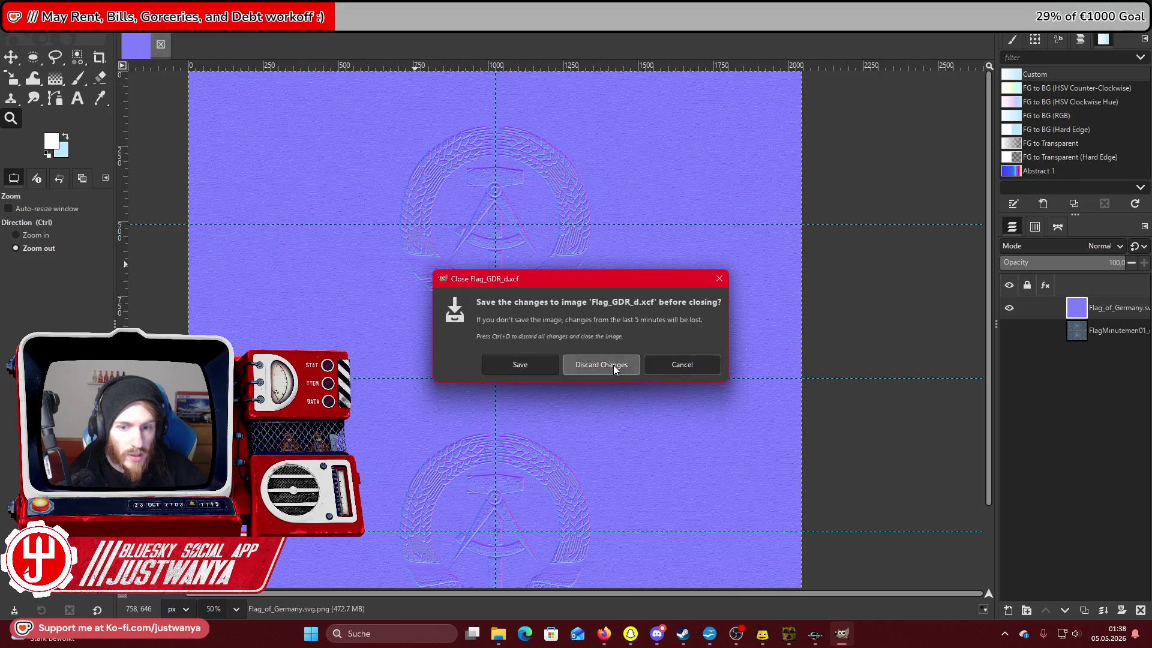
left_click(615, 366)
Reopen Flag_GDR_d.xcf from the recent files list.
left_click(22, 24)
mouse_move(84, 126)
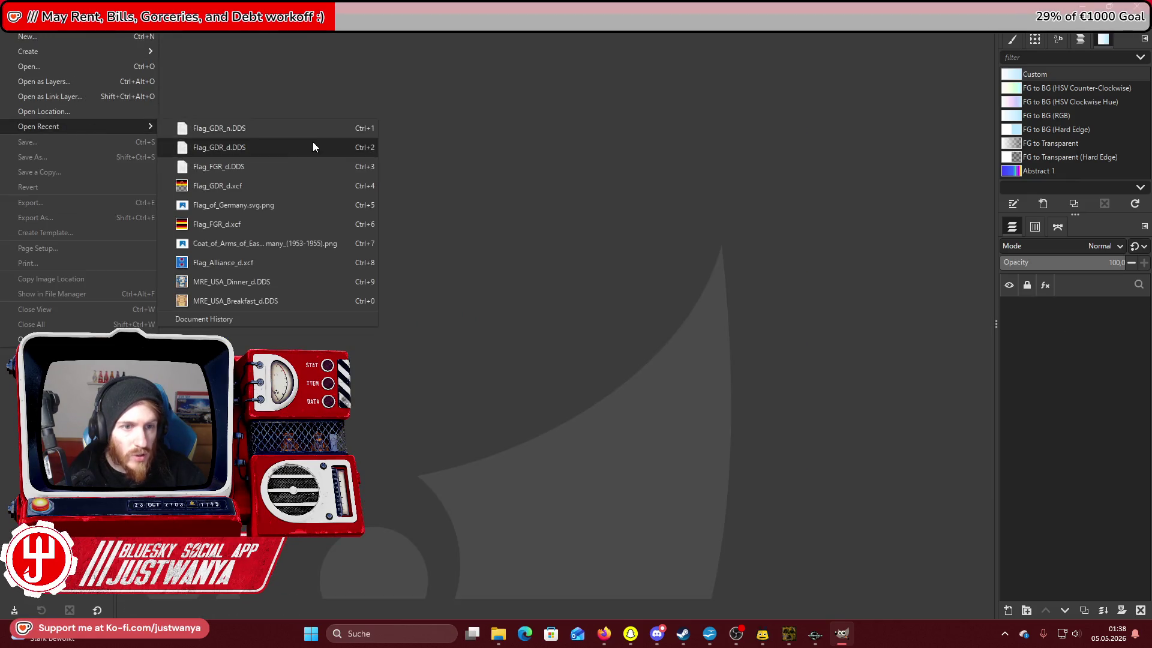
left_click(305, 185)
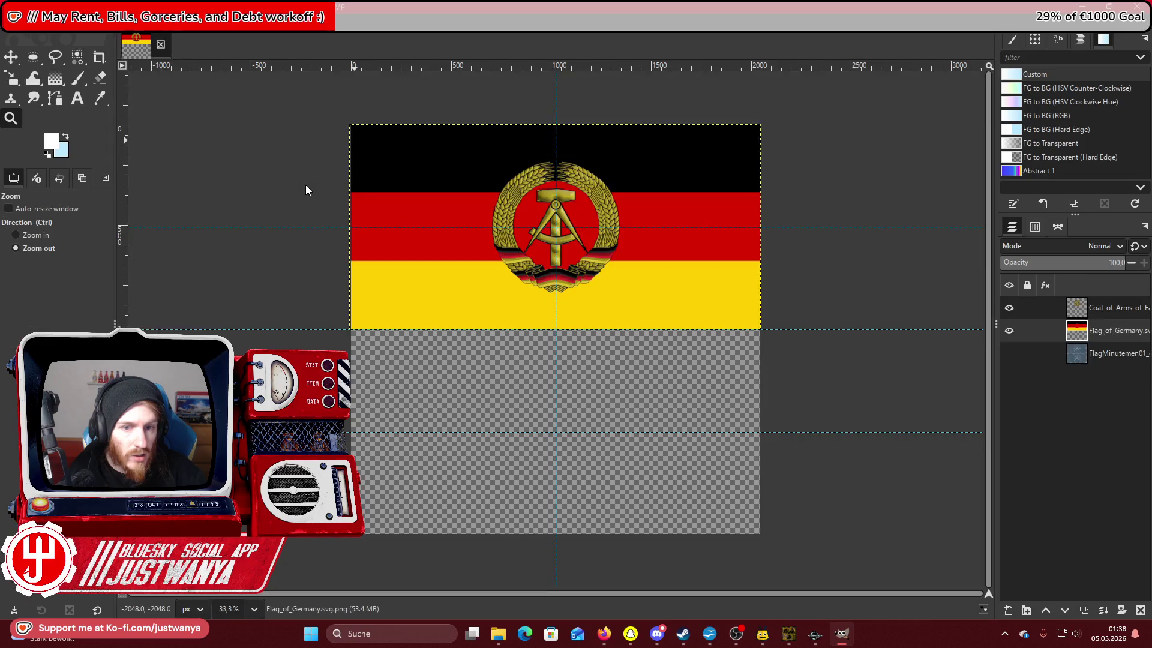
mouse_move(502, 636)
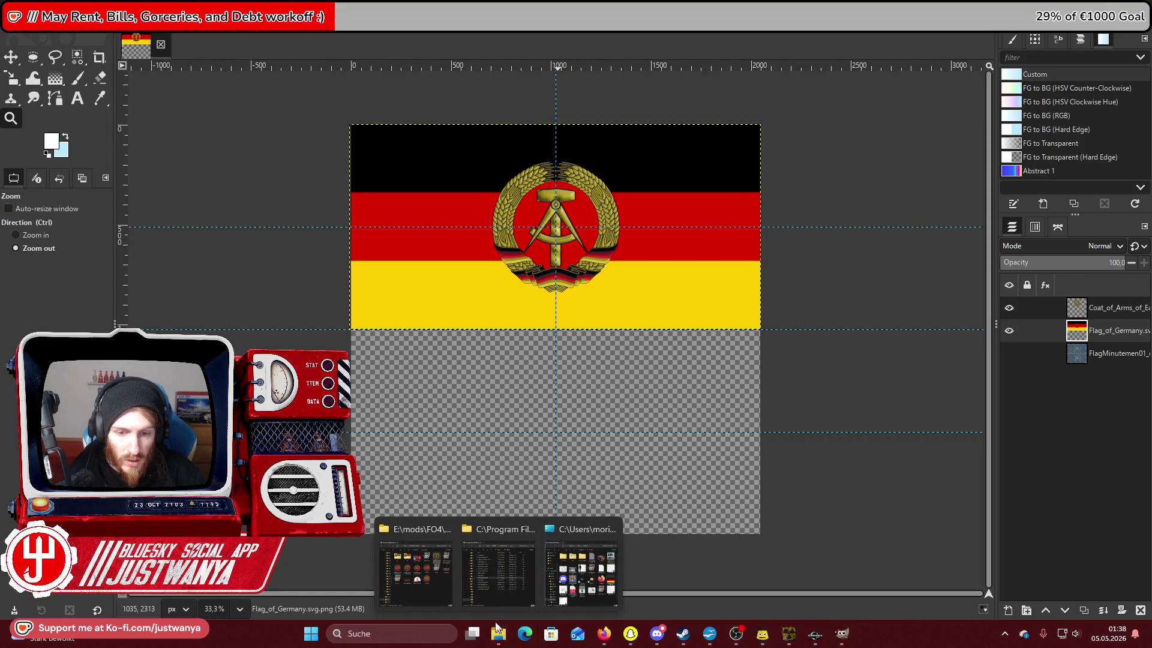
mouse_move(598, 590)
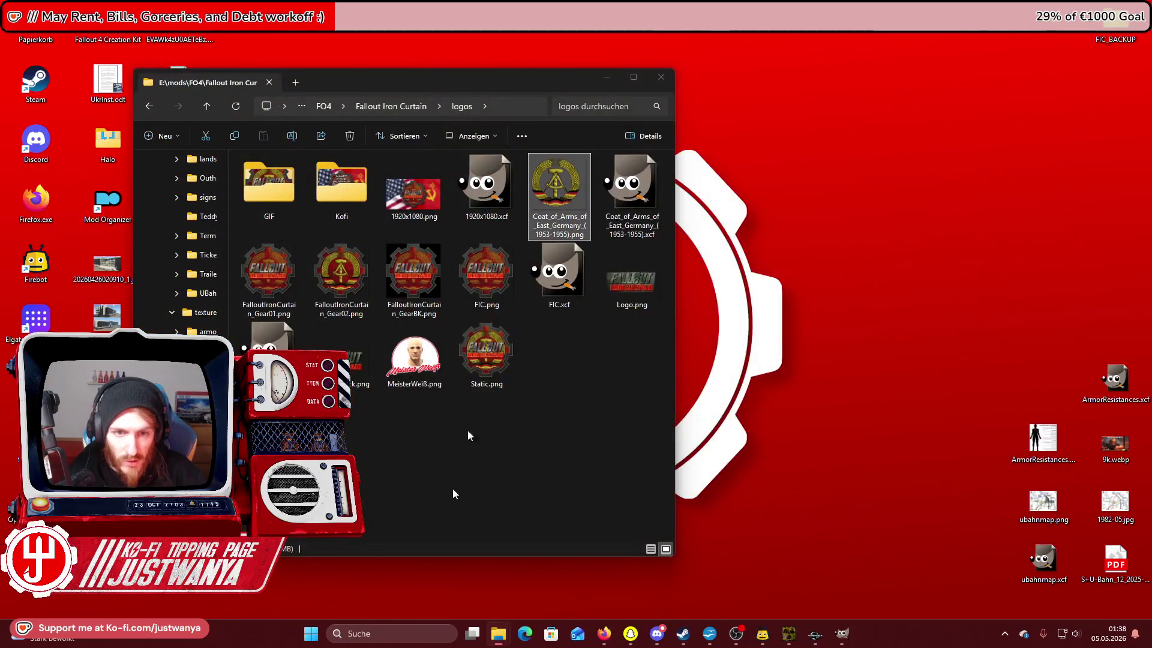
Navigate the mods window to Fallout Iron Curtain\1.0\textures\SetDressing\flags, then bring up the game install window.
left_click(415, 574)
left_click(403, 107)
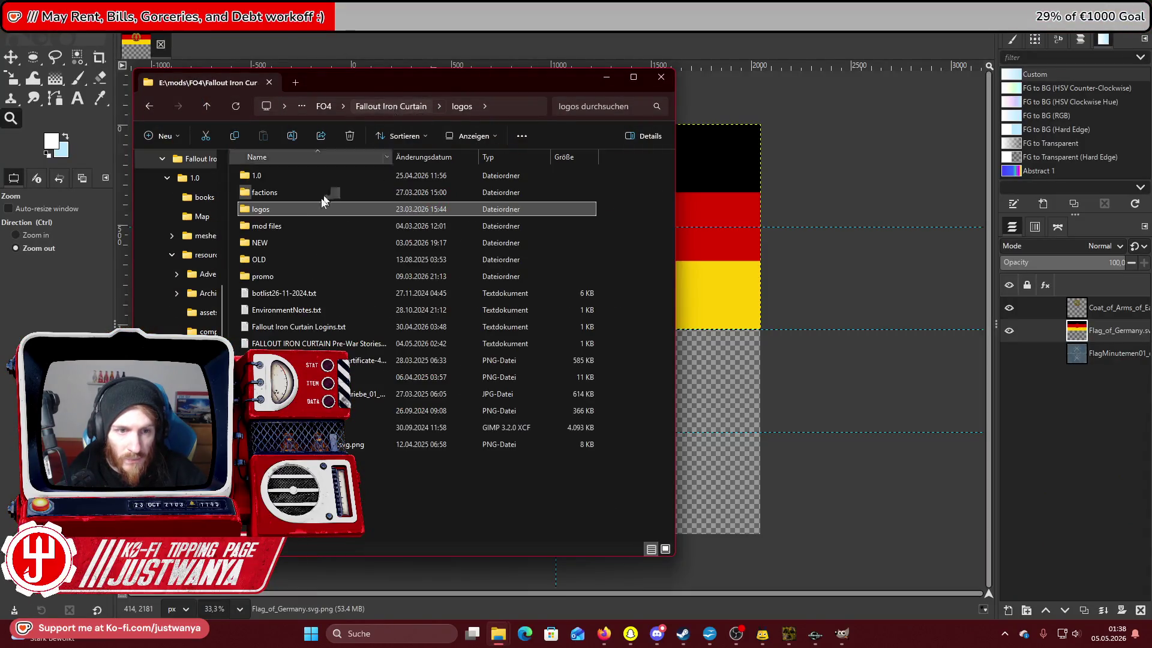
double_click(276, 179)
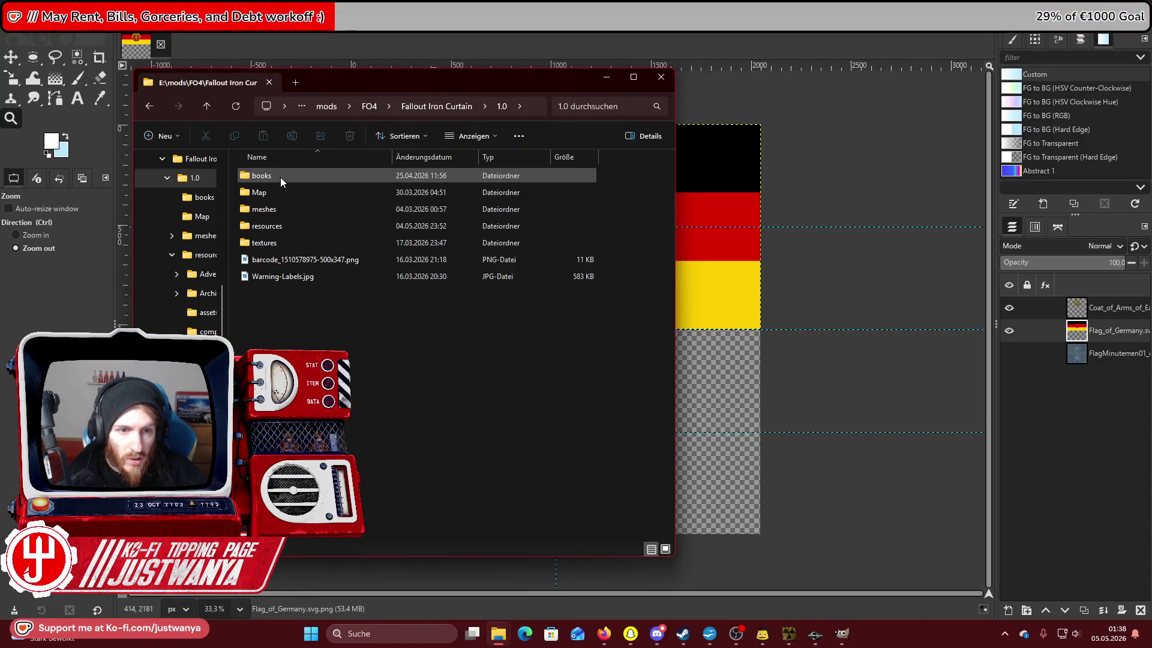
double_click(279, 241)
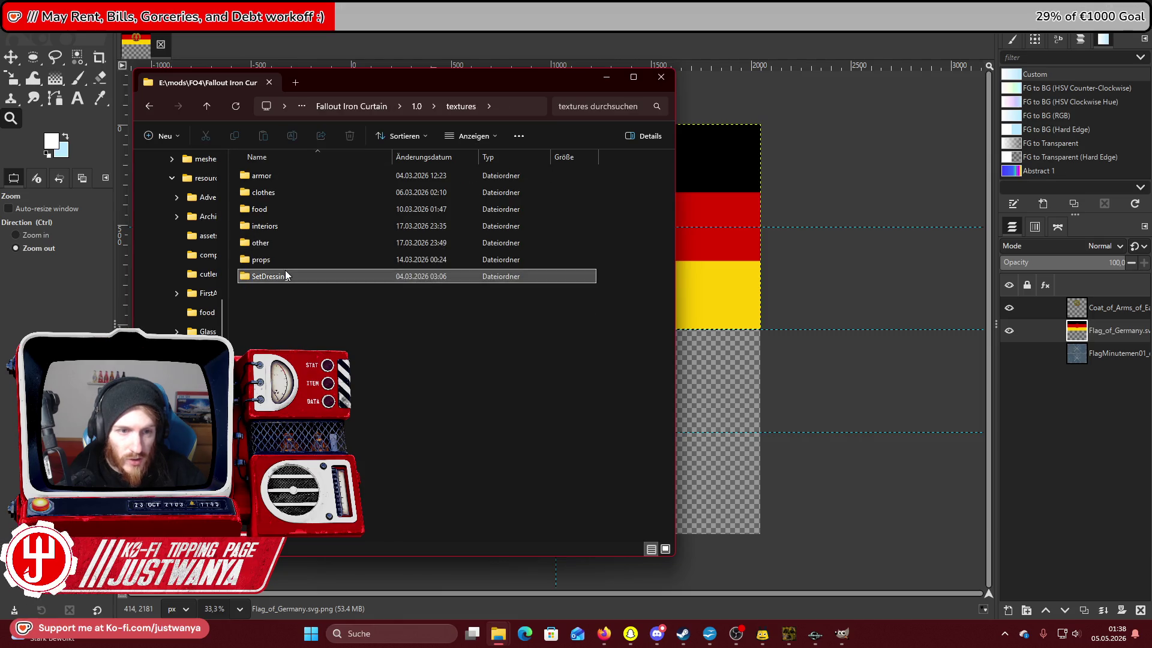
double_click(285, 273)
double_click(293, 175)
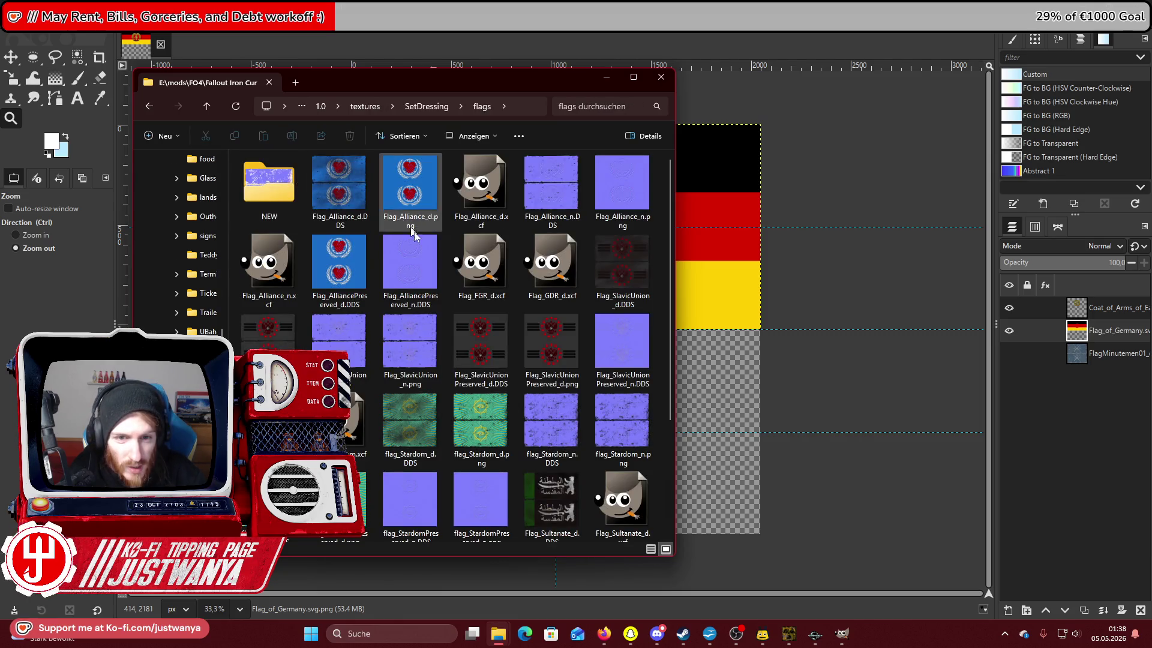
scroll(430, 292, "down", 3)
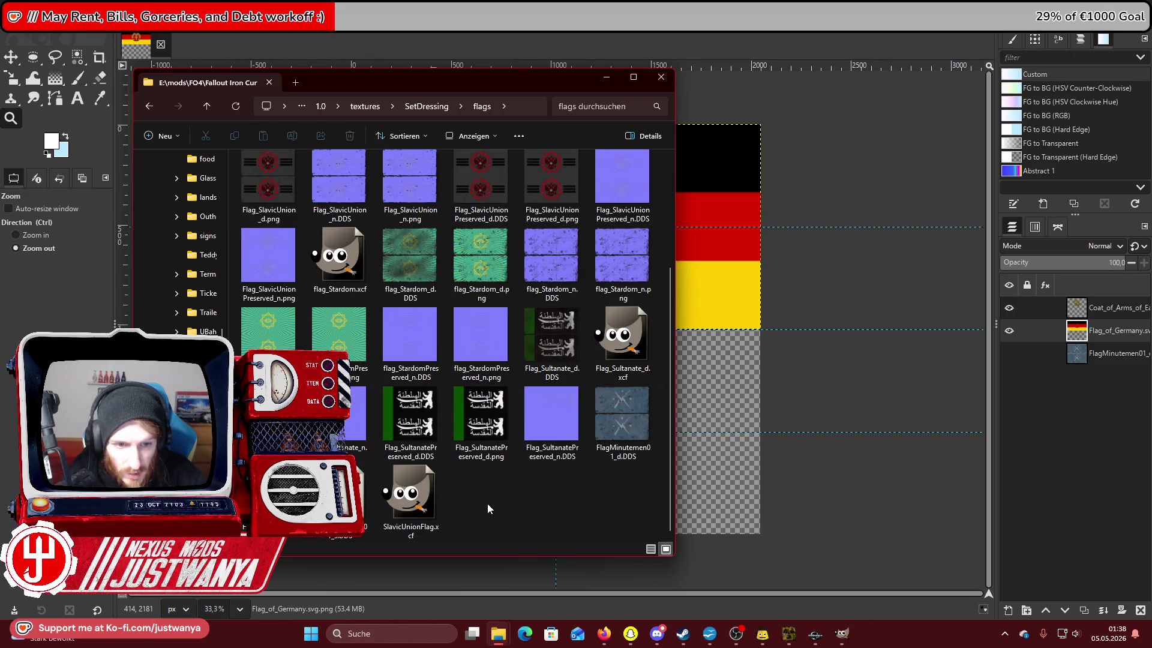
scroll(488, 503, "up", 3)
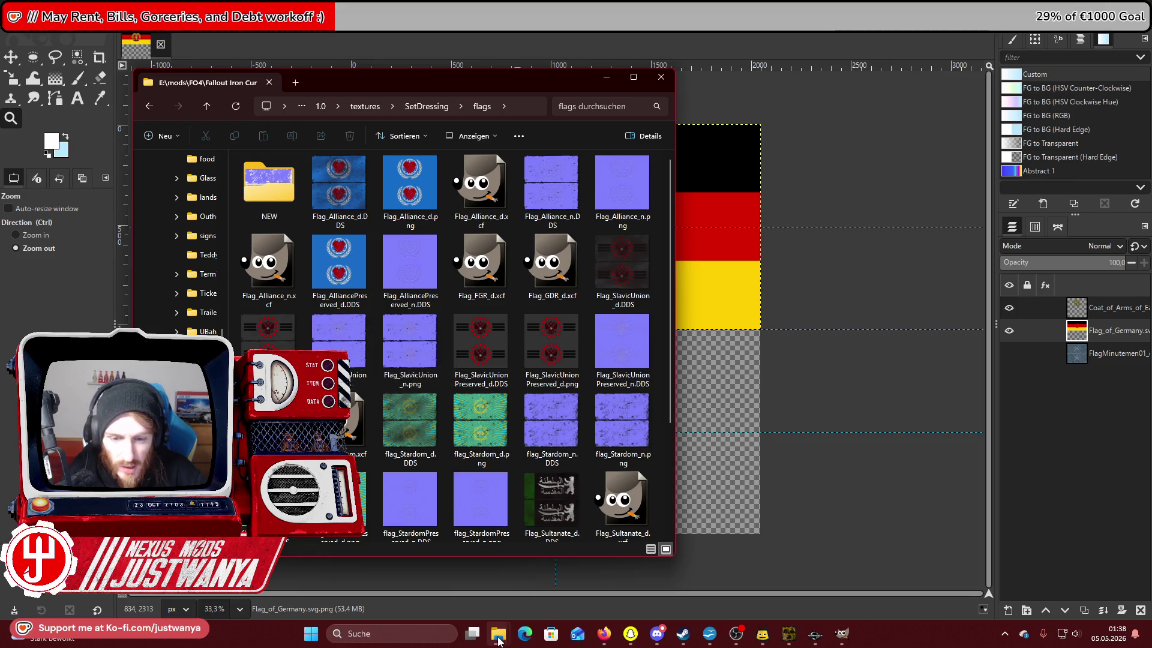
mouse_move(497, 634)
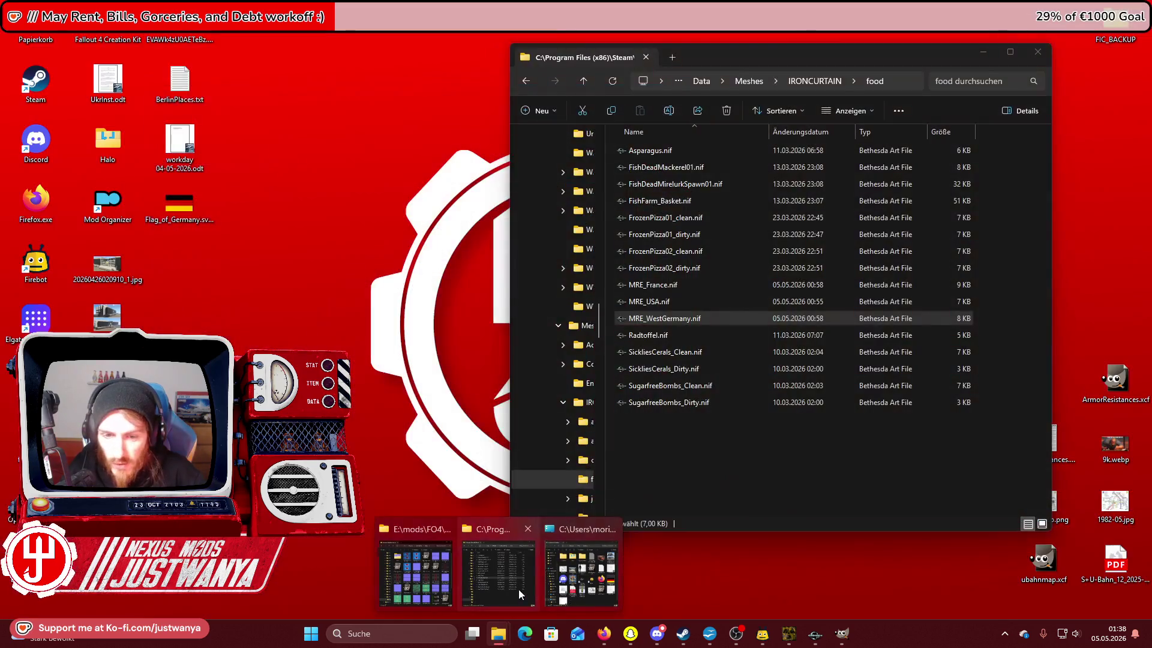
left_click(518, 589)
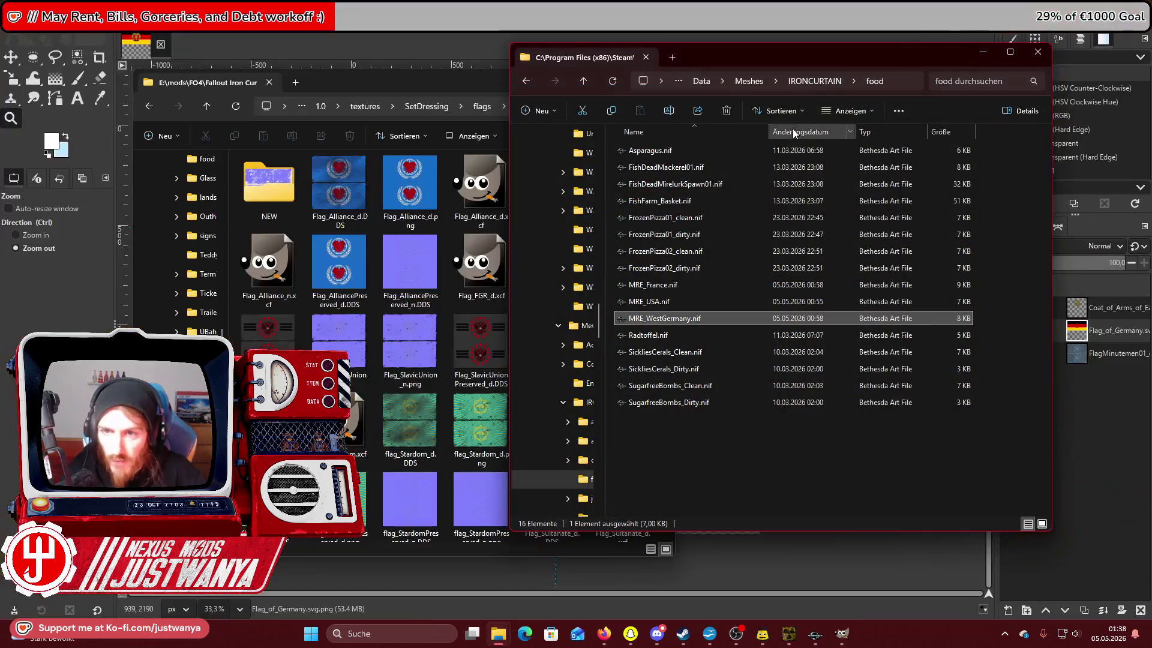
Open Textures\IRONCURTAIN\SetDressing\flags in the game Data folder, then minimize both Explorer windows.
double_click(649, 332)
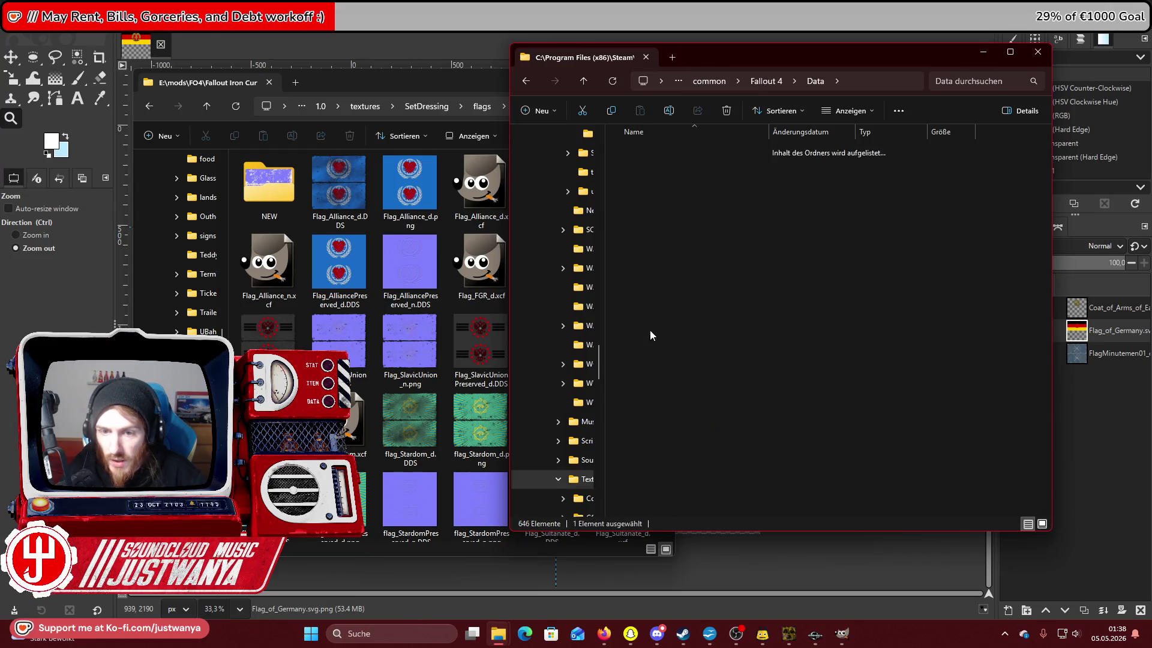
double_click(680, 236)
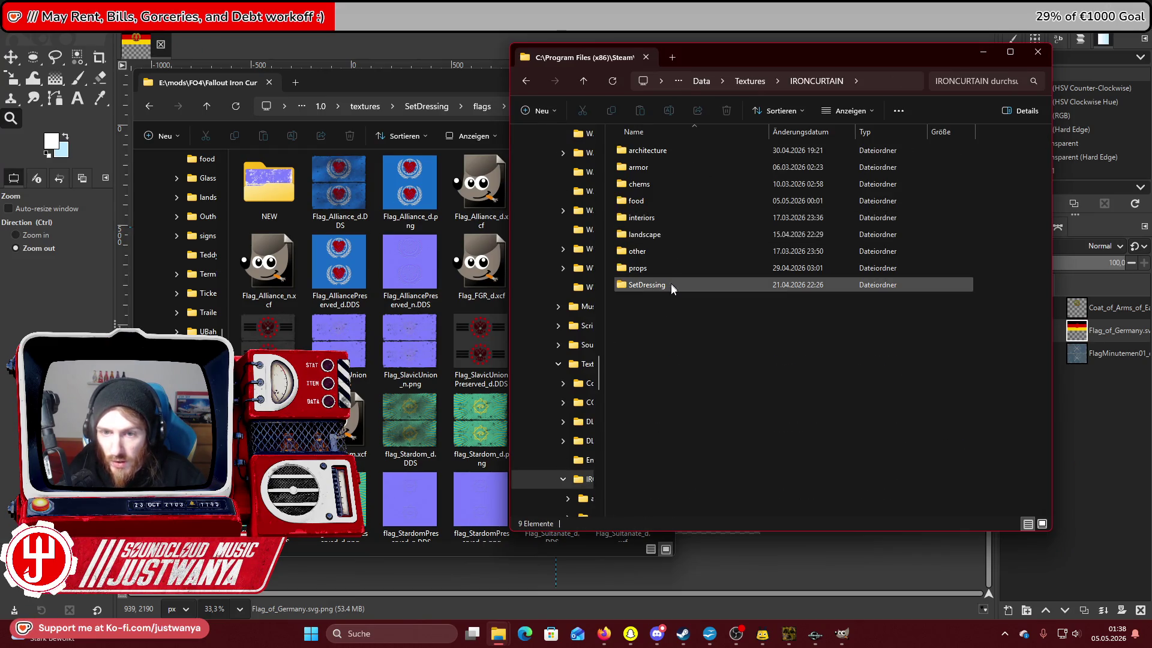
double_click(670, 285)
double_click(658, 217)
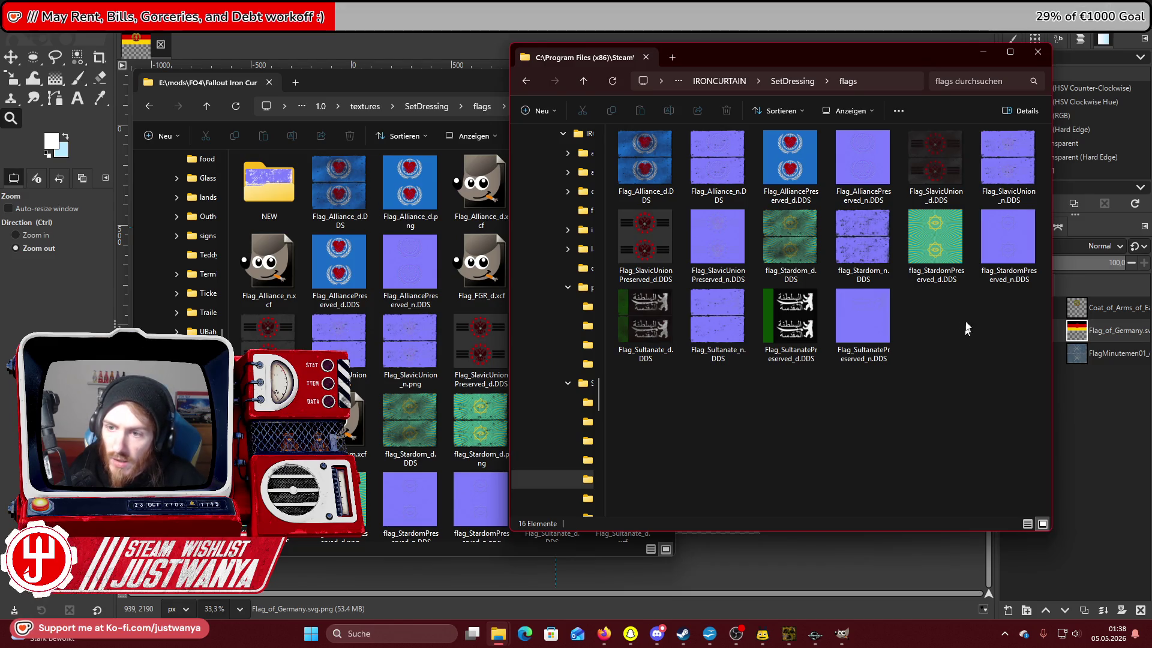
left_click(982, 52)
left_click(605, 79)
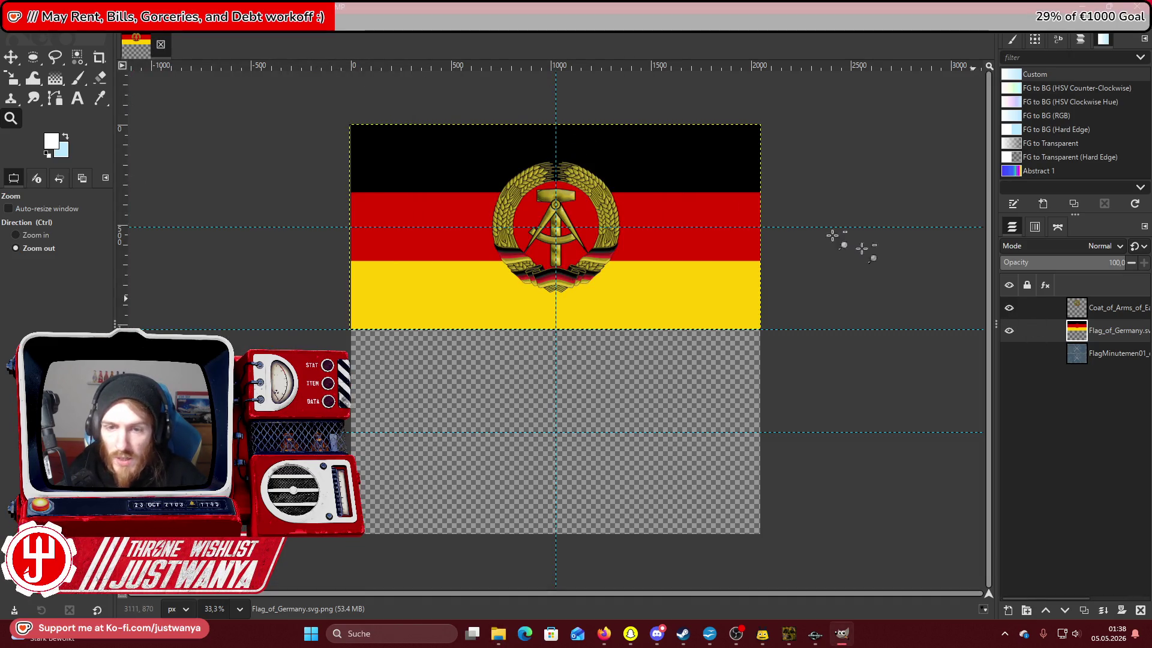
Close the GDR flag, then open and close Flag_Sultanate_n.DDS from the game flags folder.
left_click(161, 49)
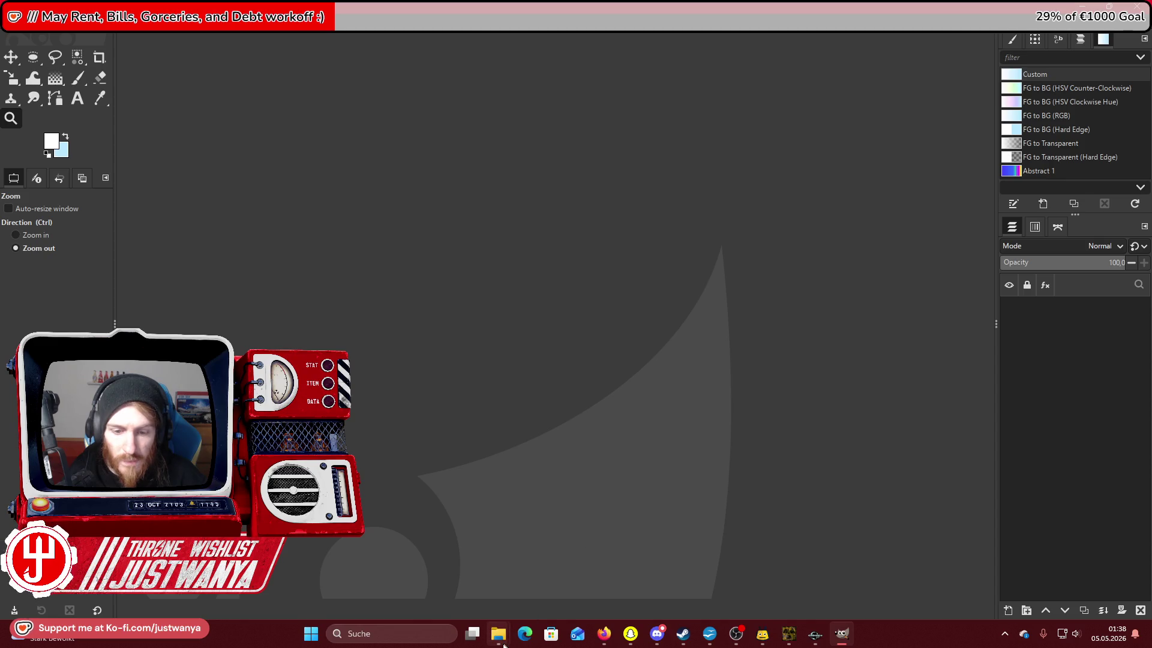
mouse_move(498, 634)
mouse_move(491, 585)
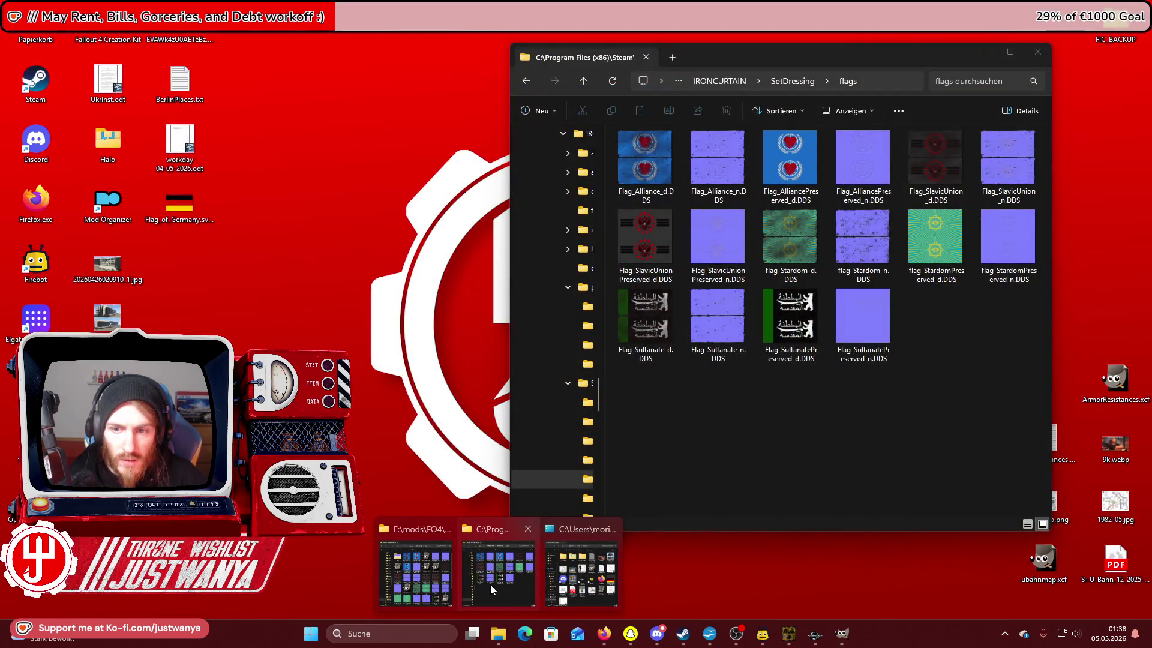
left_click(491, 585)
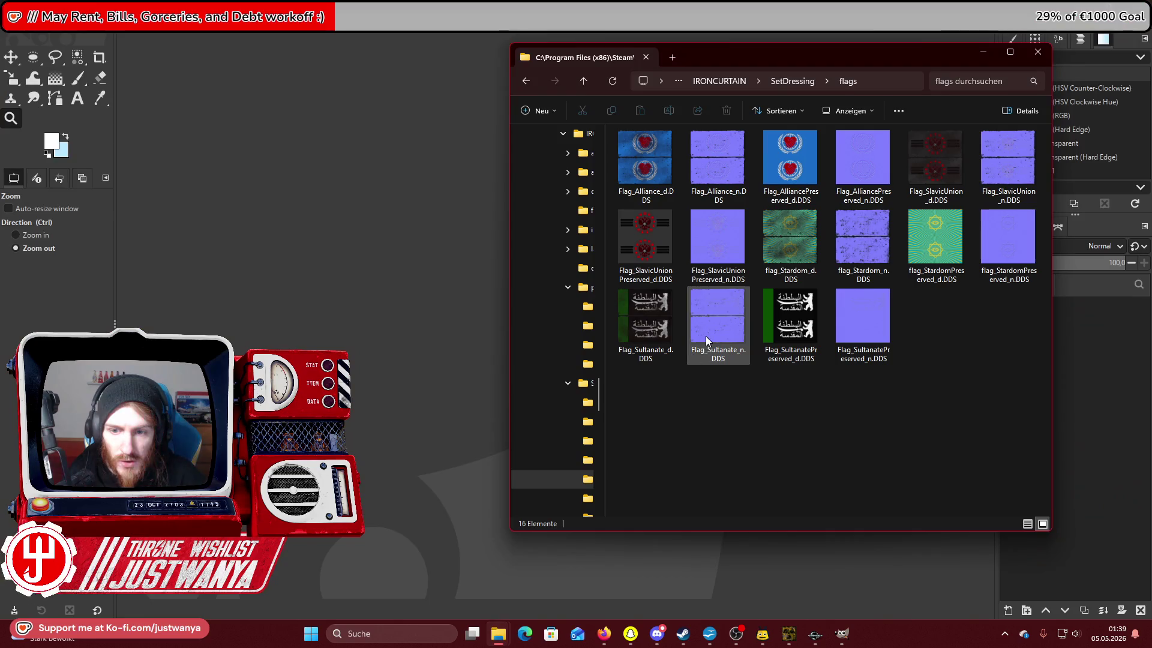
double_click(705, 336)
left_click(982, 52)
left_click(162, 172)
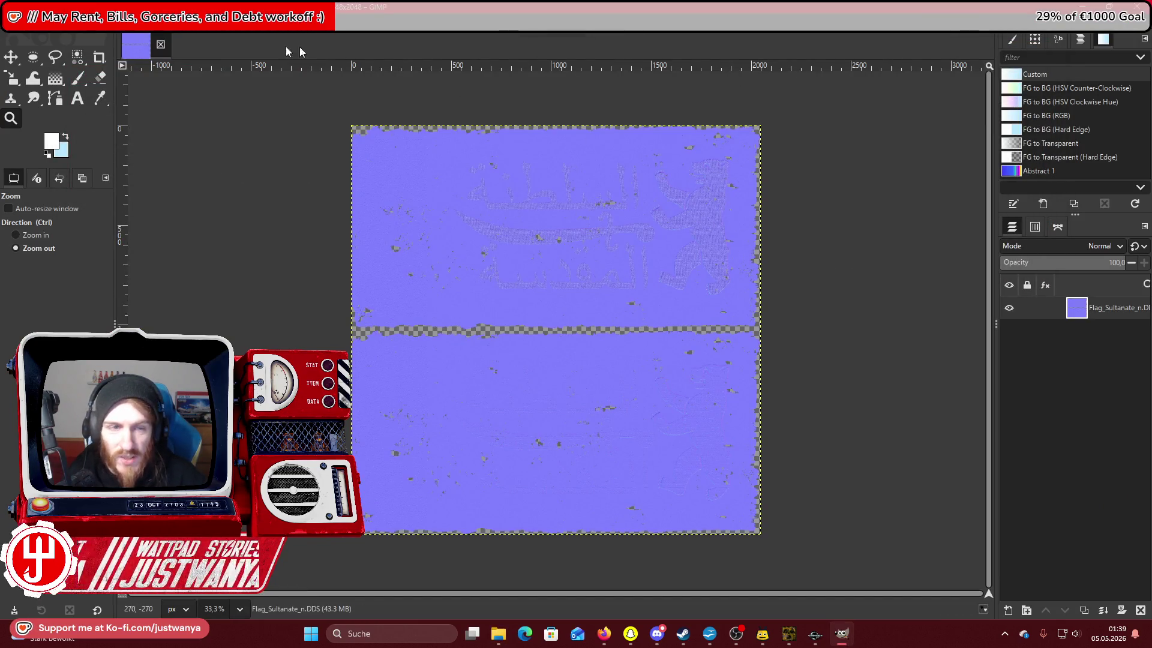
key("ctrl+w")
Open and close Flag_Stardom_n.DDS, then return to the mods flags folder.
mouse_move(498, 634)
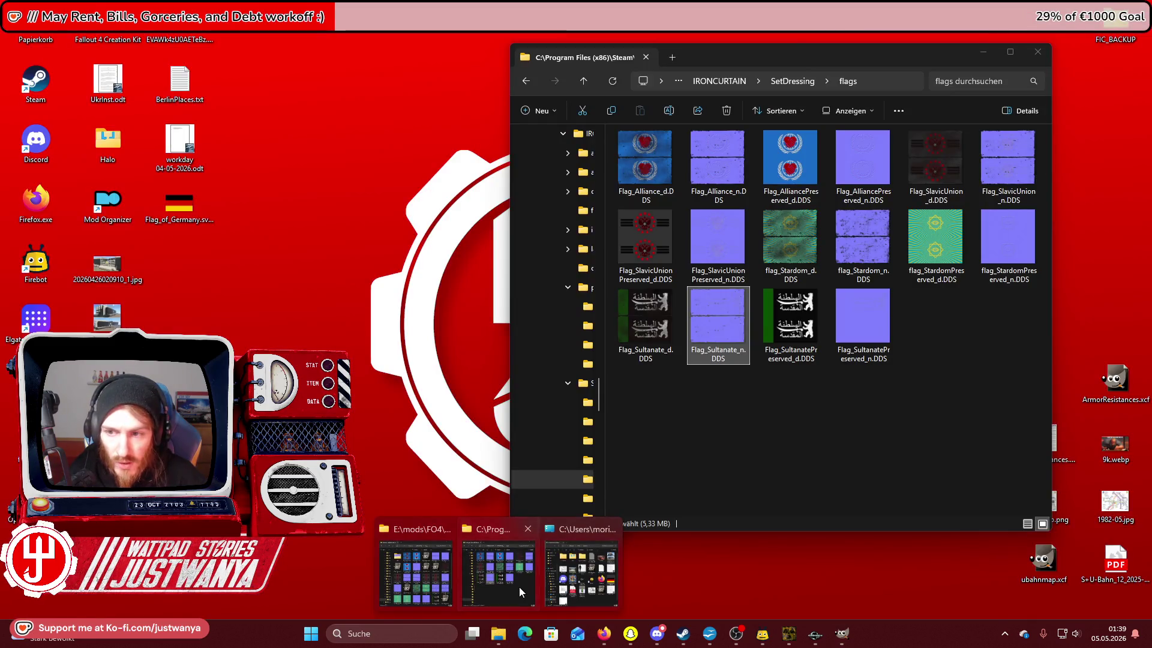
left_click(520, 586)
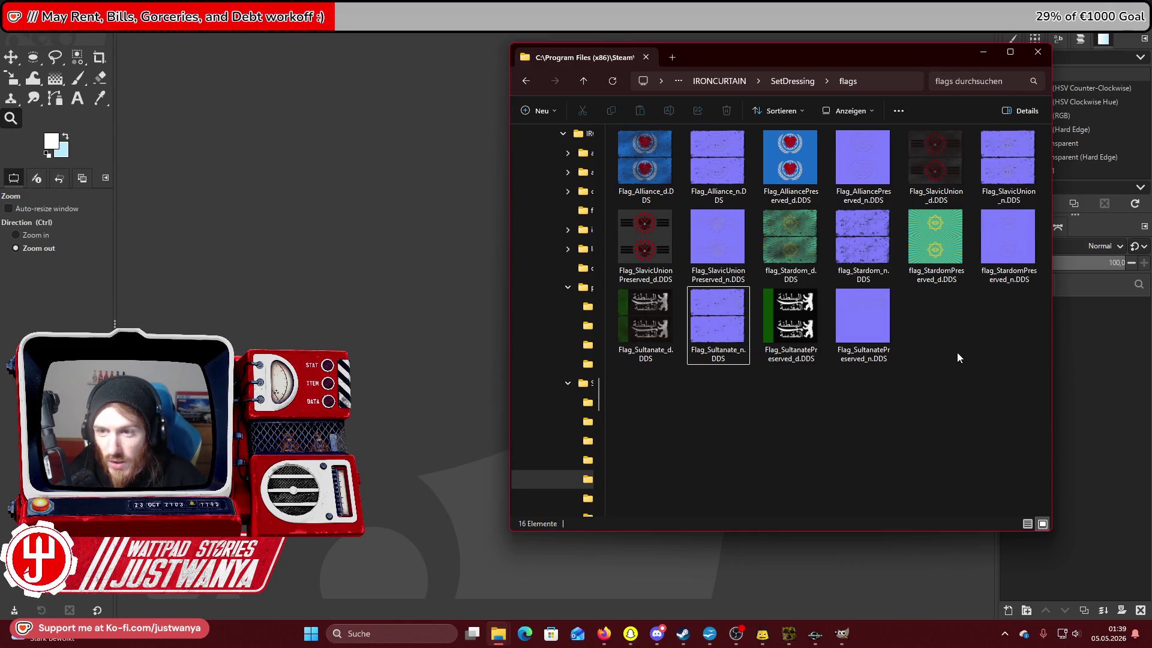
double_click(866, 230)
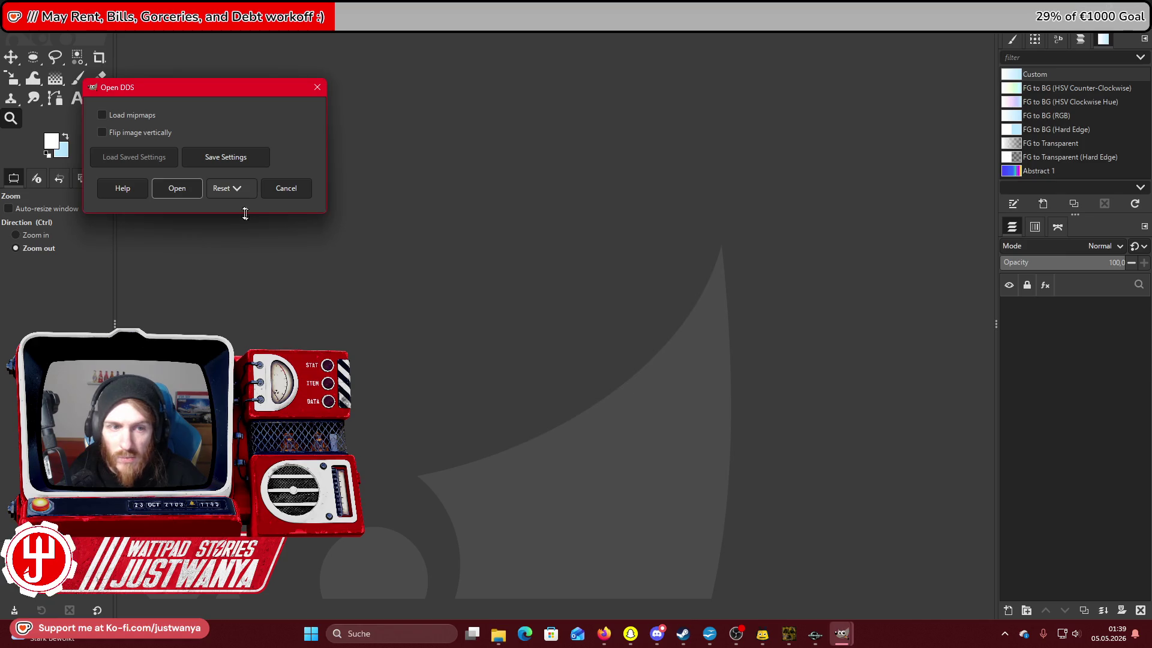
left_click(193, 188)
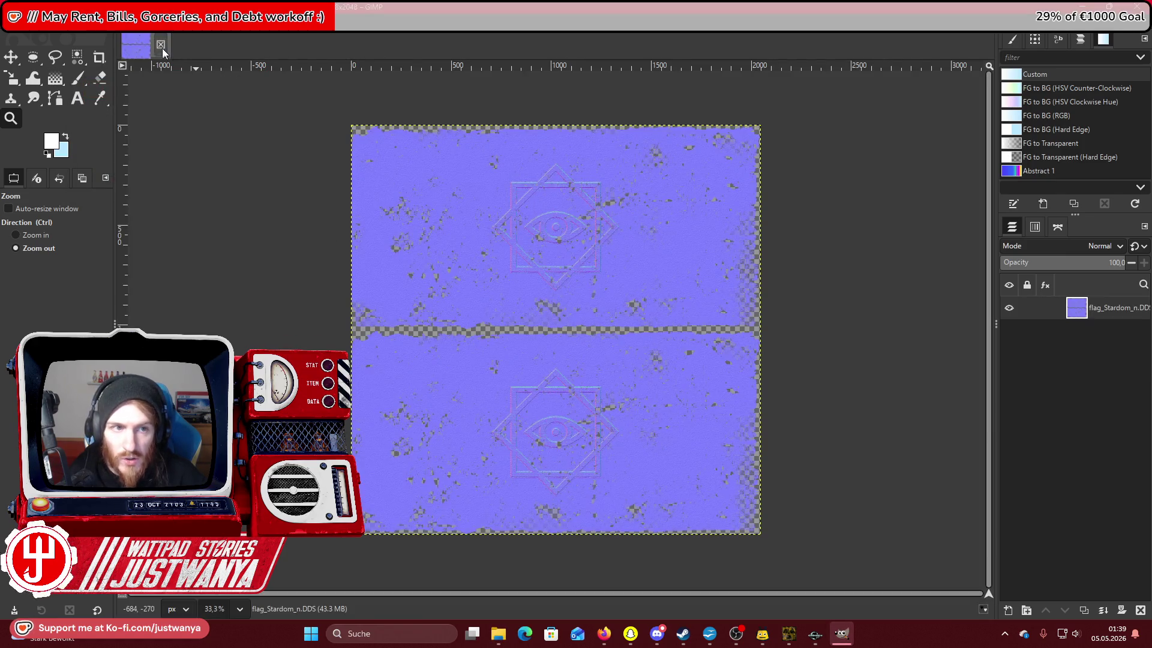
left_click(162, 46)
mouse_move(498, 633)
mouse_move(539, 595)
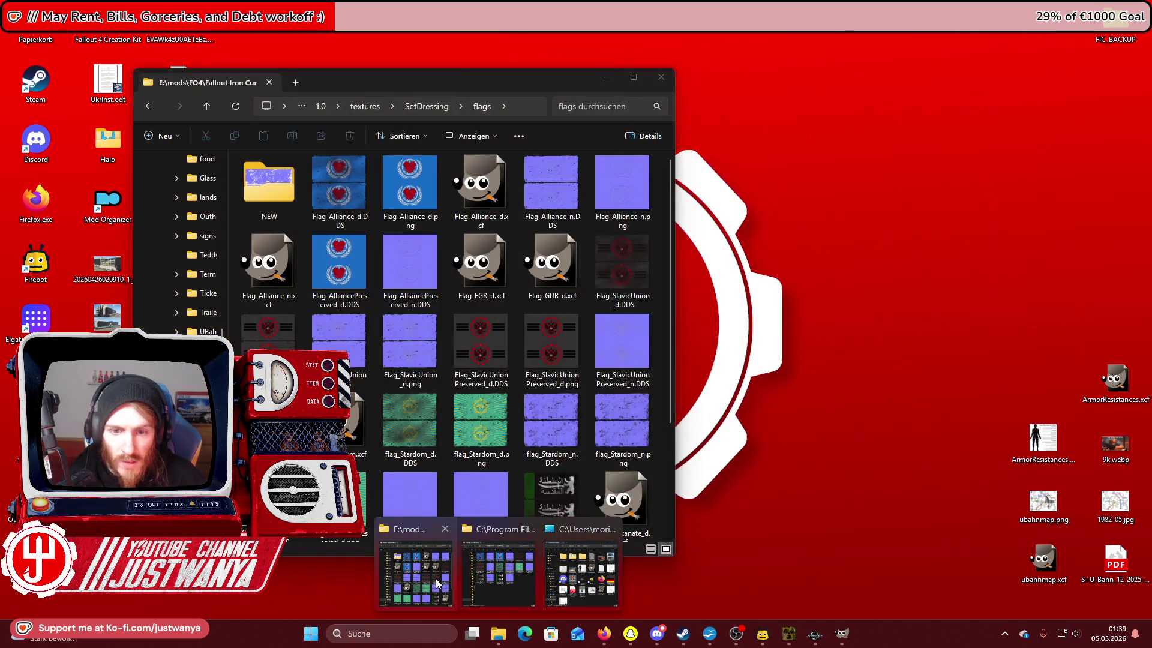
left_click(416, 573)
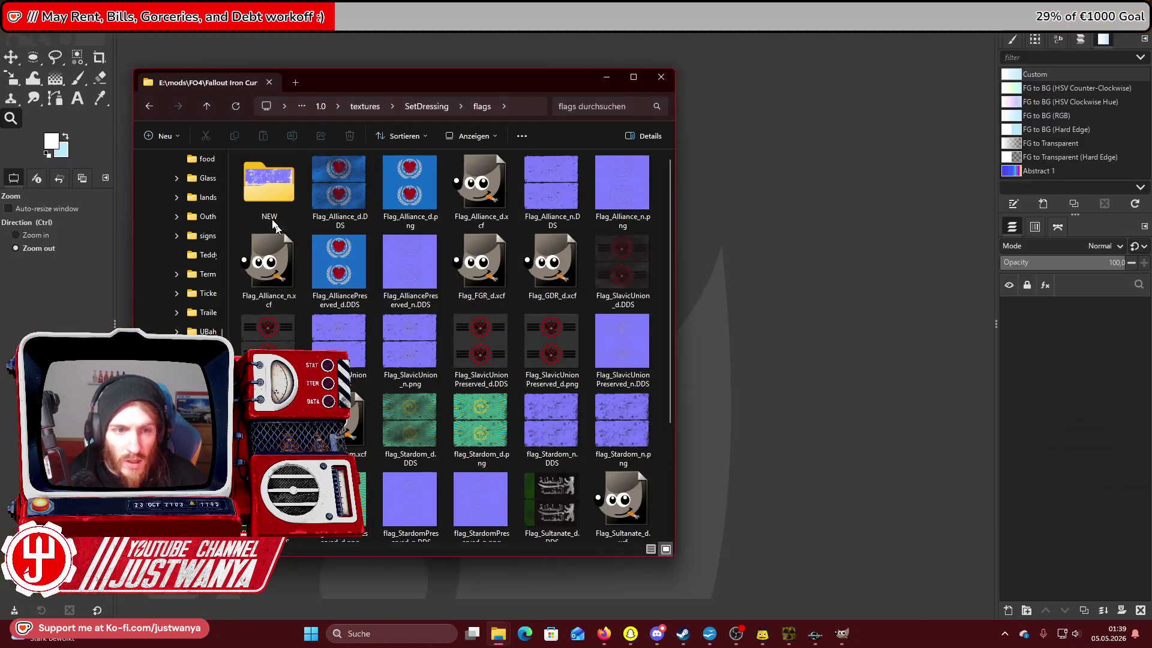
Open the NEW folder and attempt renaming Flag_GDR_d.DDS, declining the name clash.
double_click(263, 207)
mouse_move(321, 206)
left_mouse_down()
mouse_move(351, 198)
mouse_move(456, 259)
left_mouse_up()
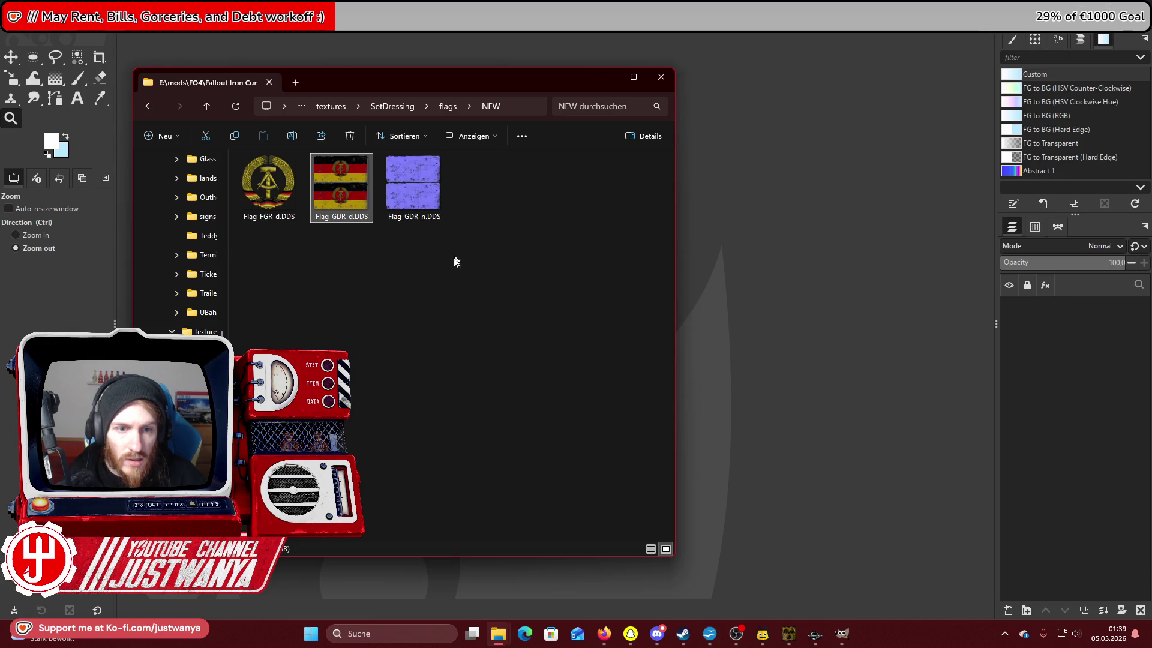
left_click(289, 217)
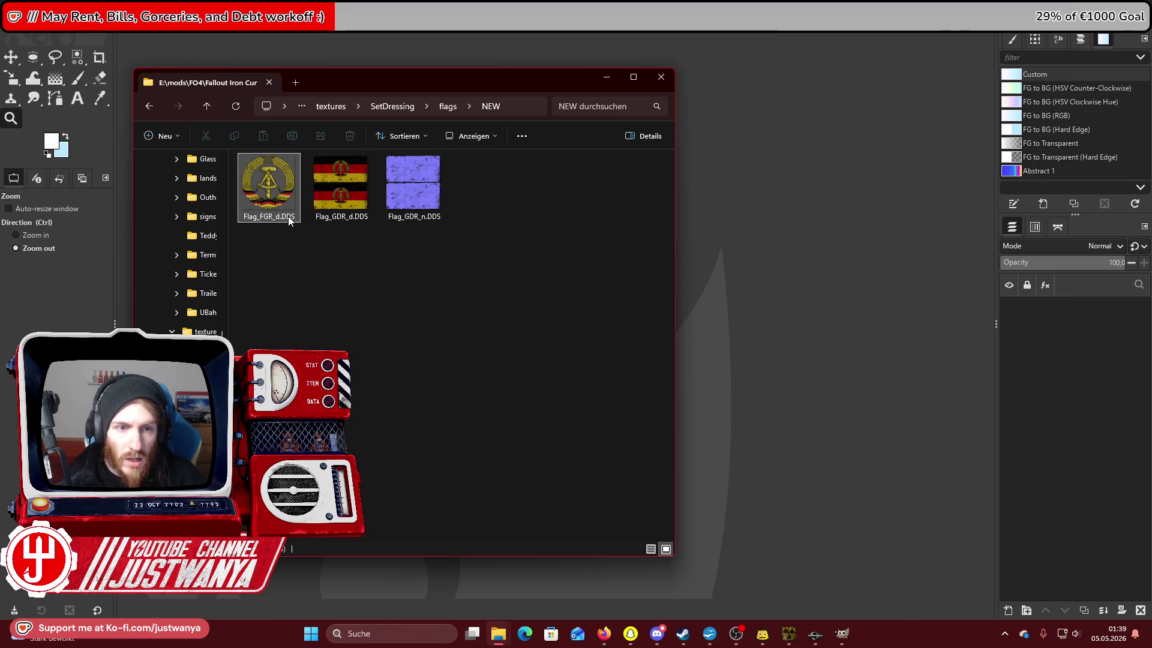
left_click(365, 208)
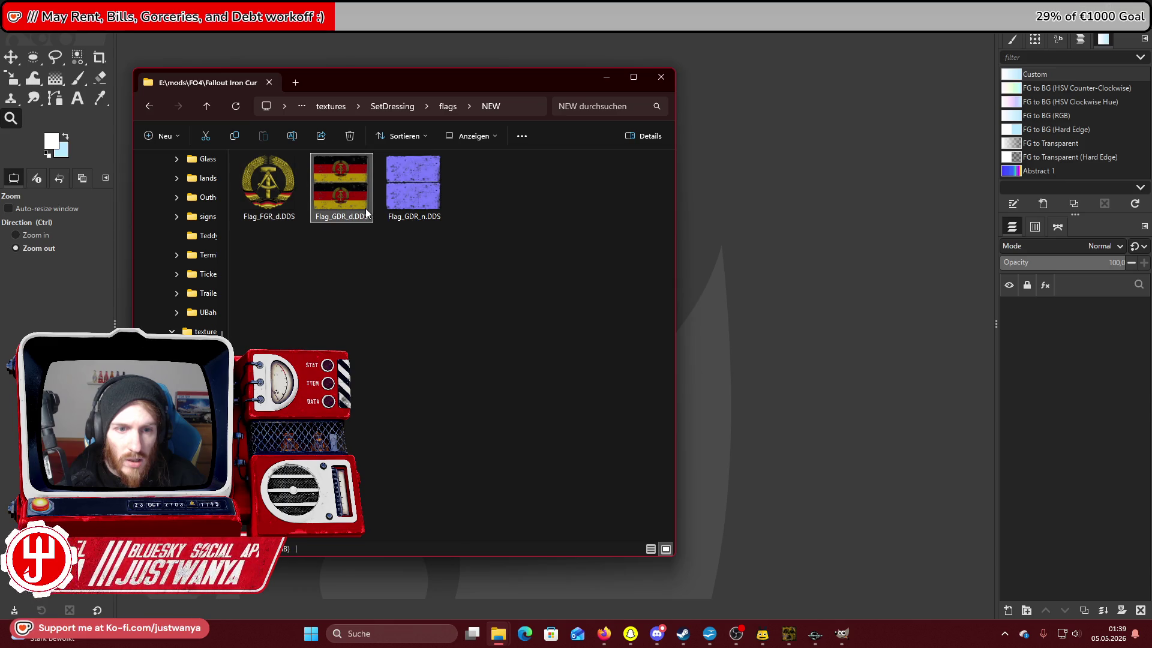
right_click(348, 193)
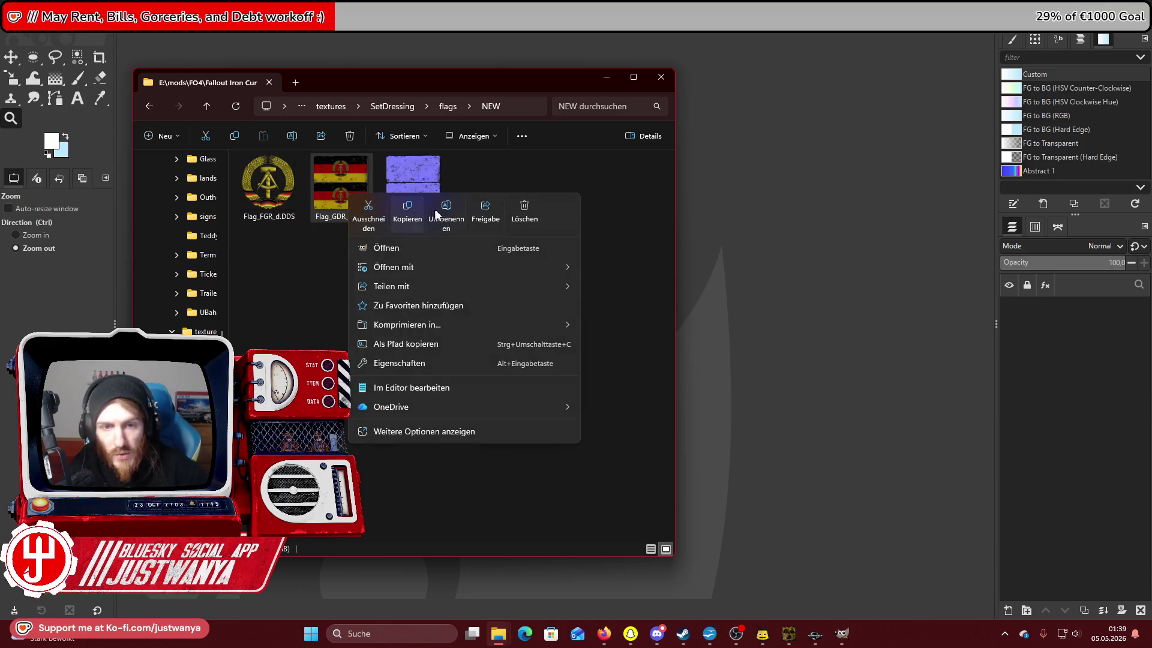
left_click(444, 218)
left_click(345, 219)
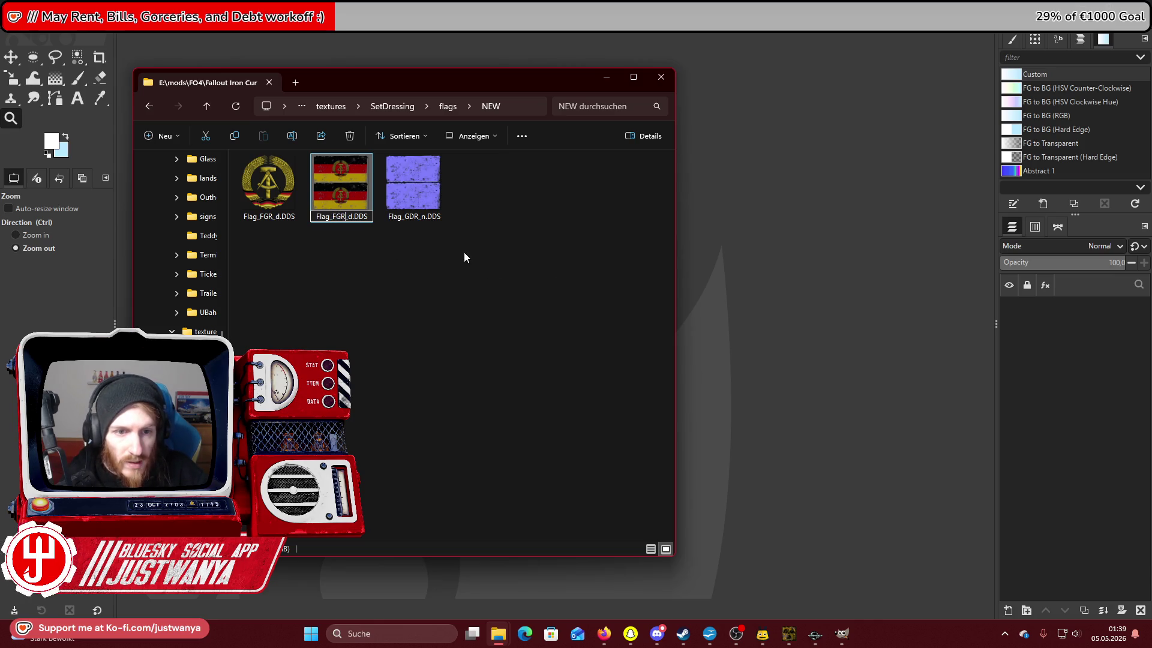
key("Return")
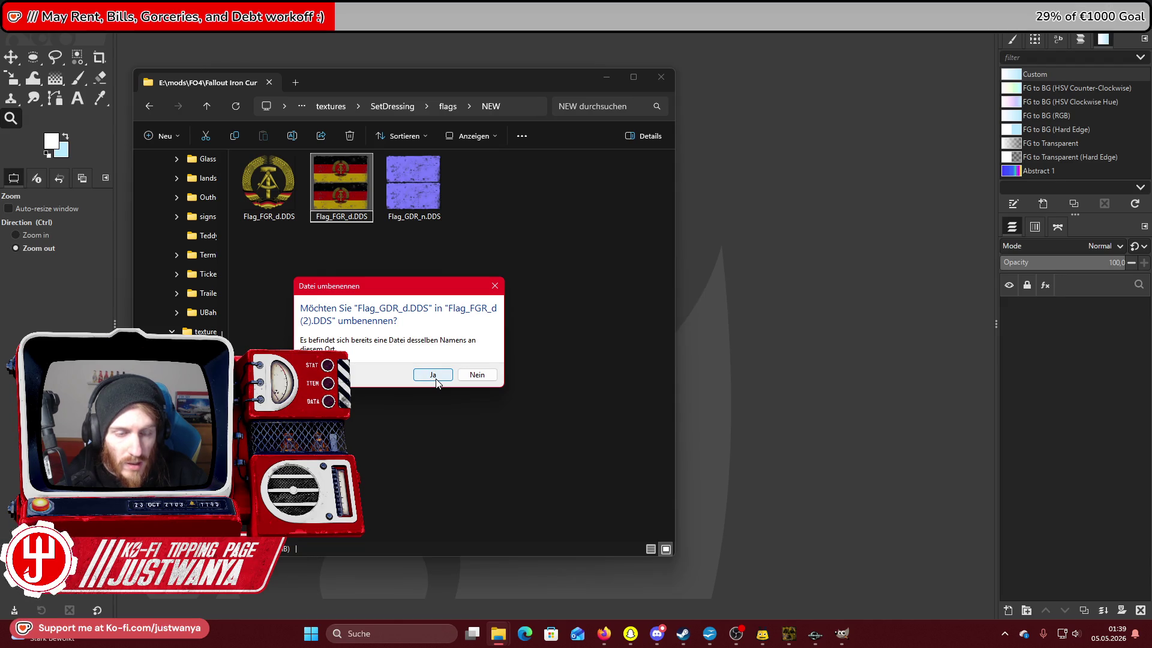
left_click(477, 375)
Delete the old Flag_FGR_d.DDS from the NEW folder.
left_click(272, 198)
right_click(271, 198)
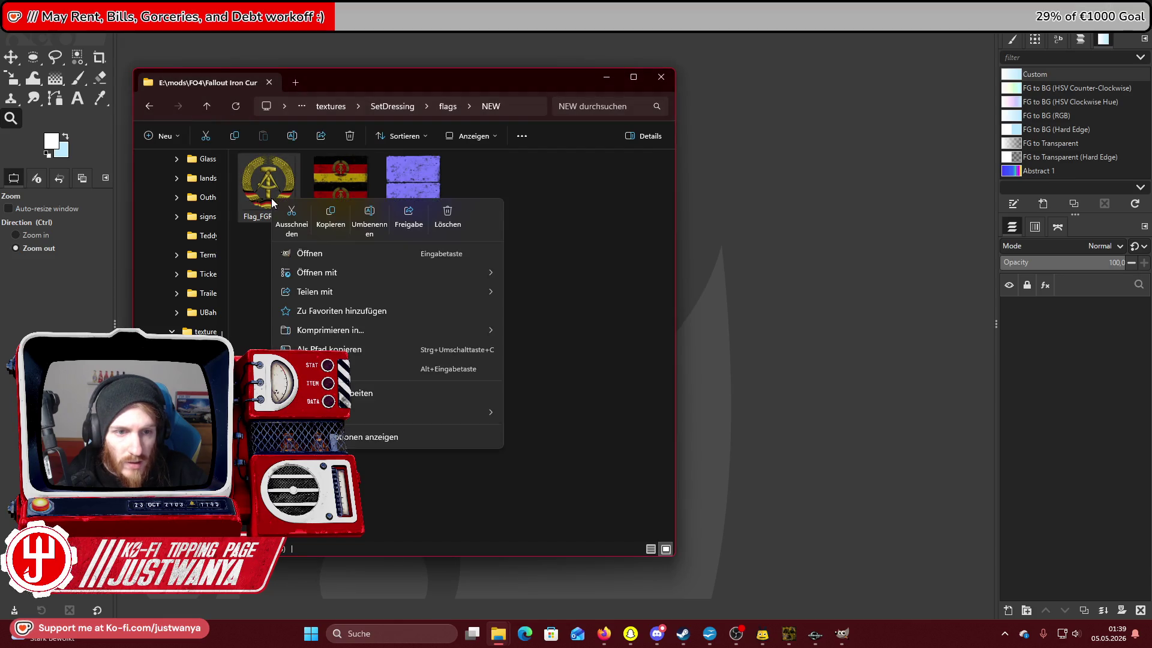
left_click(449, 220)
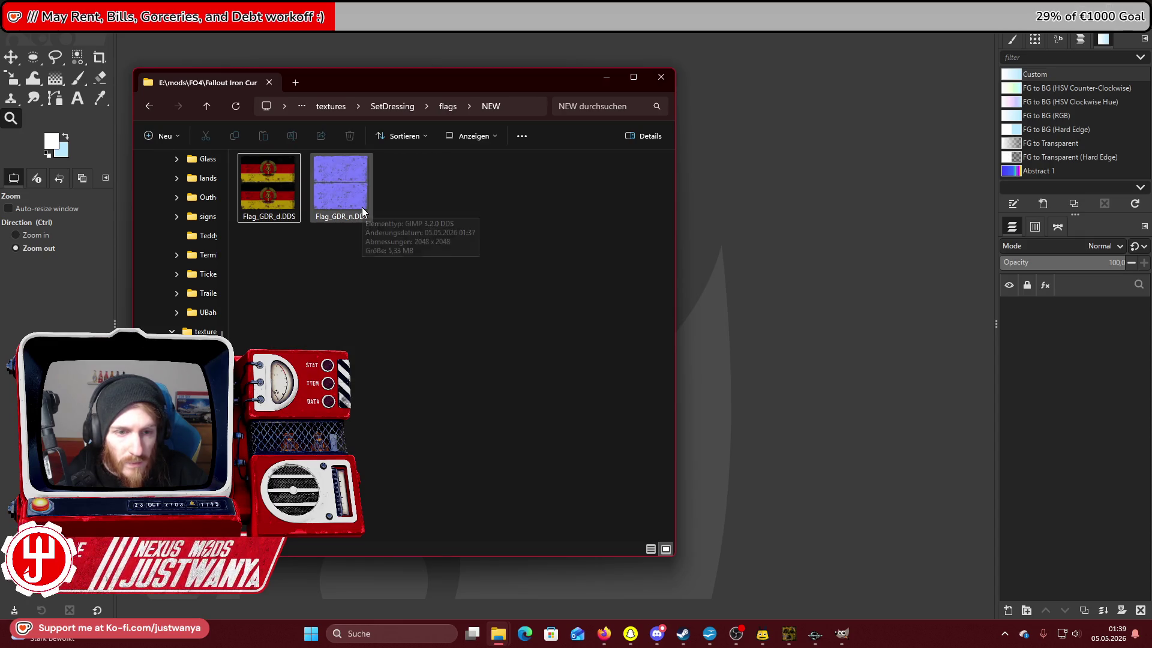
left_click(18, 22)
Open Flag_FGR_d.xcf, hide FlagMinutemen01 and delete the coat of arms layer.
mouse_move(84, 129)
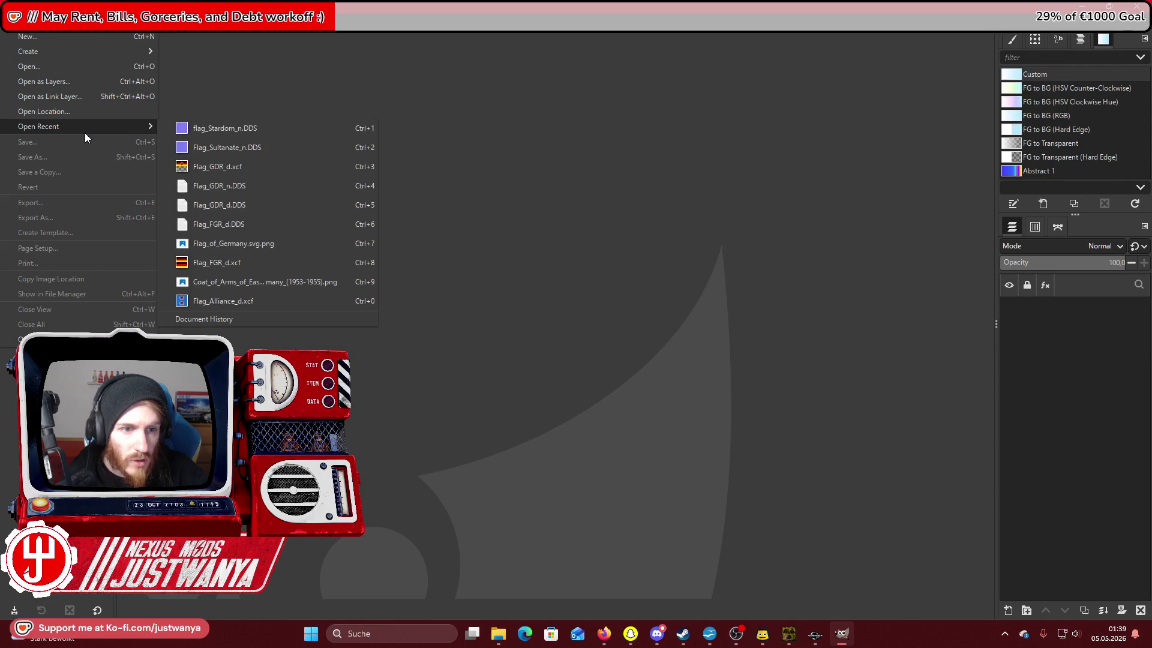
left_click(278, 262)
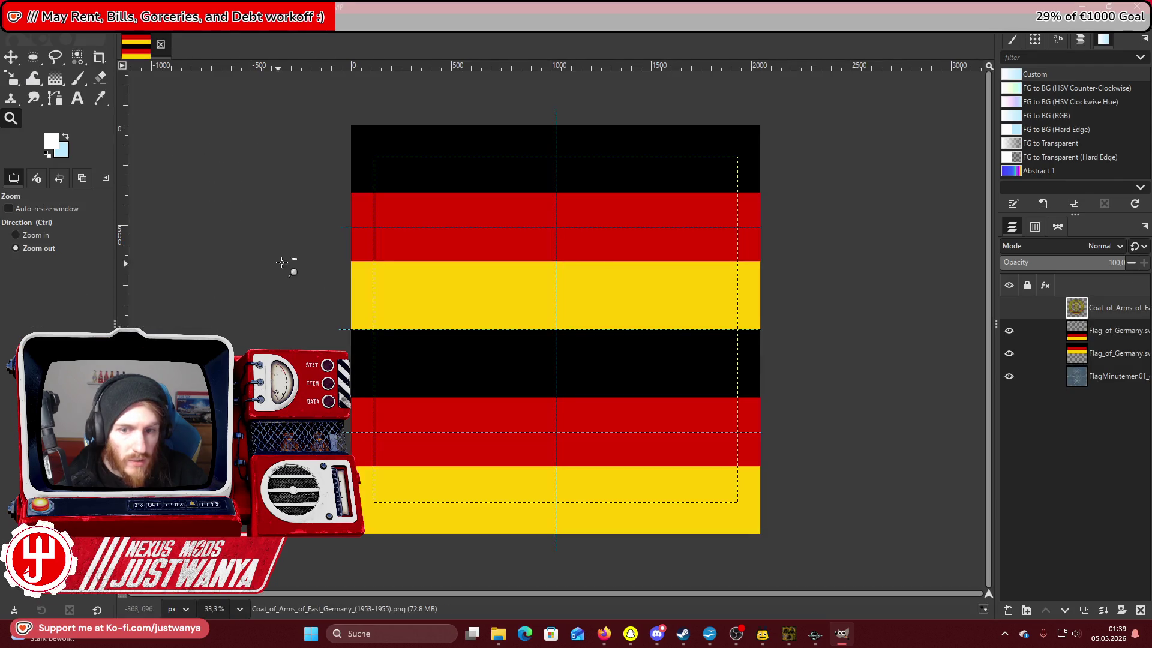
left_click(1009, 377)
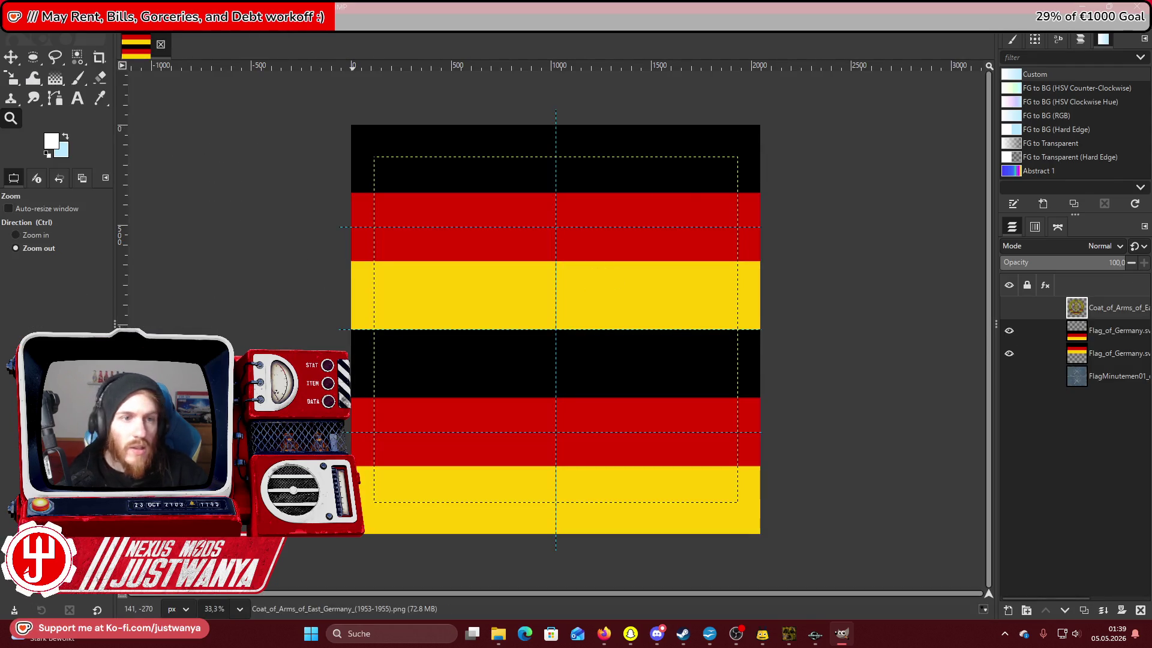
left_click(1141, 610)
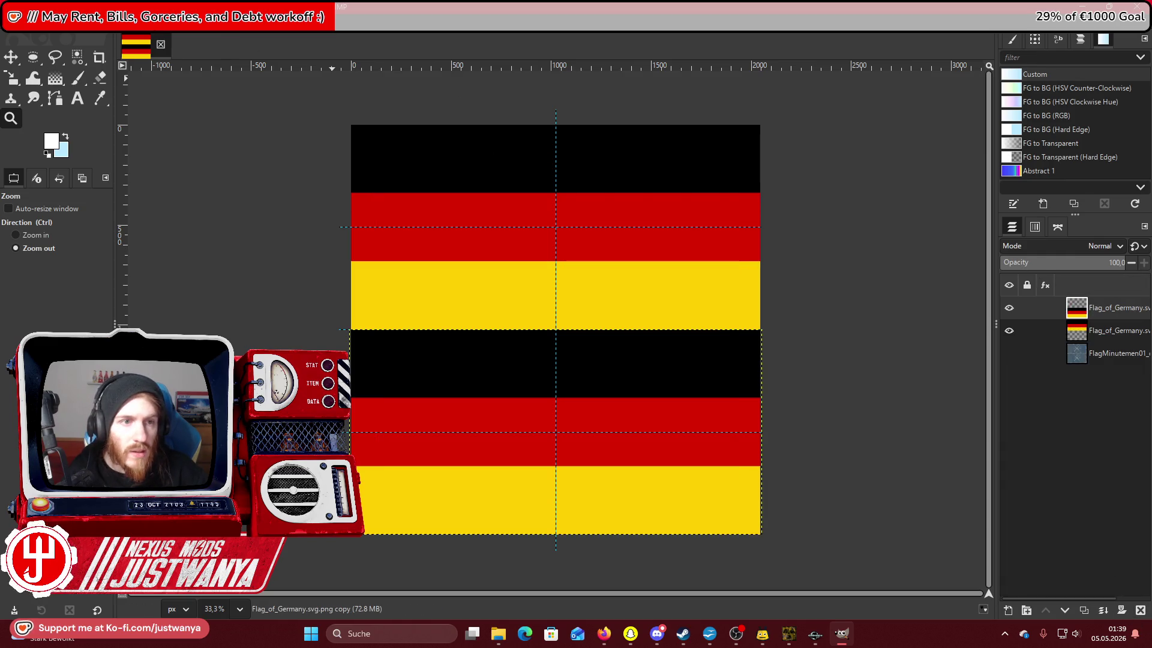
Merge the visible flag layers and resize the result to the image size.
left_click(111, 24)
left_click(163, 253)
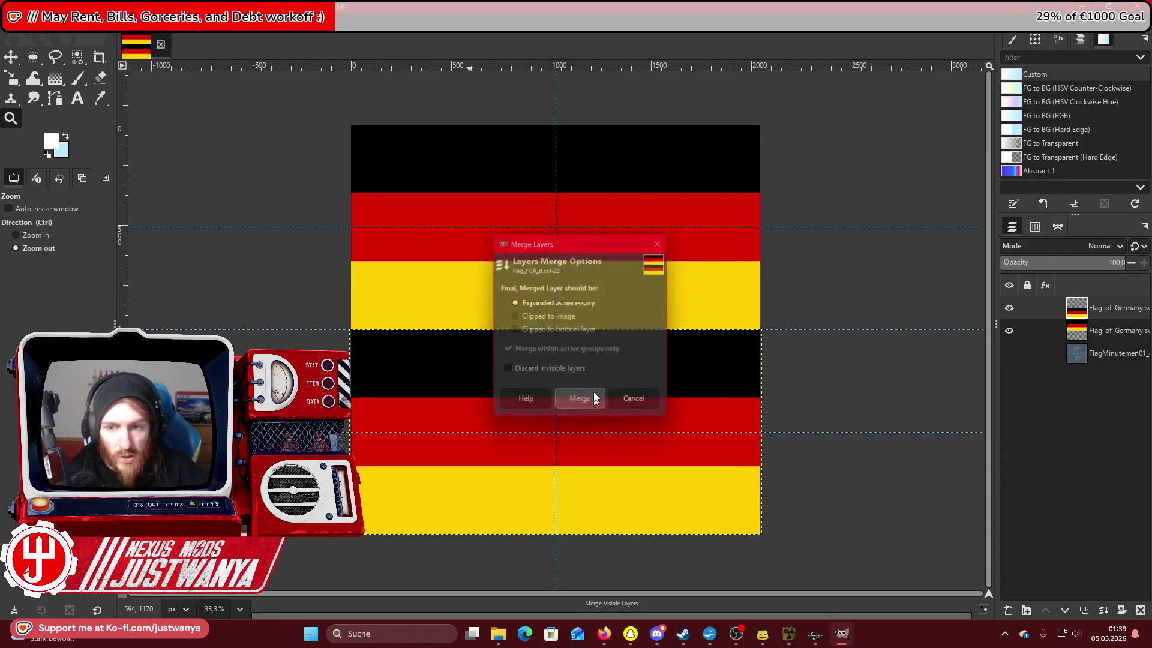
left_click(580, 398)
left_click(135, 24)
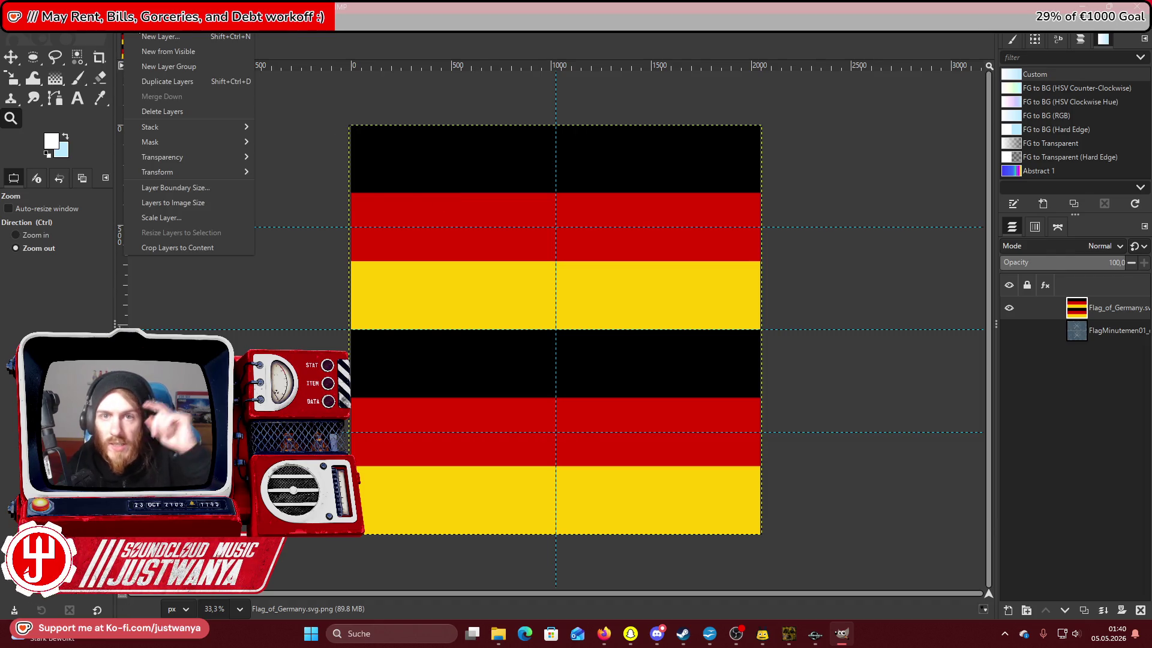
left_click(211, 203)
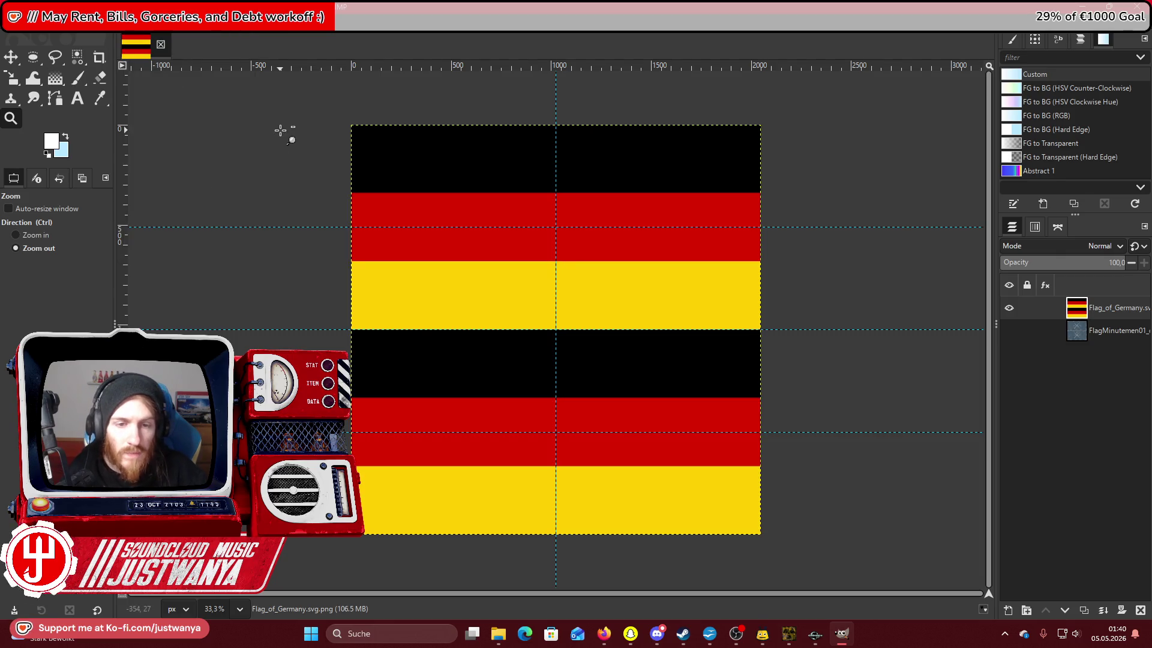
Start the Apply Canvas filter on the German flag.
left_click(163, 18)
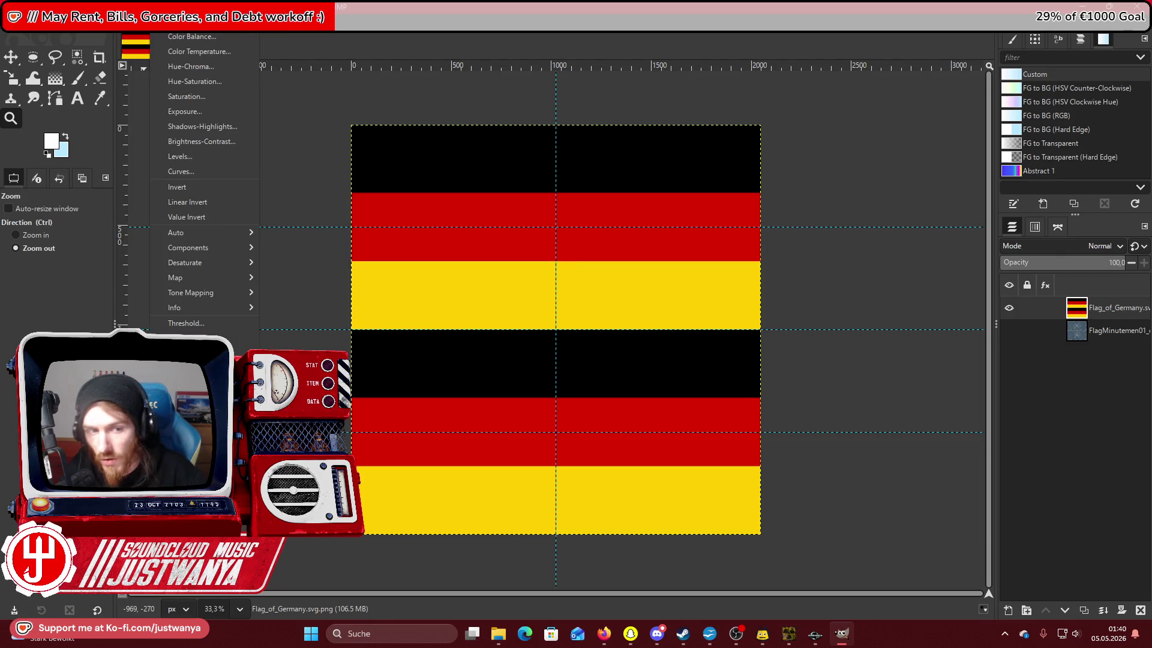
mouse_move(234, 18)
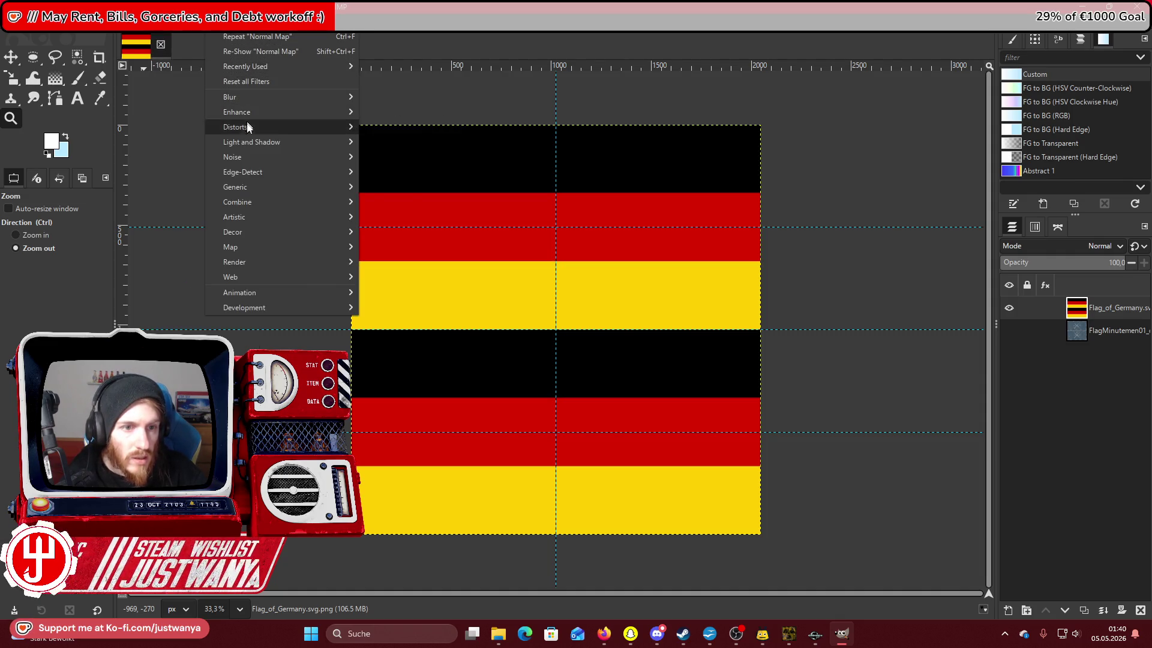
mouse_move(249, 202)
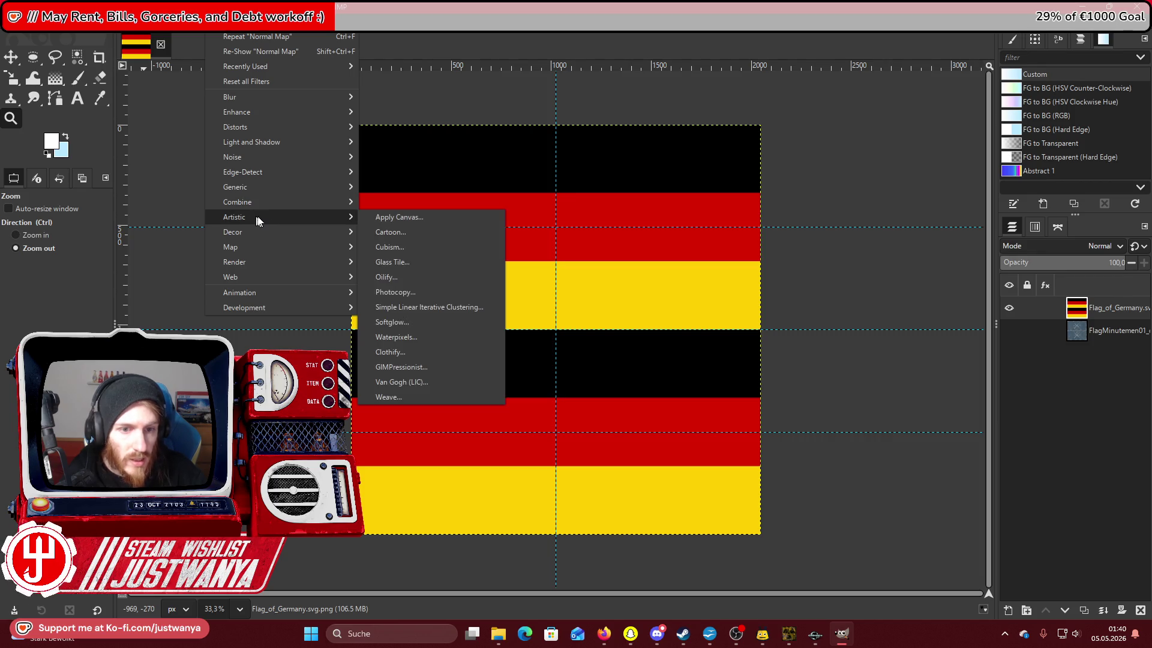
left_click(440, 216)
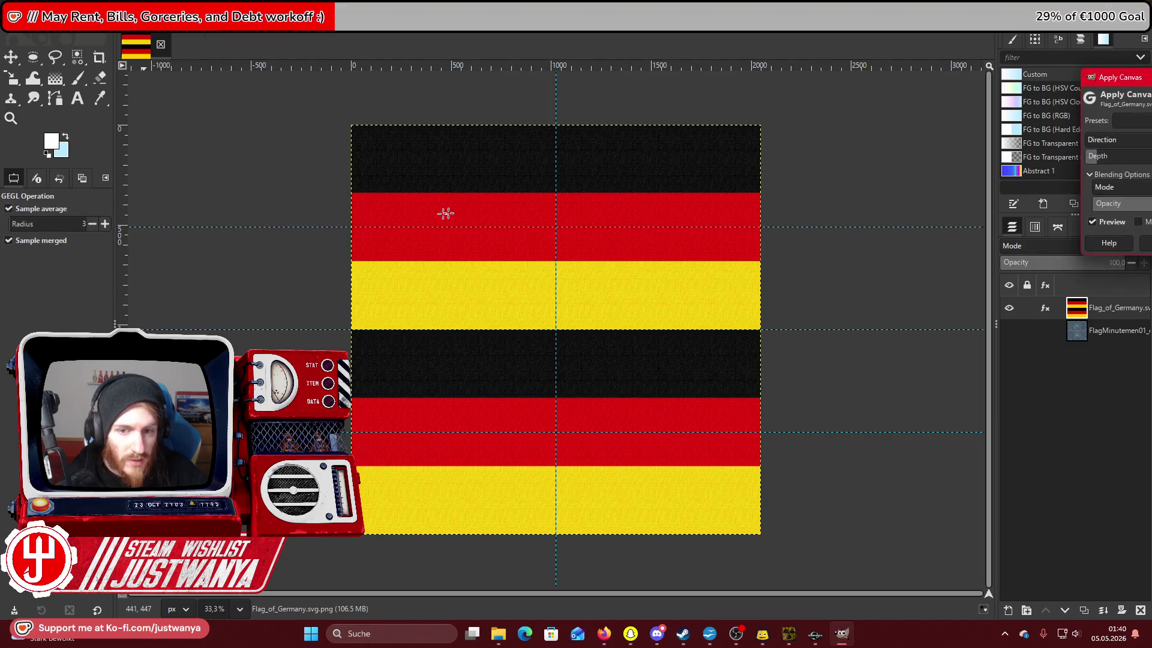
Apply a preset canvas texture, then the Clothify filter, to the German flag.
left_click(227, 144)
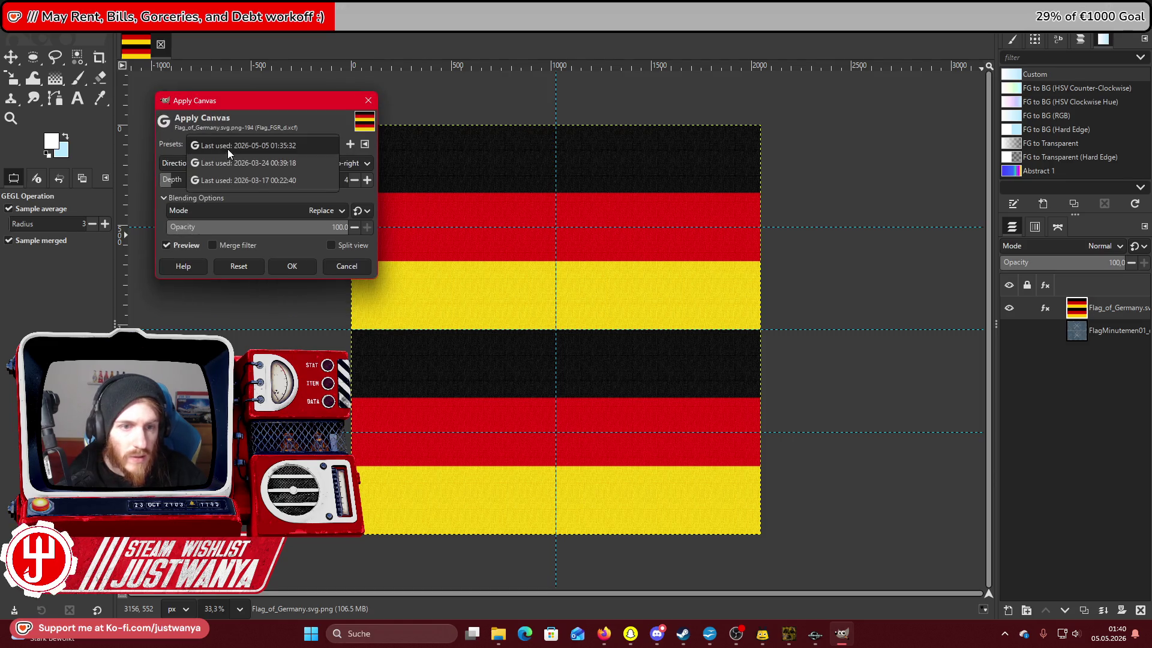
left_click(228, 152)
left_click(292, 266)
left_click(223, 24)
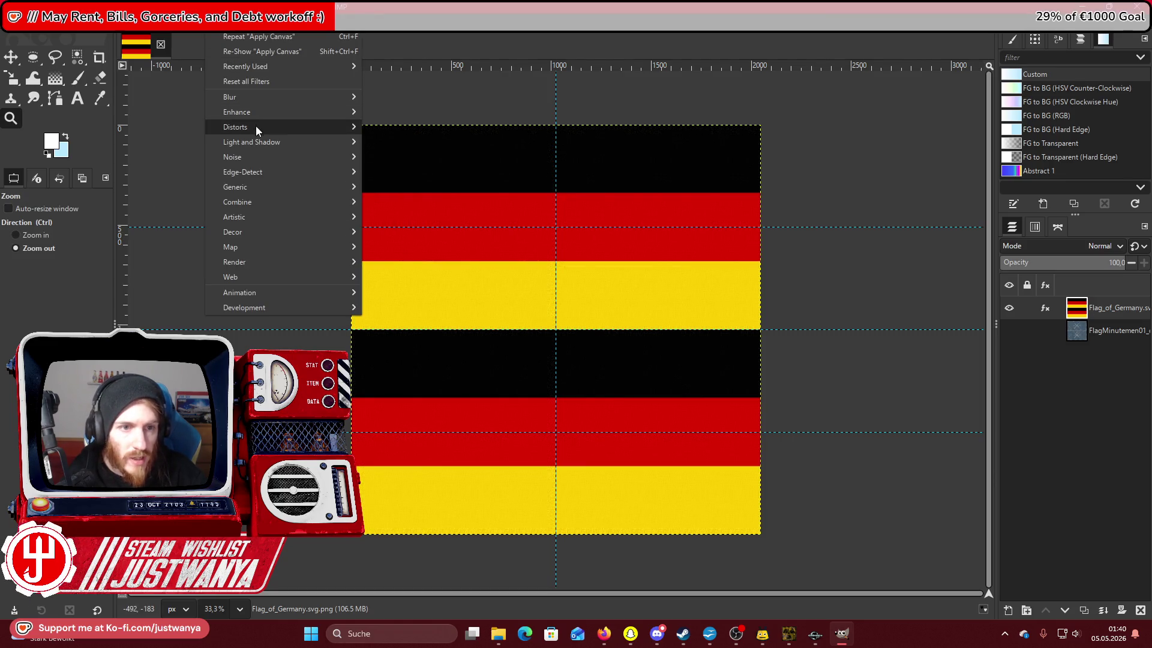
mouse_move(256, 126)
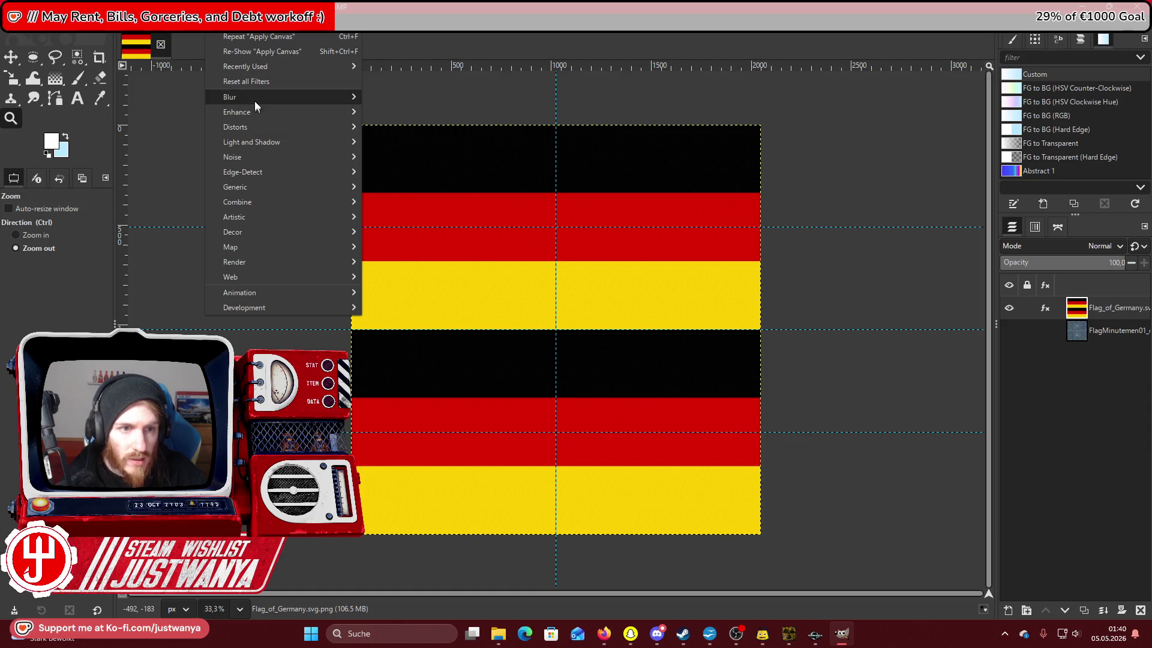
mouse_move(277, 66)
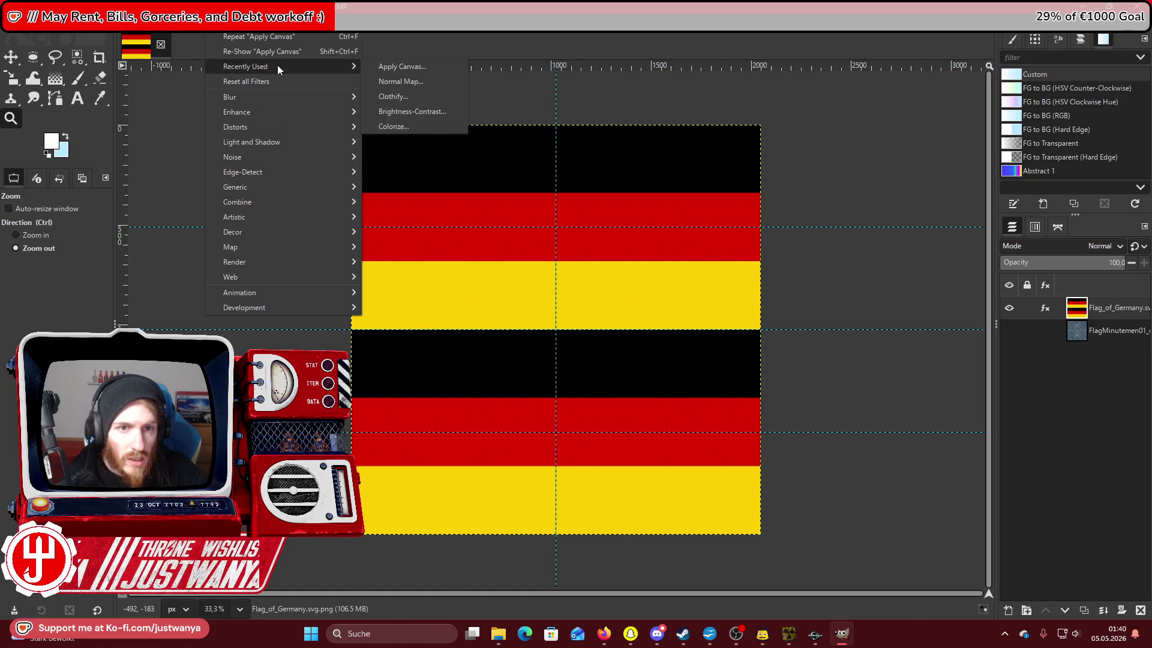
left_click(445, 97)
left_click(226, 304)
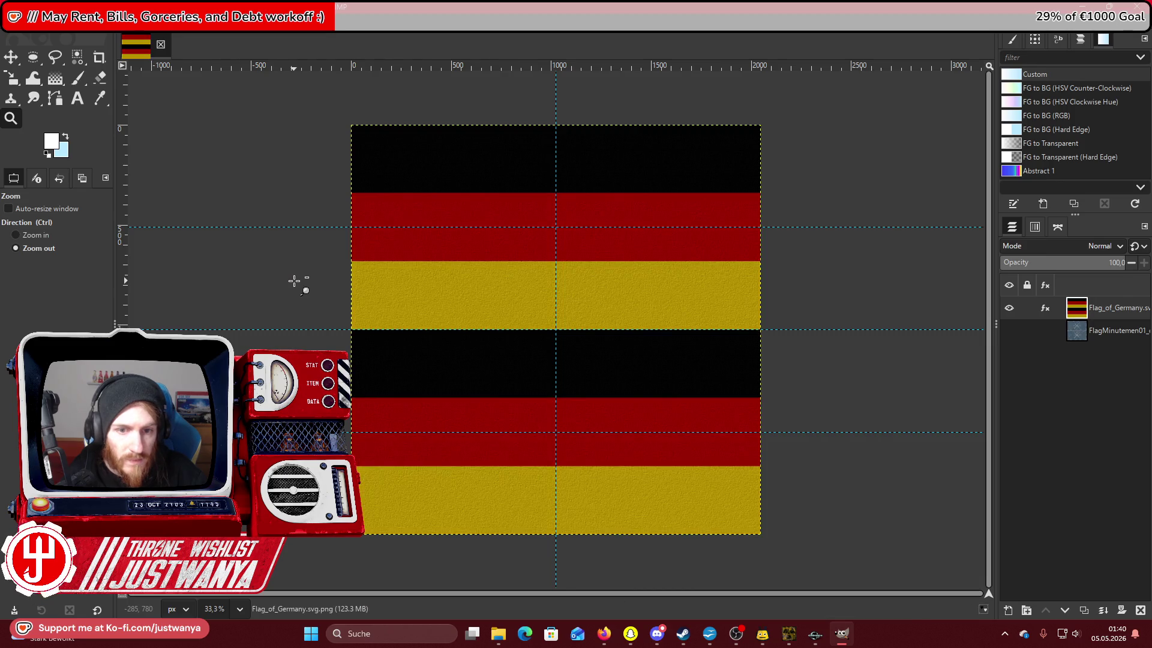
left_click(18, 24)
key("Escape")
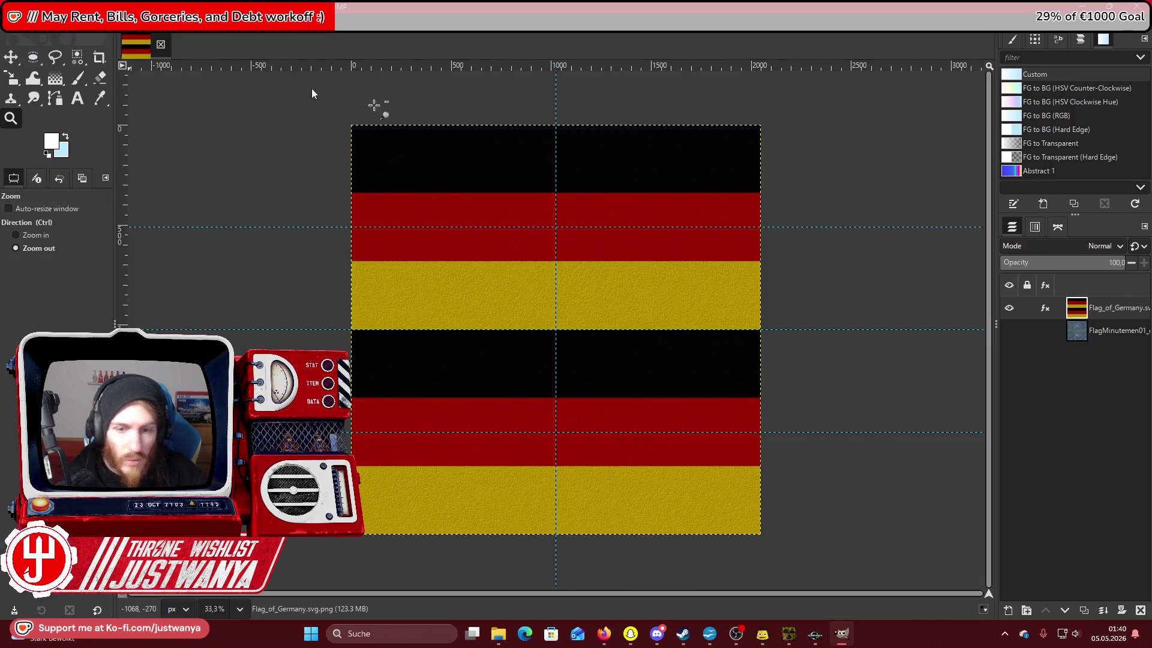
Select FlagMinutemen01's opaque shape with Alpha to Selection and invert it.
right_click(1136, 343)
left_click(1103, 570)
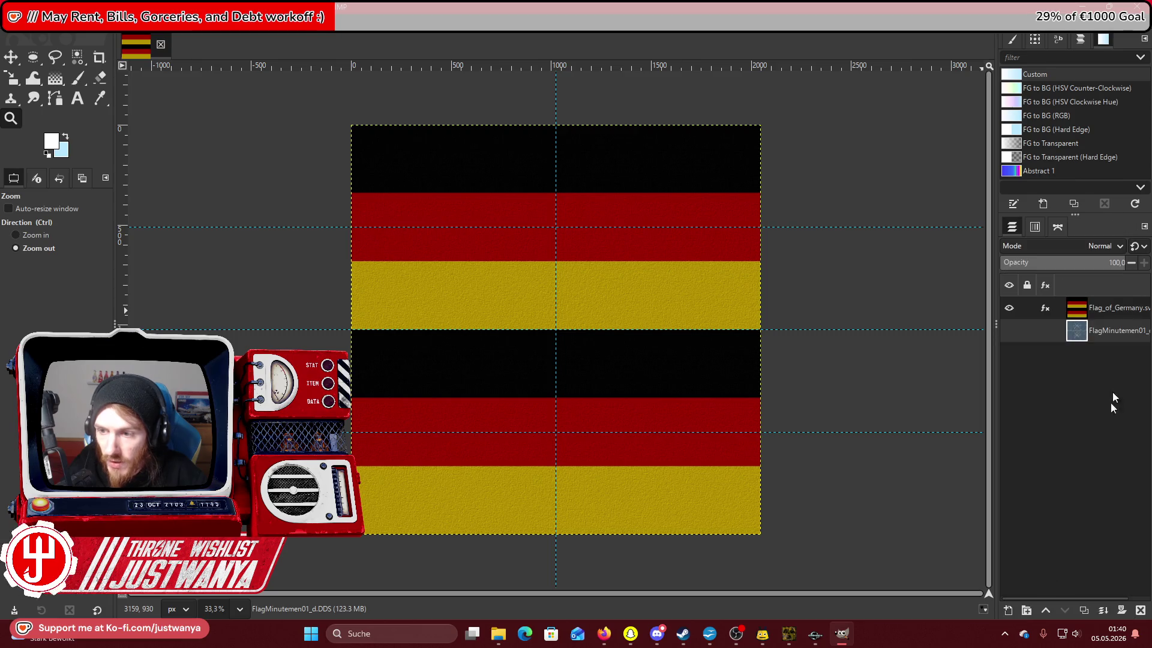
left_click(62, 24)
left_click(72, 66)
Cut the inverted selection away, leaving the flag in the worn shape.
left_click(39, 24)
left_click(44, 81)
left_click(33, 57)
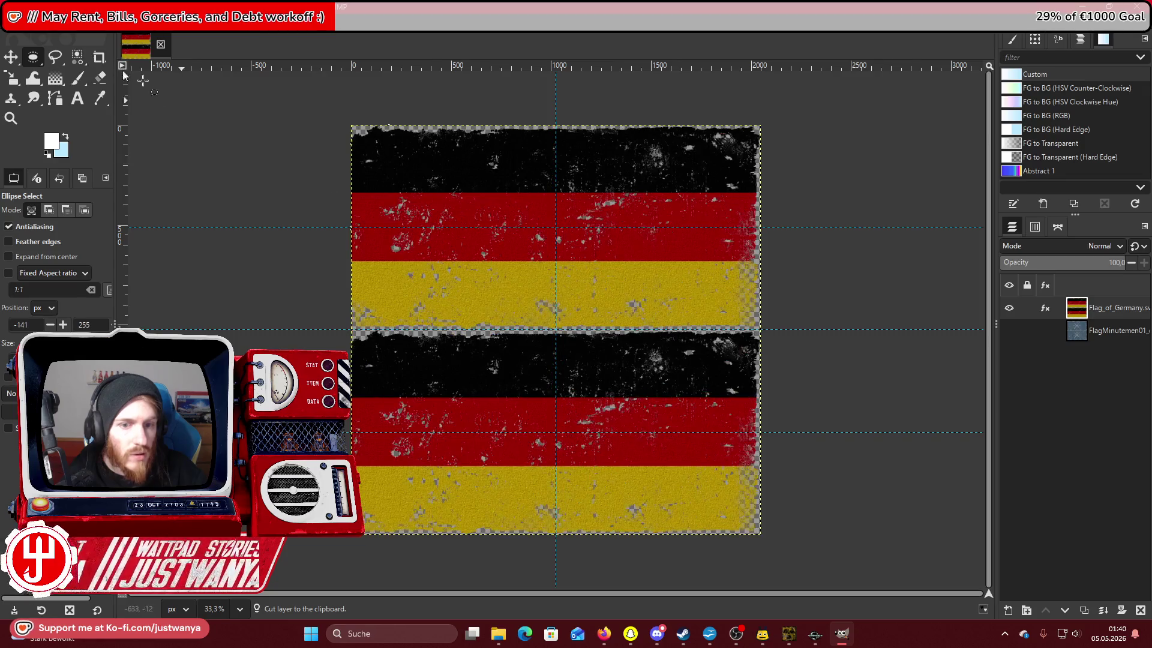
Export the flag as Flag_FRG_d.DDS into flags/NEW with BC3/DXT5 compression.
left_click(12, 24)
left_click(77, 221)
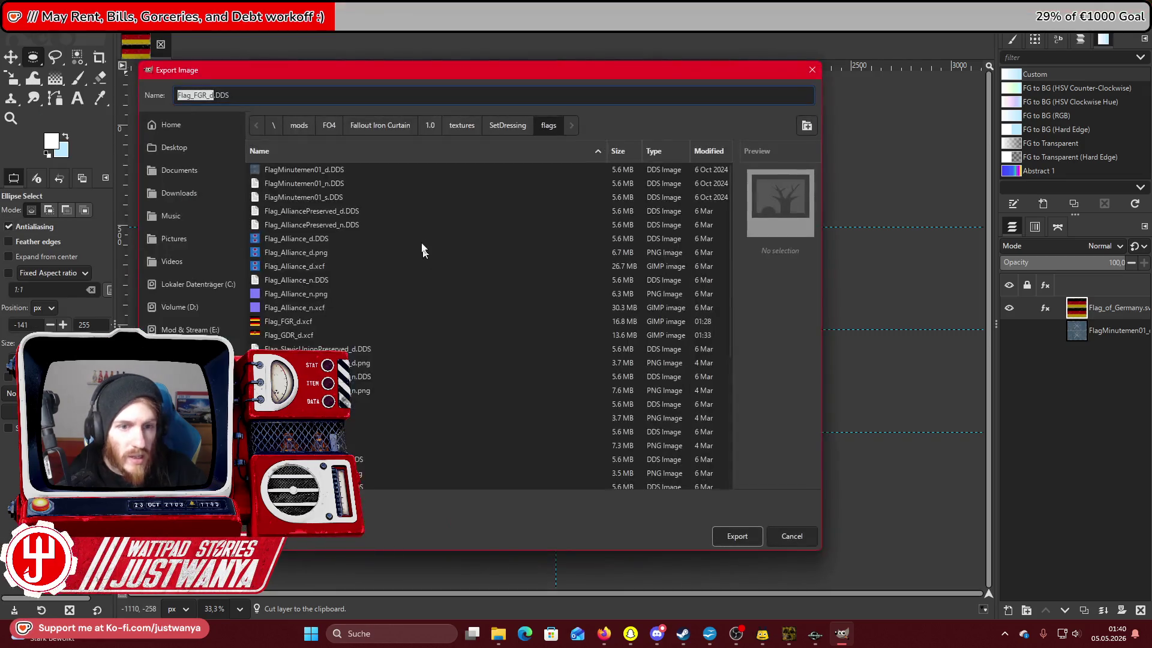
scroll(355, 315, "down", 5)
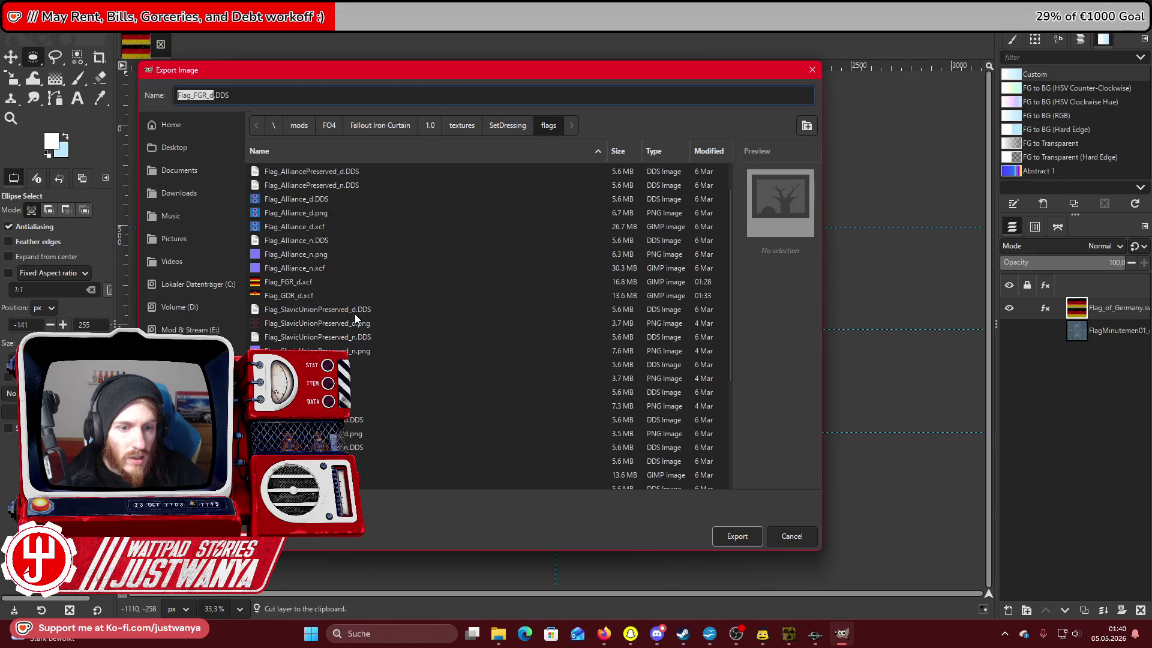
double_click(354, 358)
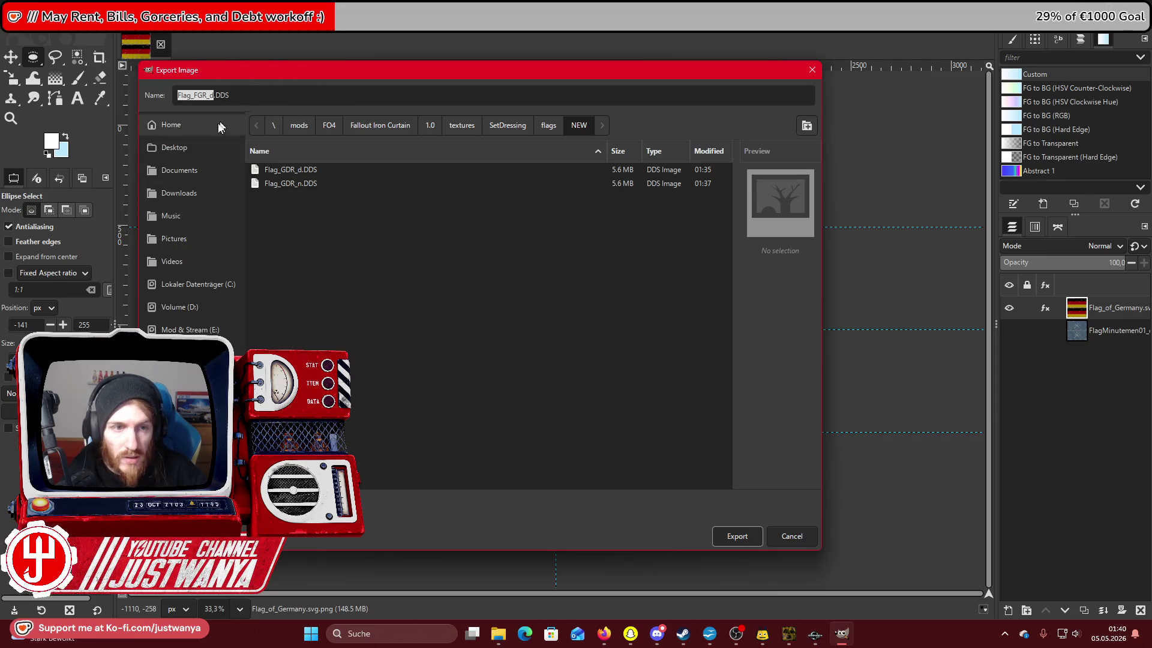
left_click(203, 97)
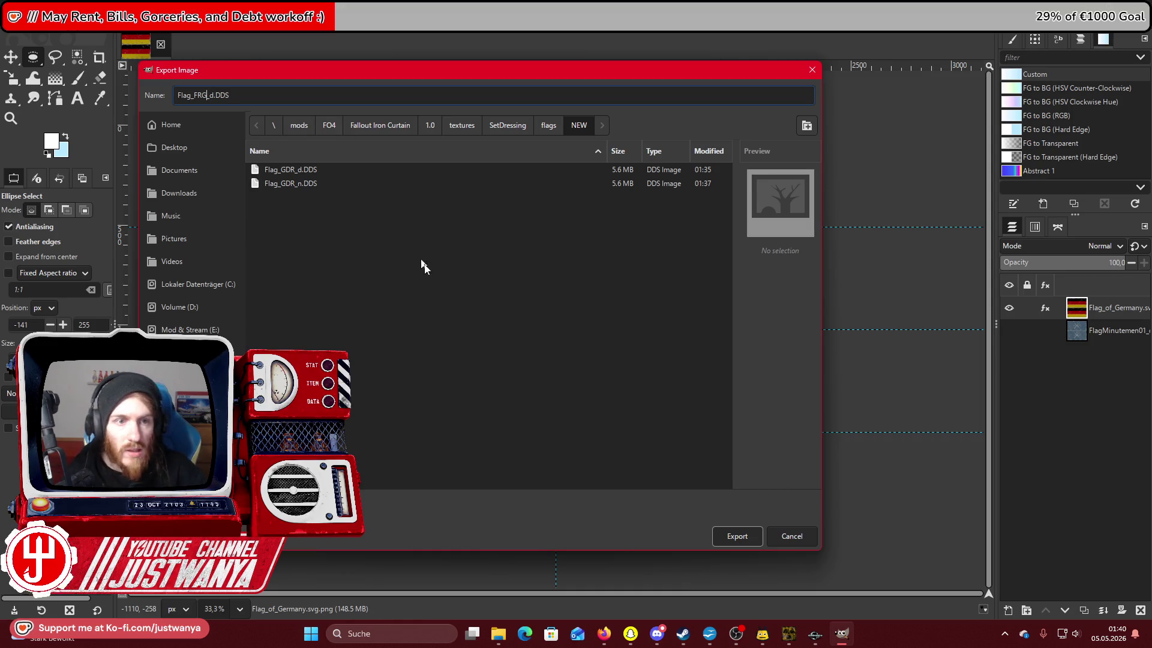
left_click(751, 538)
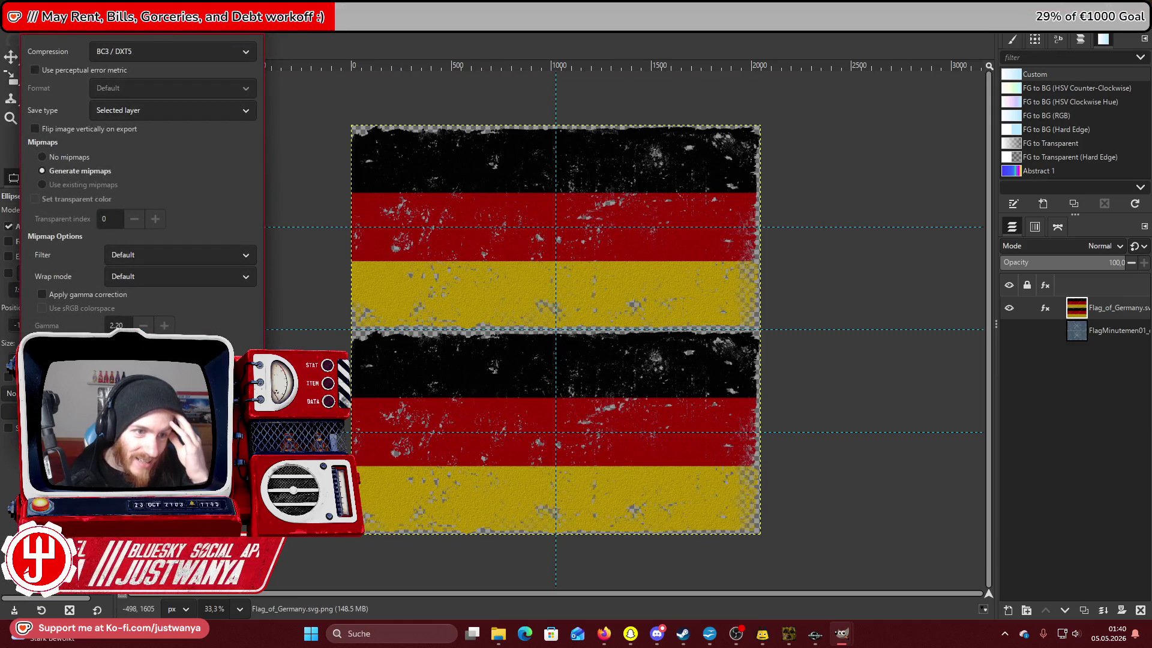
key("Return")
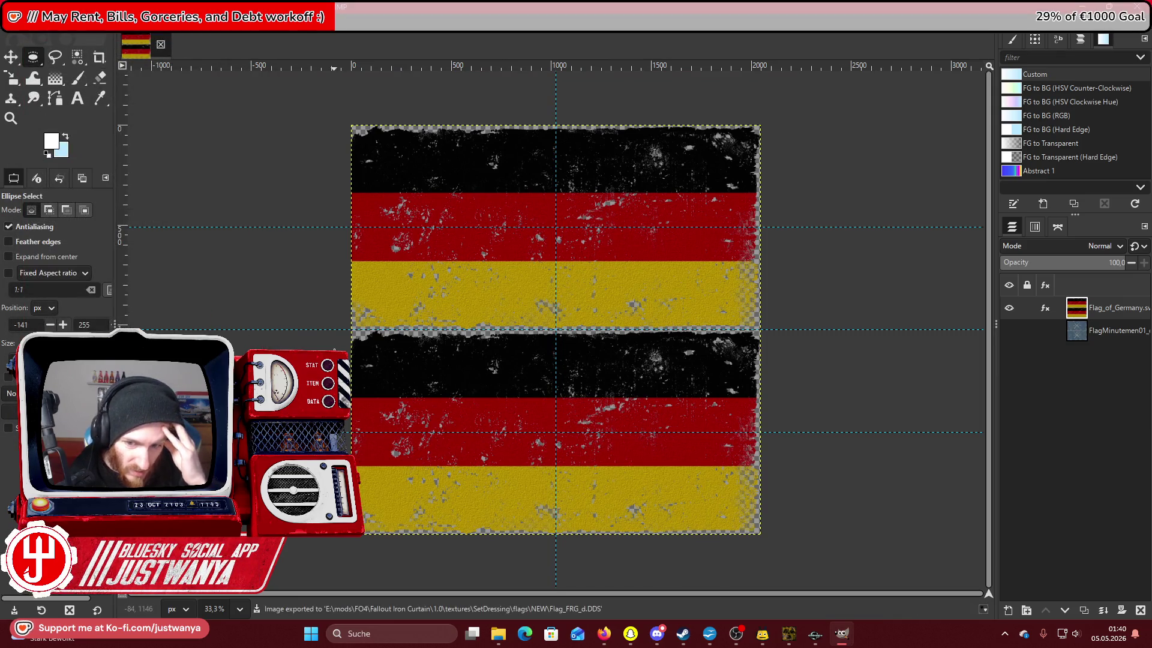
Select the flag layer's opaque area and fill it with white.
right_click(1009, 309)
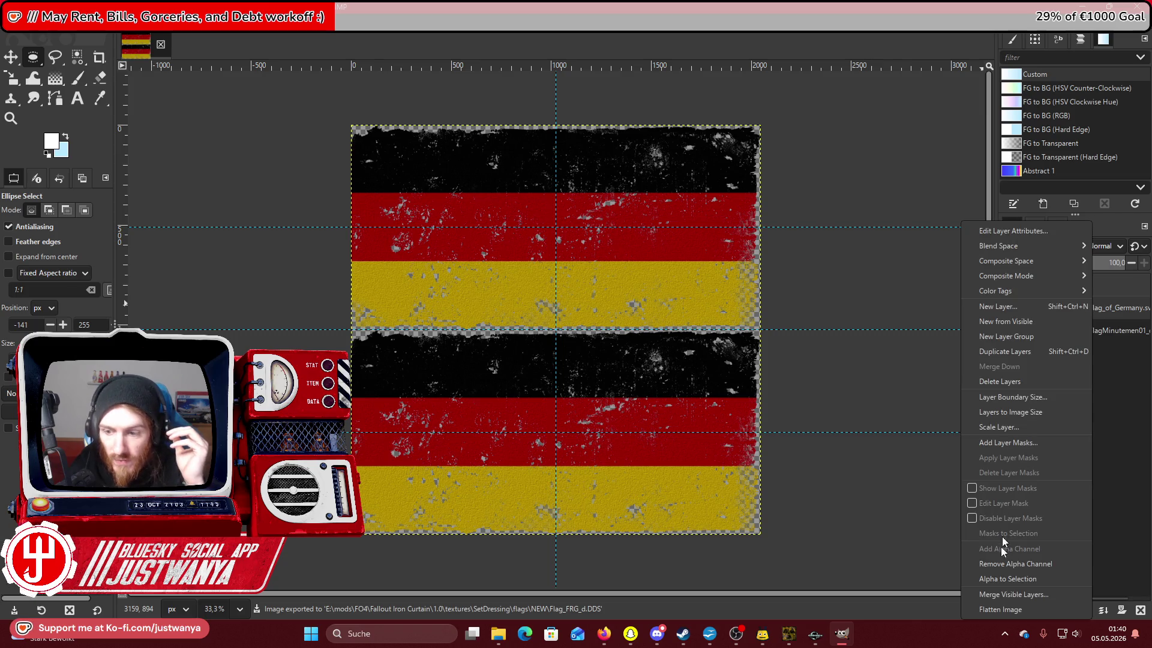
left_click(999, 579)
left_click(37, 25)
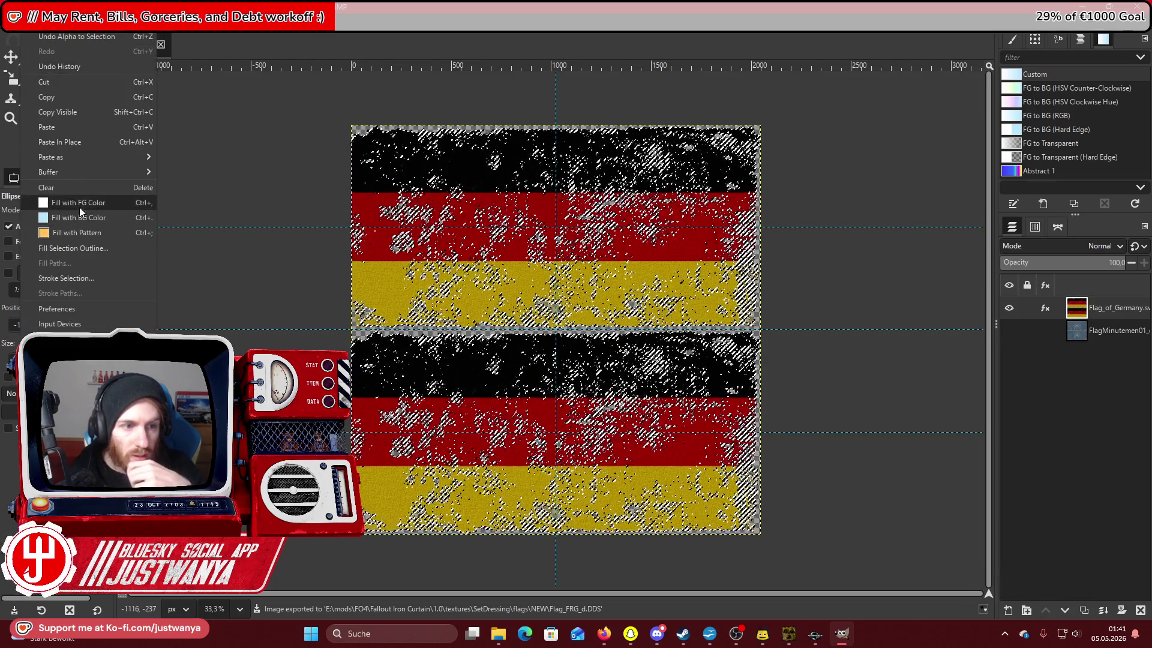
left_click(79, 204)
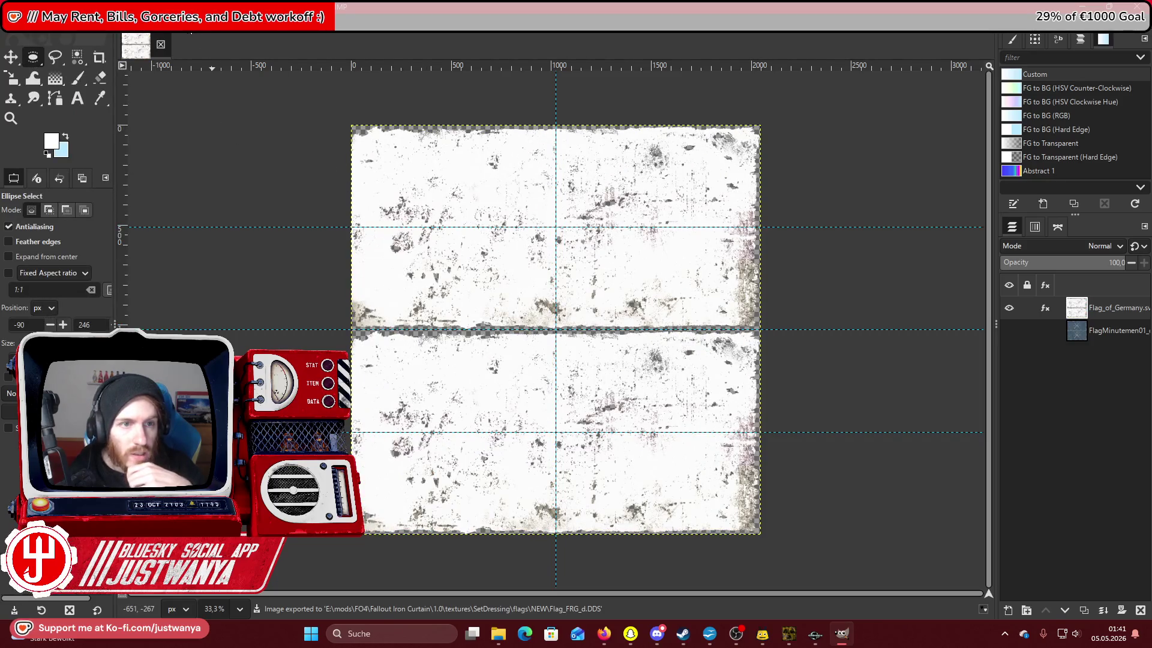
Apply a canvas texture and then the Clothify filter to the white flag layer.
left_click(218, 25)
mouse_move(280, 66)
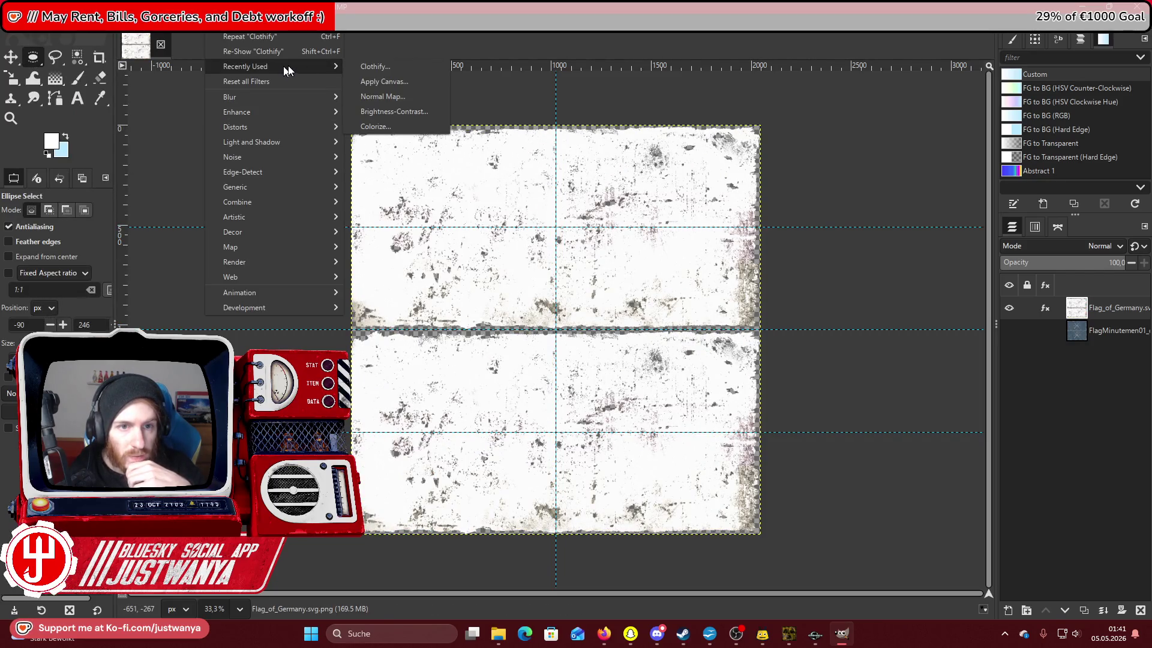
left_click(401, 83)
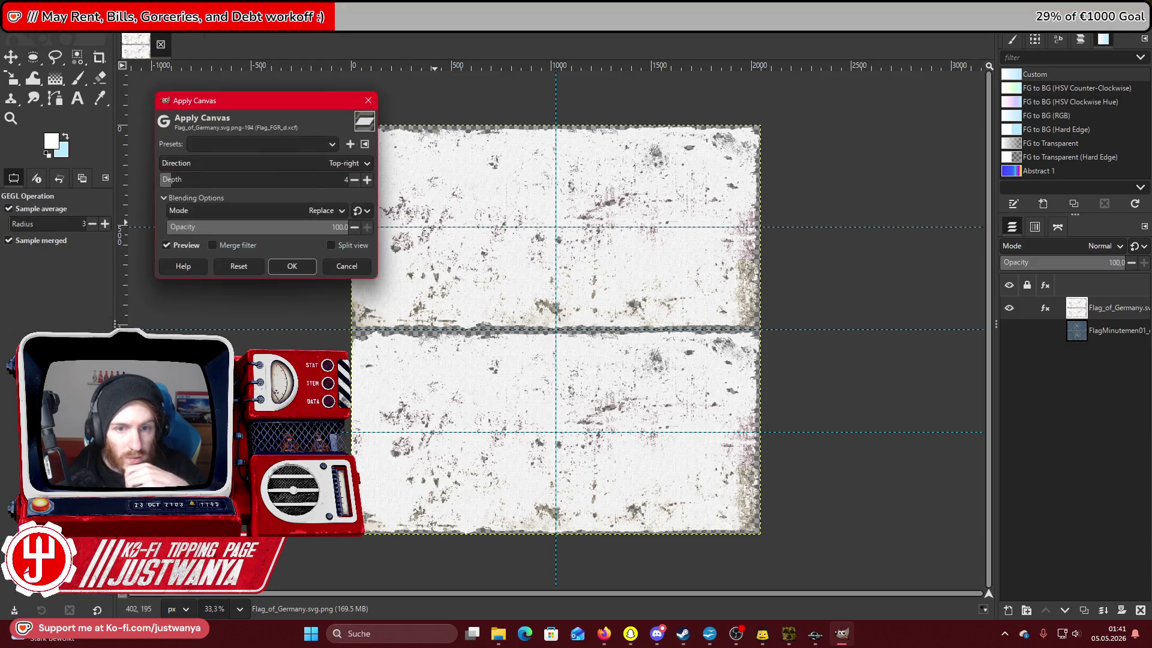
left_click(292, 266)
left_click(219, 25)
mouse_move(281, 66)
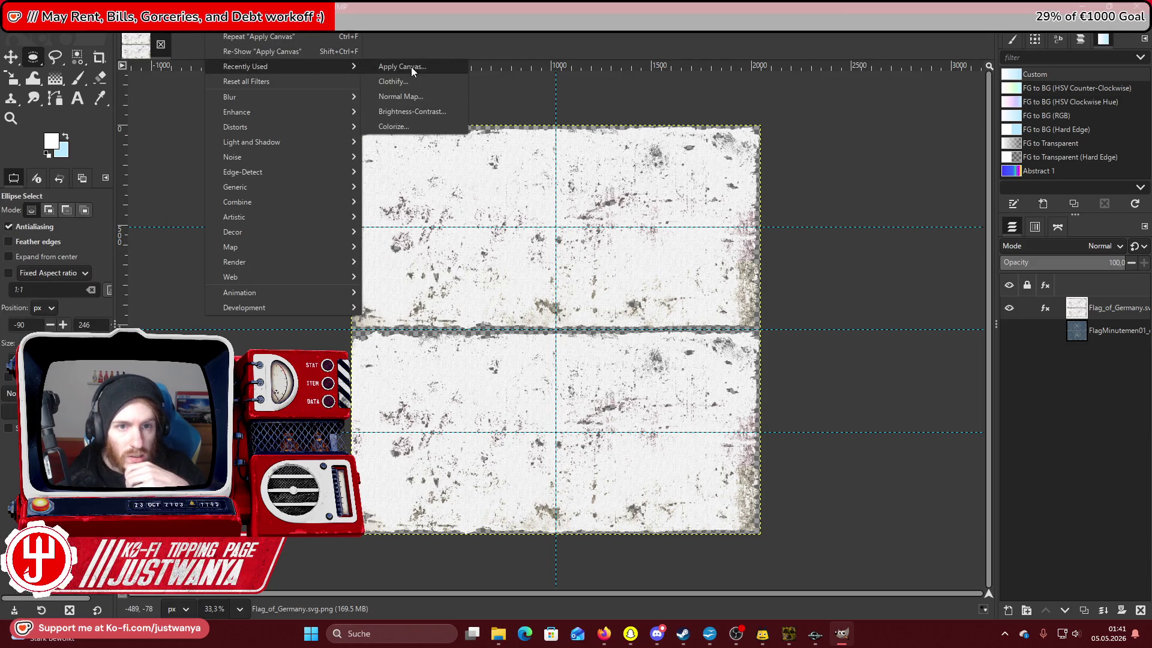
left_click(393, 81)
left_click(154, 229)
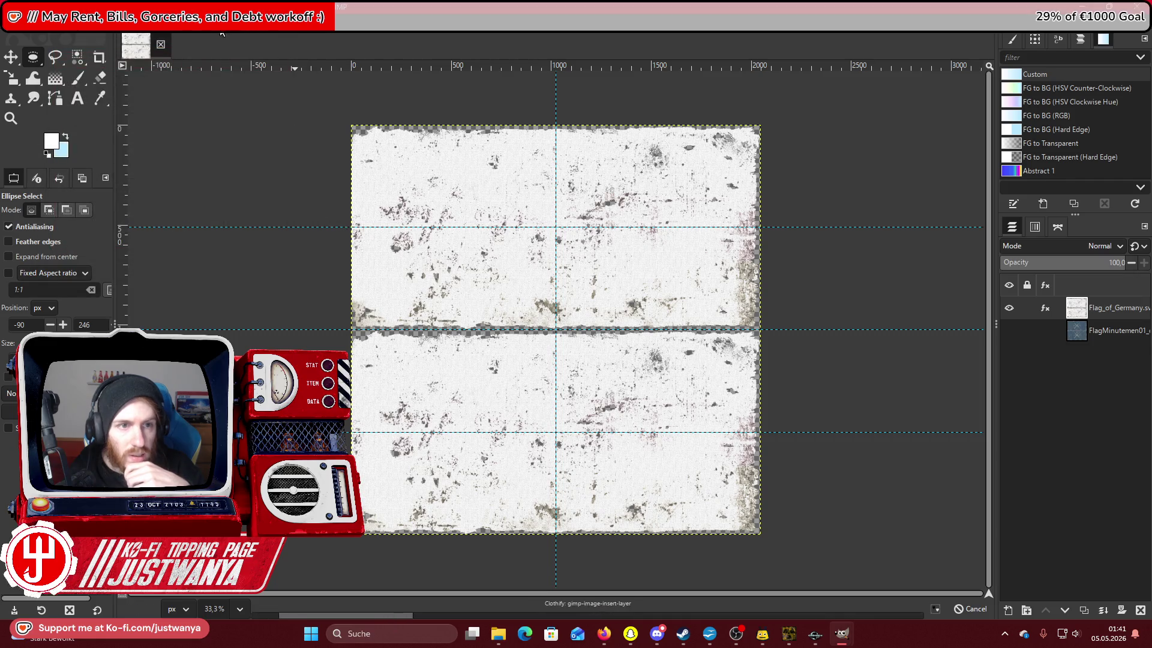
Preview a normal map of the flag texture with its scale lowered to 2.00.
left_click(222, 30)
mouse_move(272, 161)
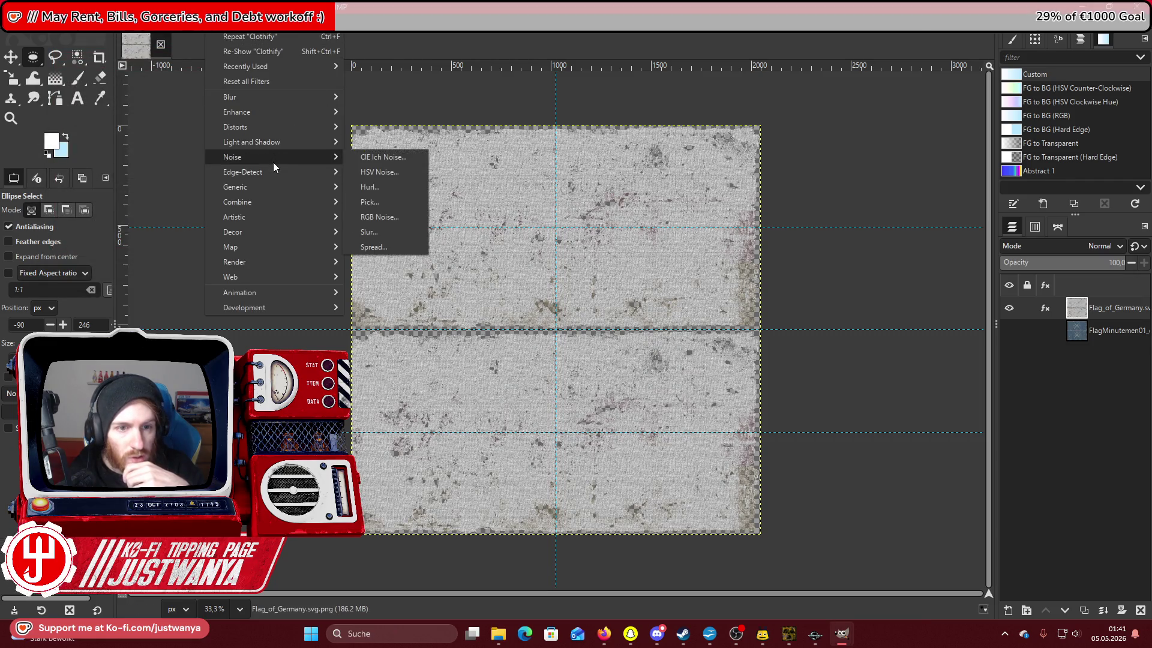
mouse_move(280, 188)
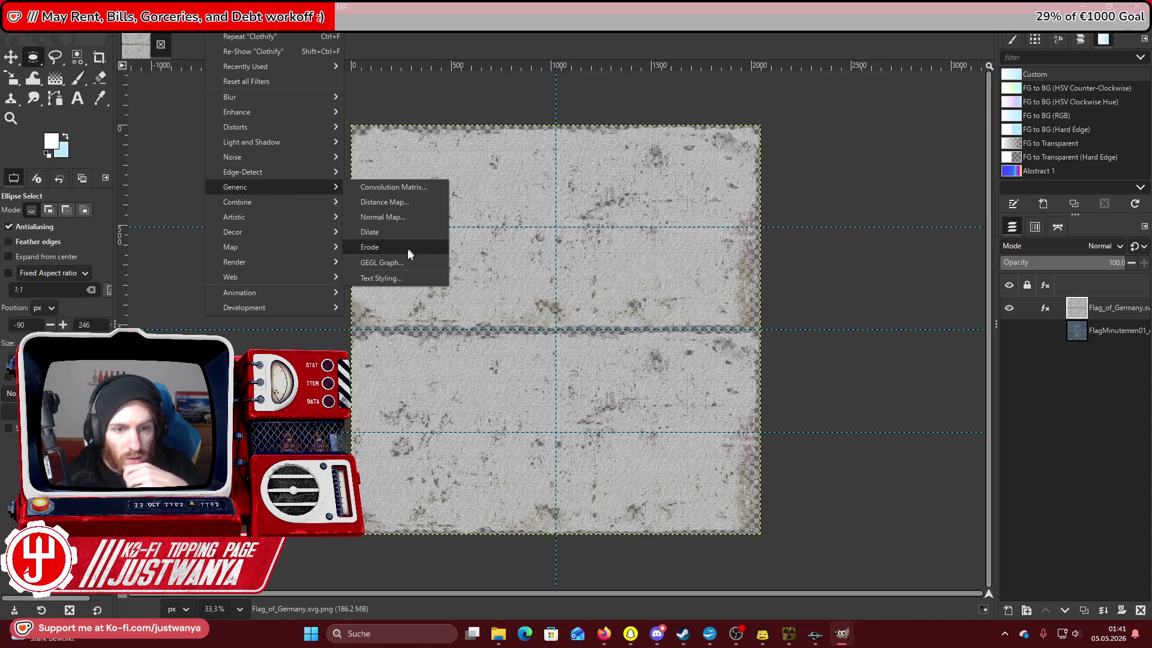
left_click(405, 219)
left_click(353, 163)
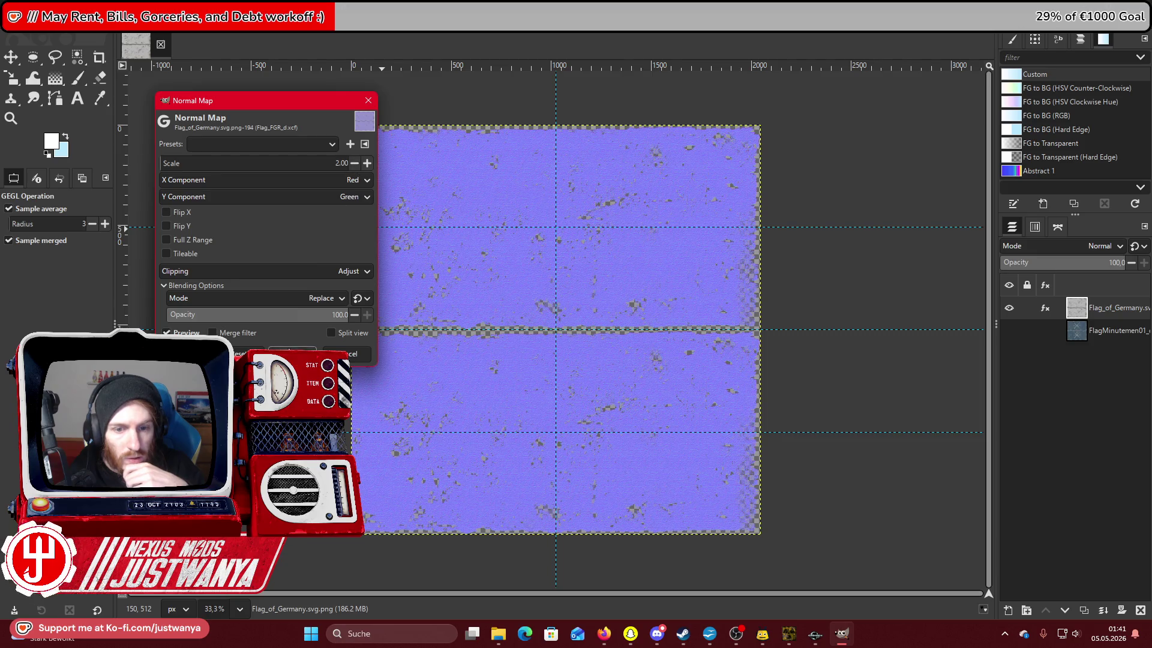
Apply the normal map and export the flag as Flag_FRG_n.DDS using BC3/DXT5 with mipmaps.
left_click(293, 353)
left_click(13, 17)
left_click(52, 211)
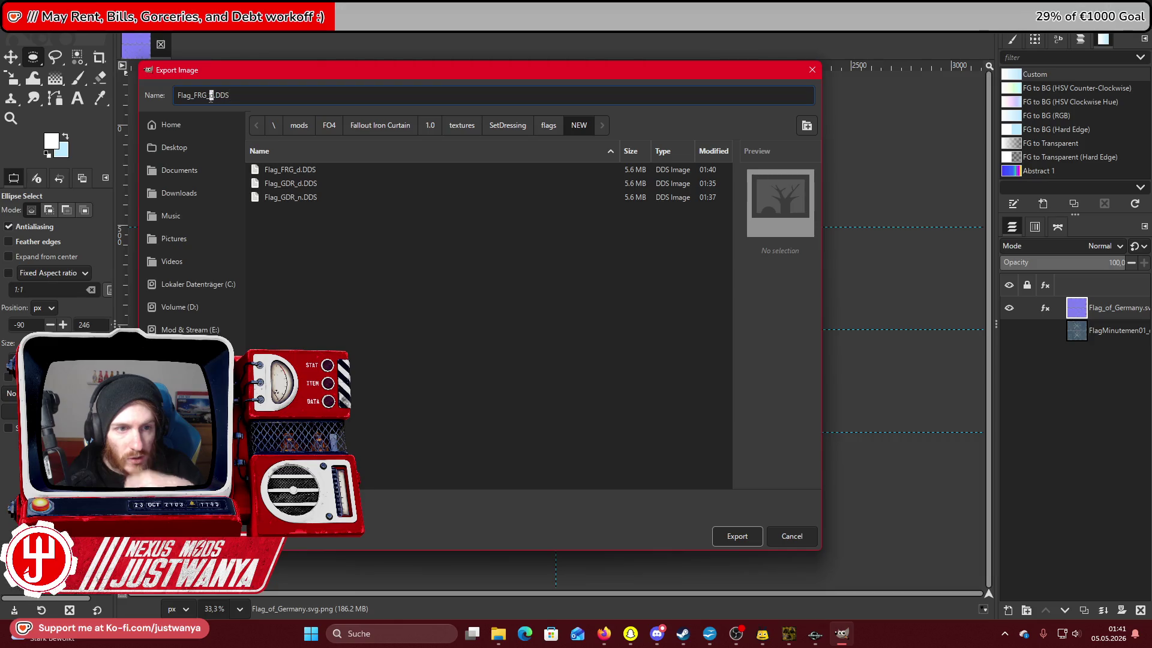
left_click(743, 543)
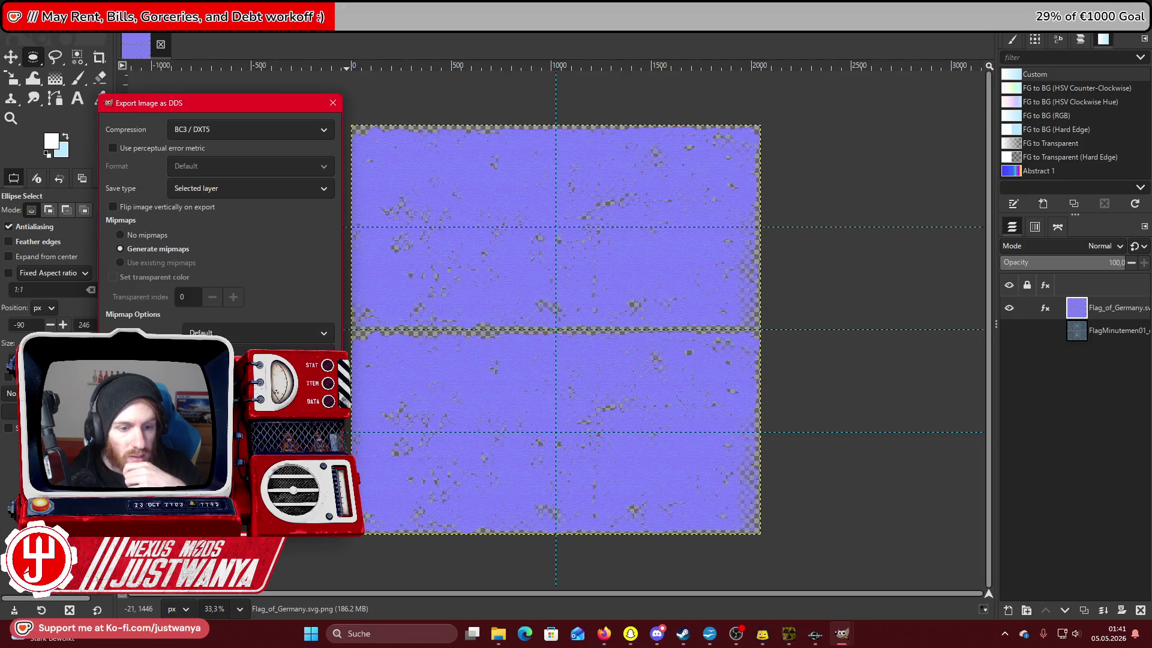
key("Return")
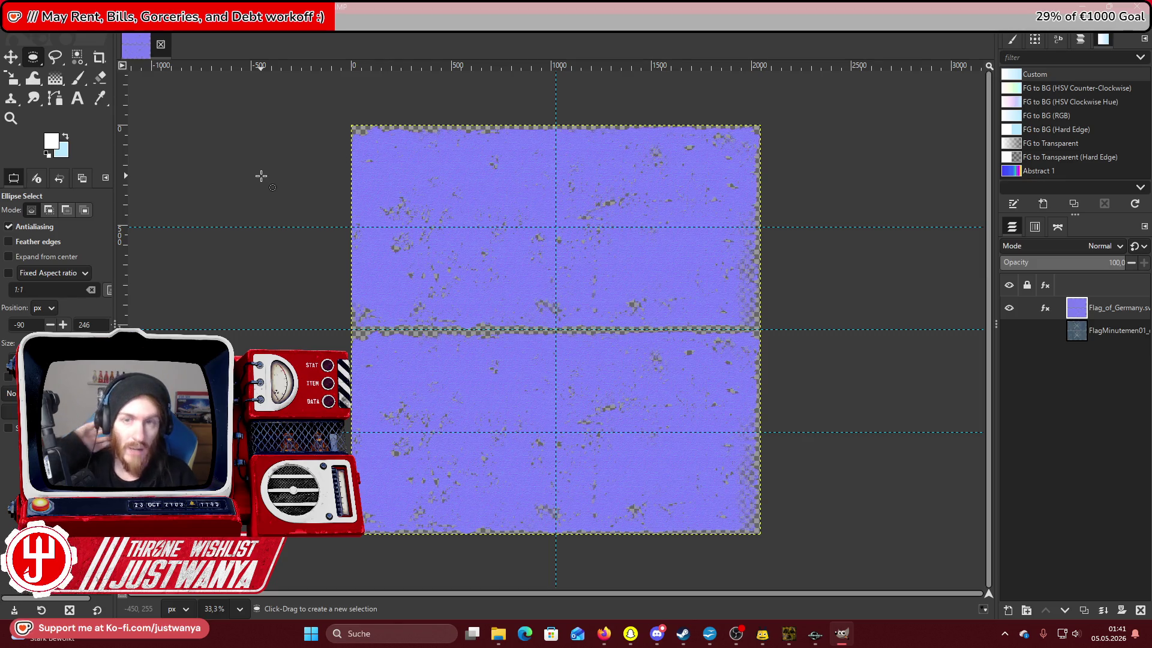
Close the finished flag image without saving and bring up the game's flags folder.
left_click(163, 54)
left_click(594, 384)
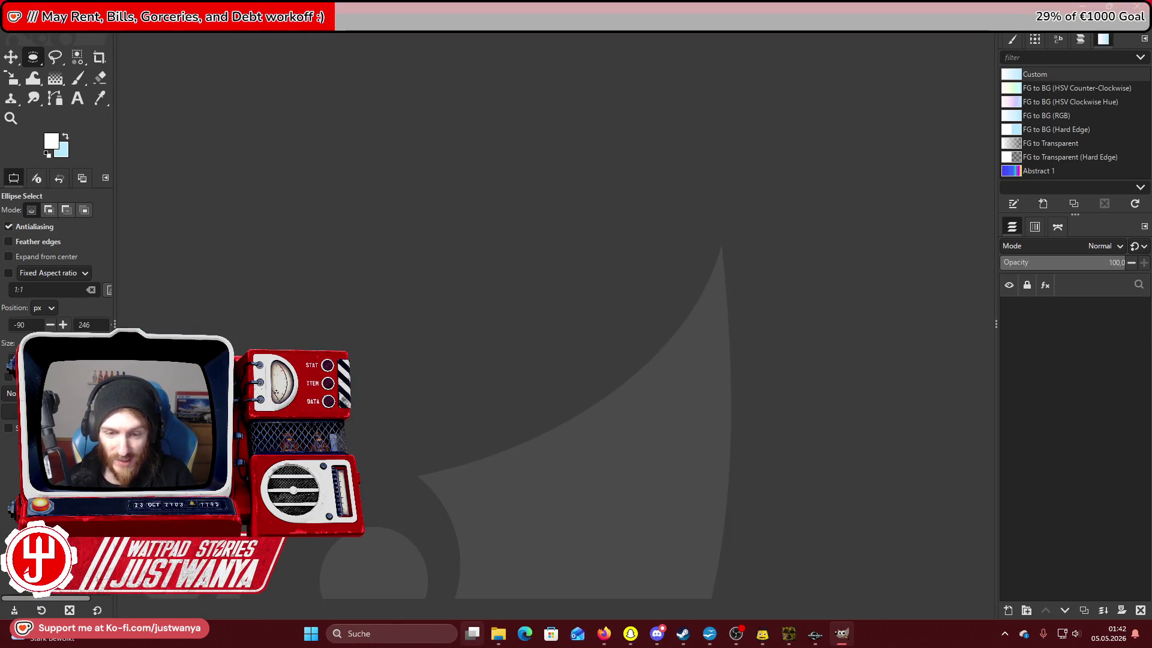
mouse_move(498, 633)
left_click(530, 594)
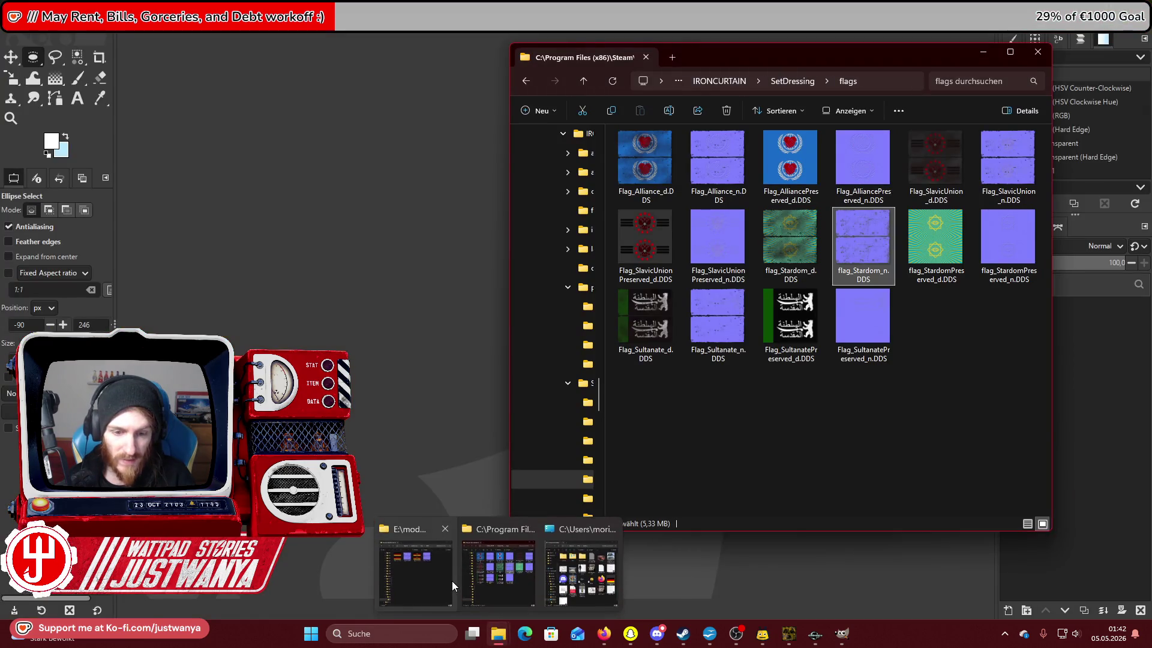
Copy the four Flag_FRG and Flag_GDR DDS textures from NEW into the game's flags folder.
left_click(451, 580)
mouse_move(505, 289)
left_mouse_down()
mouse_move(240, 155)
mouse_move(259, 193)
left_mouse_up()
right_click(259, 193)
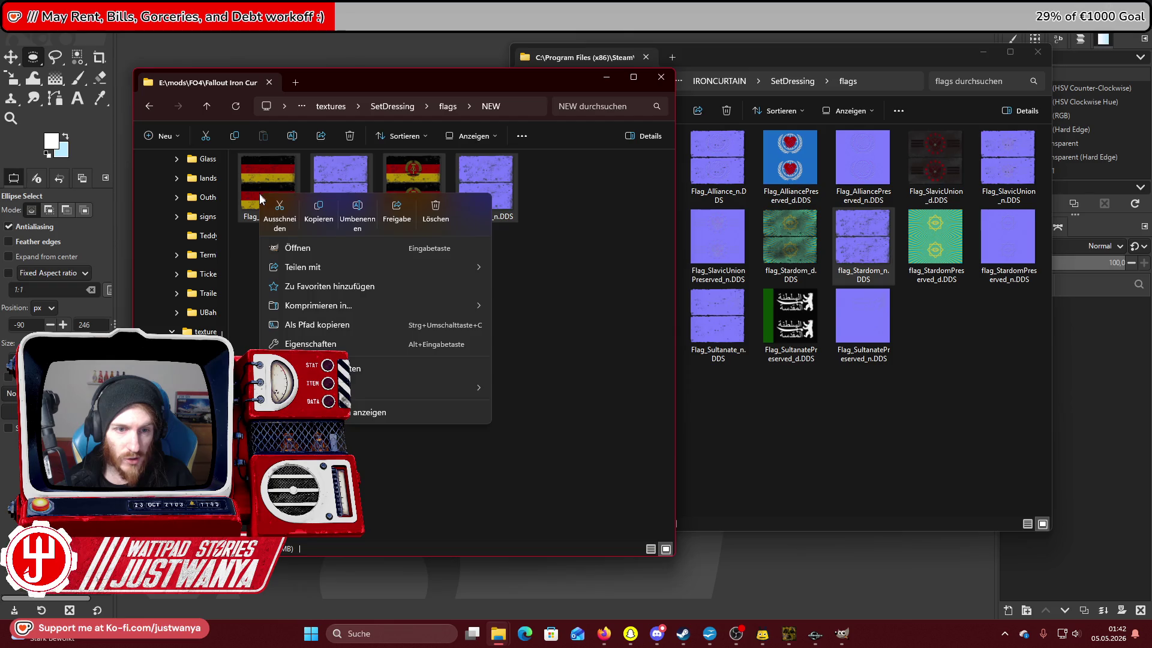
left_click(317, 214)
left_click(758, 424)
right_click(758, 424)
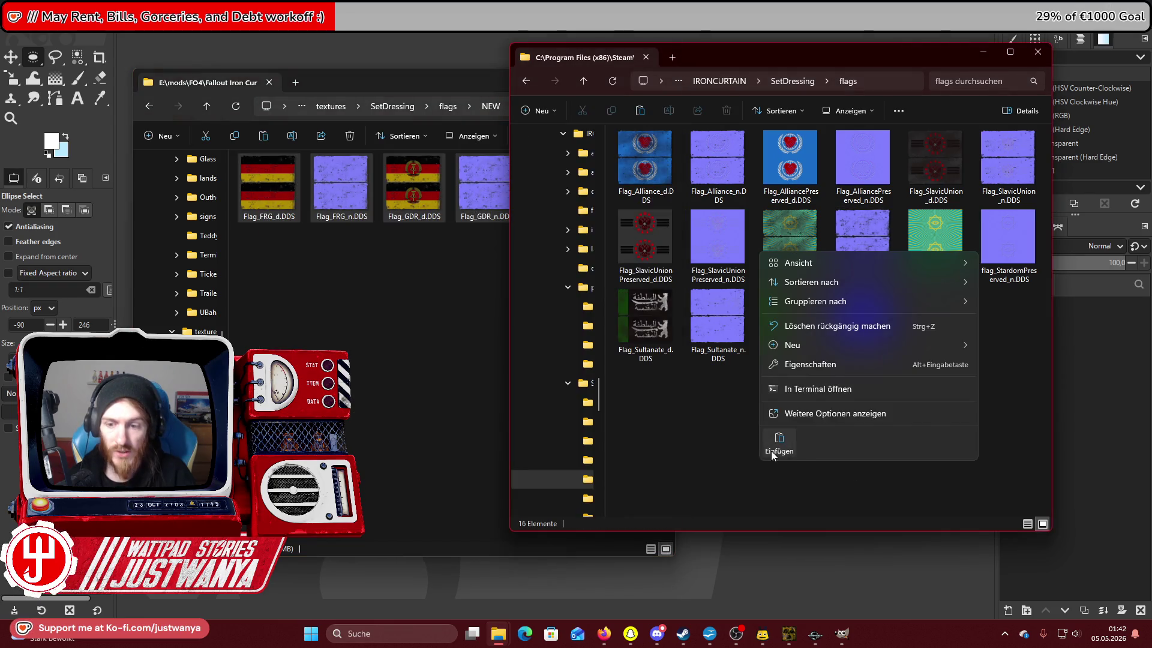
left_click(771, 451)
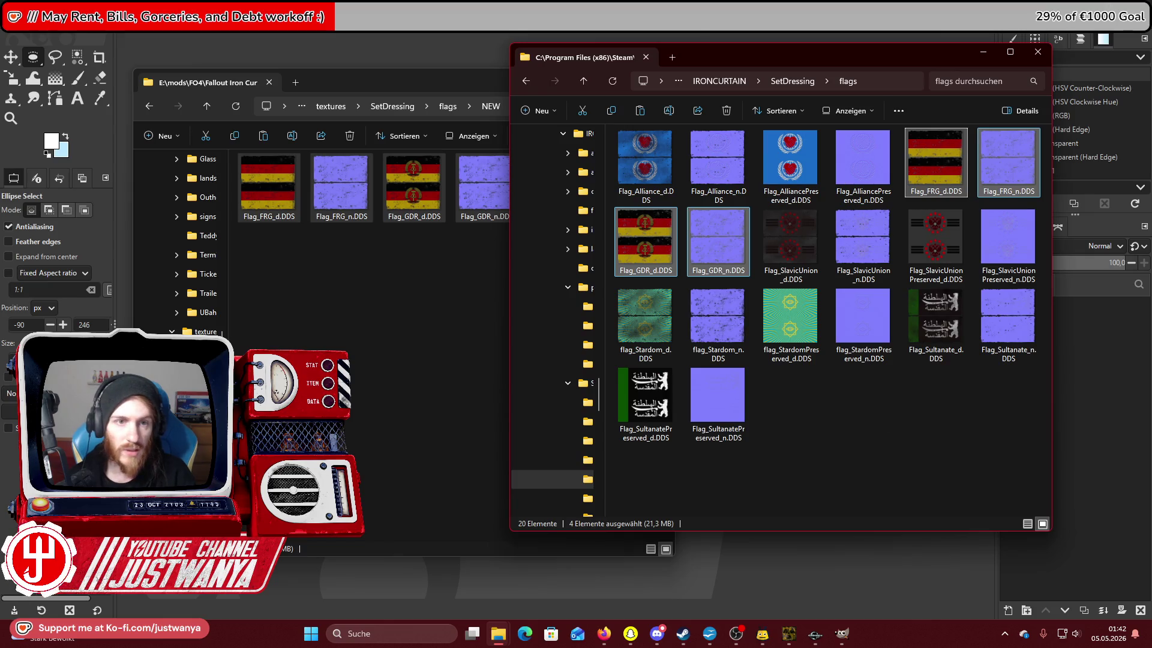
Return to the mod's NEW texture folder window.
key("alt+Tab")
mouse_move(495, 633)
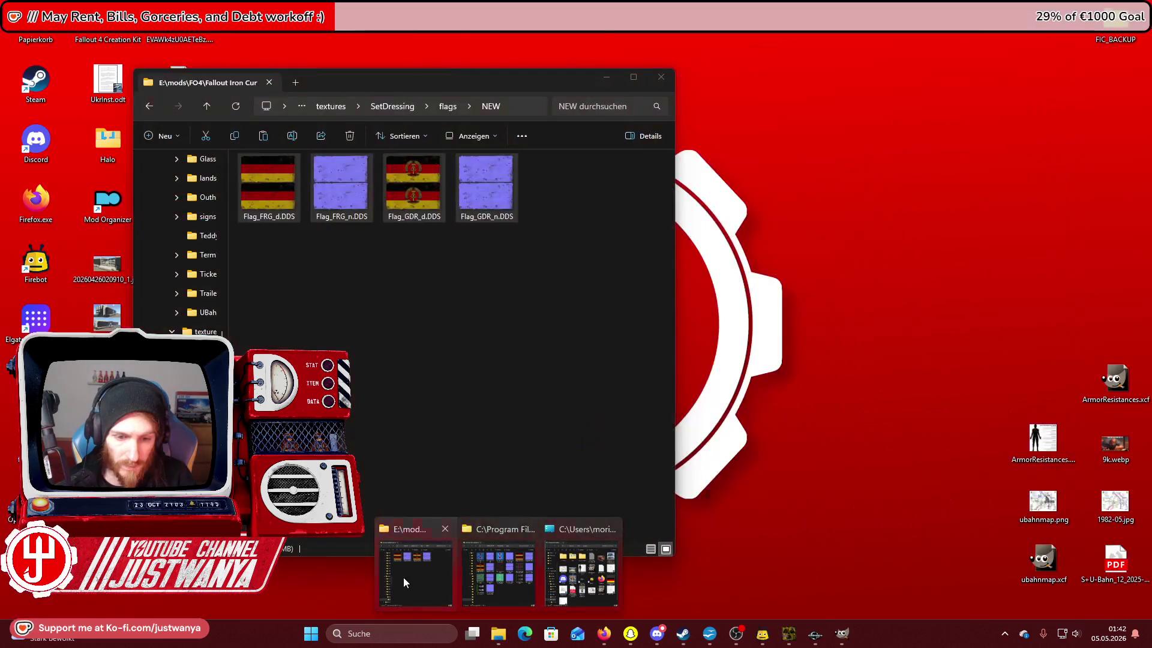
left_click(403, 577)
Open Flag_Alliance_d.xcf and delete Layer #1–#4 and NEWLogo, keeping only the blue base.
left_click(440, 109)
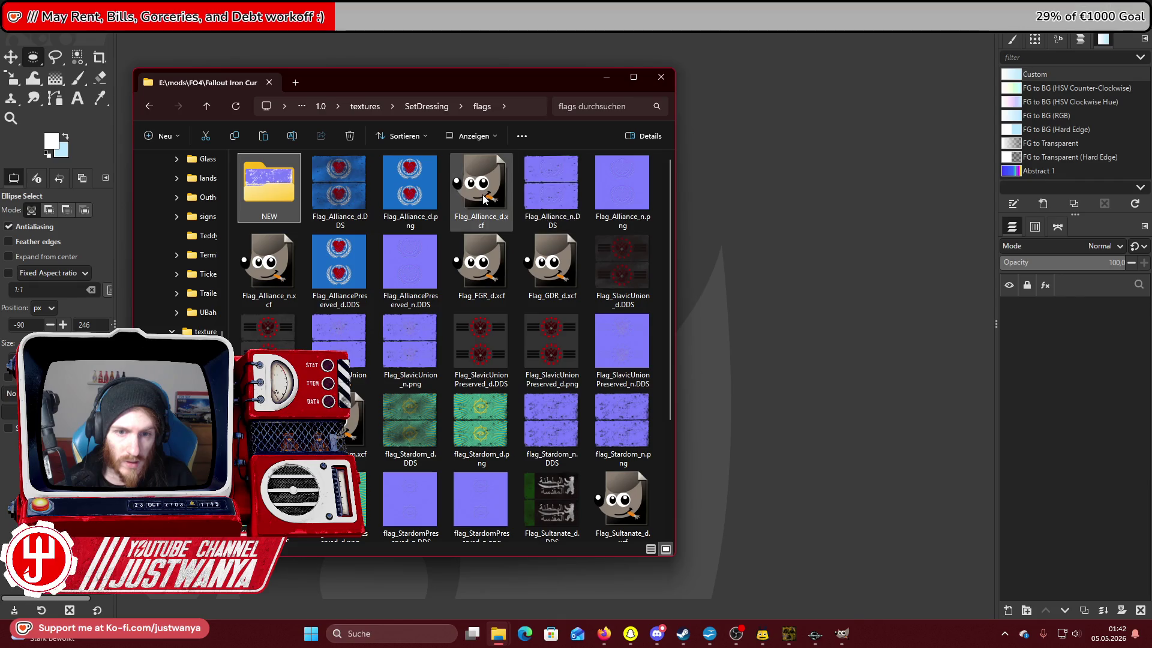
key("alt+Tab")
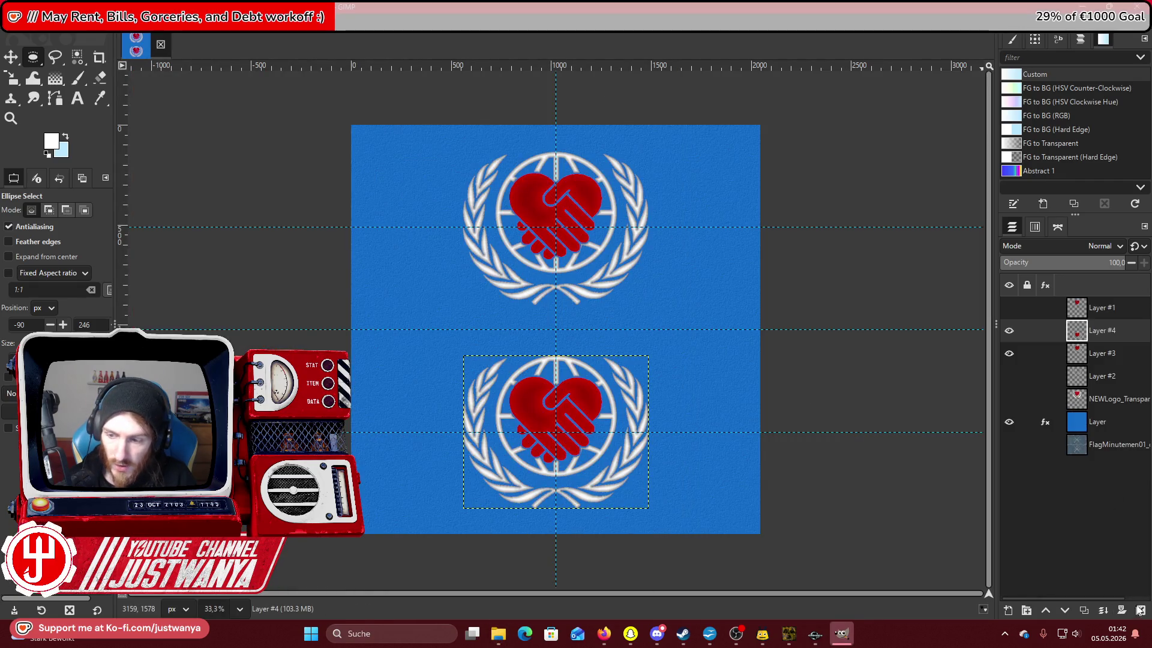
left_click(1139, 610)
left_click(1139, 610)
left_click(1139, 610)
left_click(1139, 610)
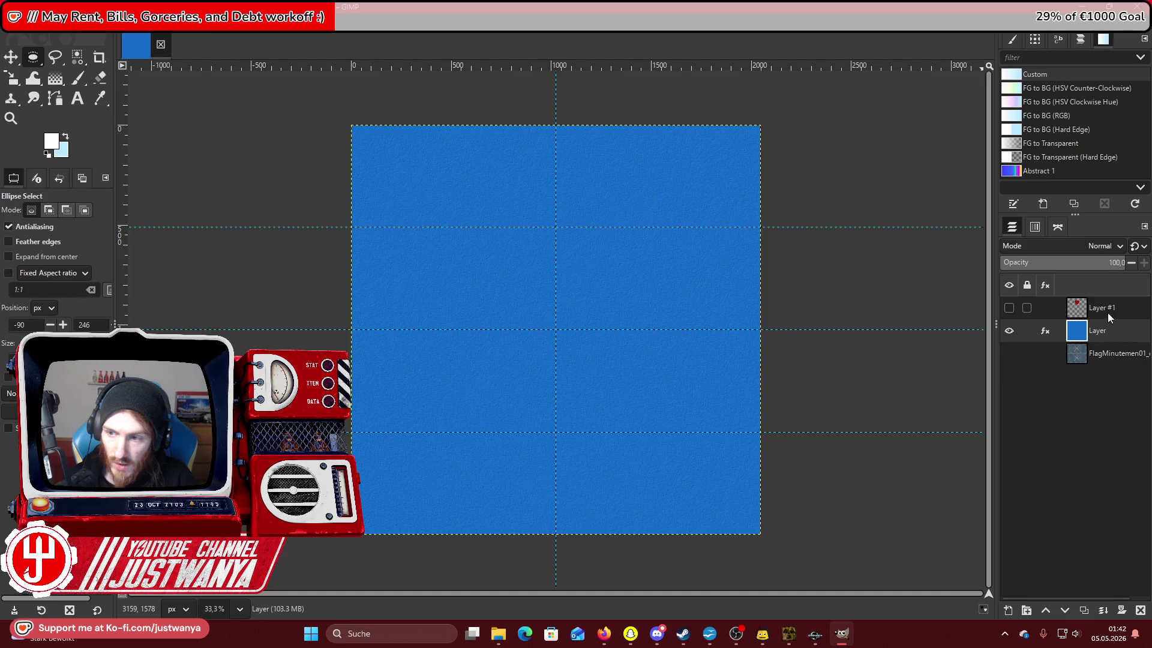
left_click(1107, 312)
left_click(1139, 610)
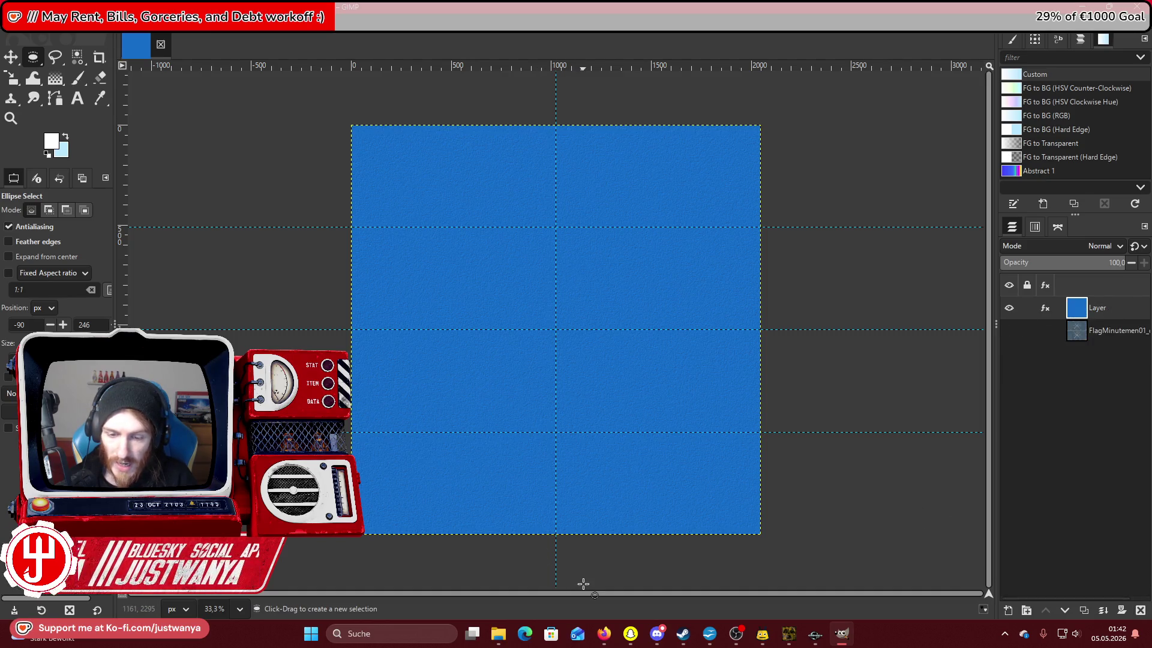
mouse_move(498, 634)
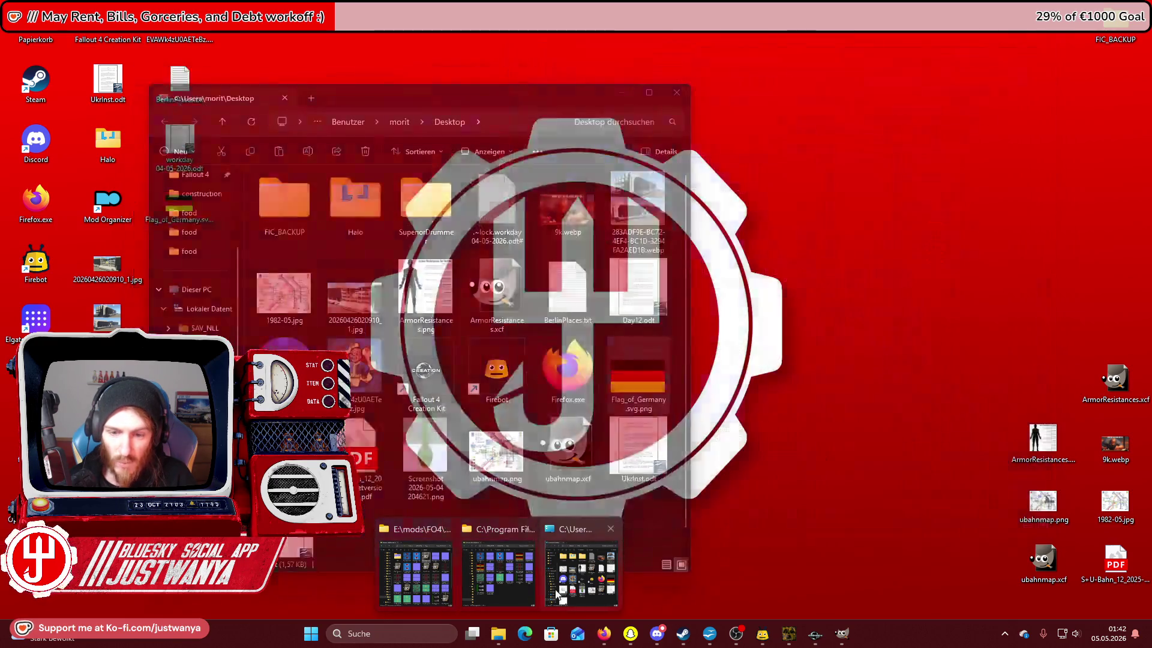
Browse to E:\mods\FO4\Fallout Iron Curtain and drag the hammer-and-sickle PNG onto the GIMP flag.
left_click(581, 573)
scroll(471, 360, "down", 1)
scroll(174, 252, "down", 3)
scroll(168, 182, "up", 5)
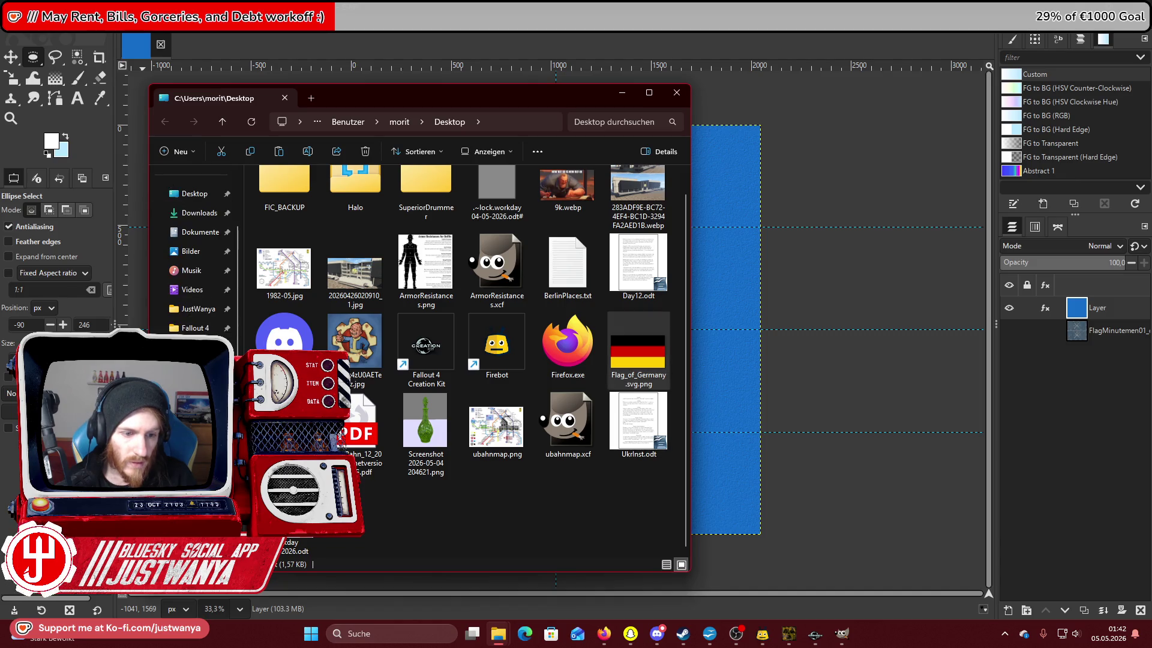
key("ctrl+l")
type("E:\\")
key("Return")
double_click(319, 258)
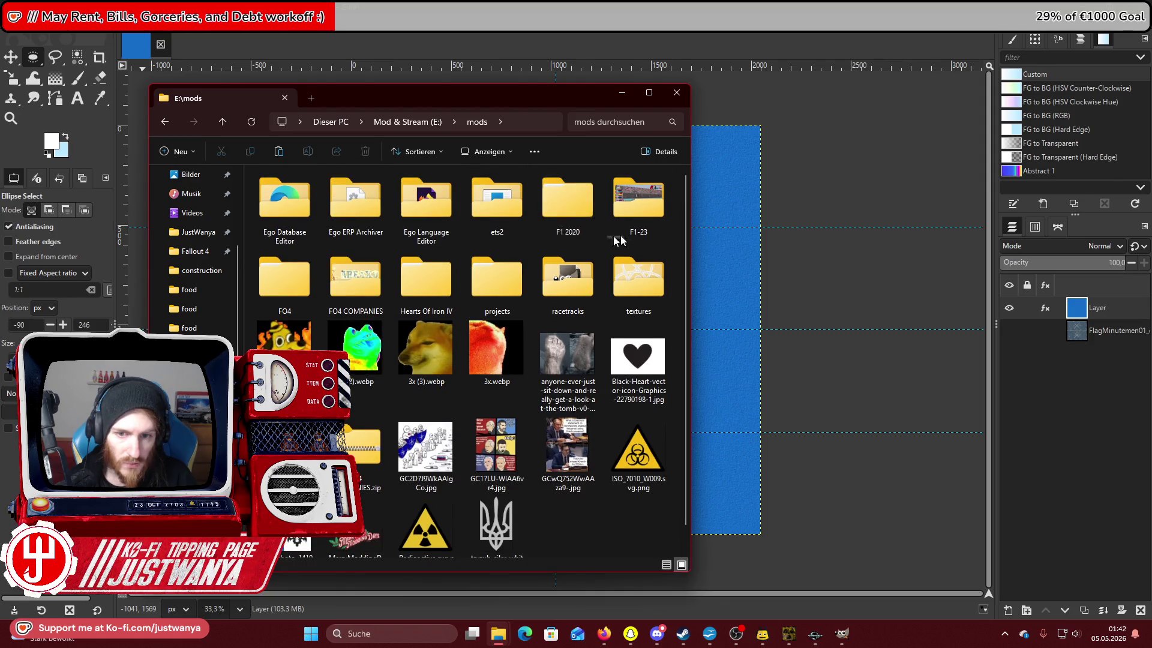
double_click(286, 275)
double_click(302, 208)
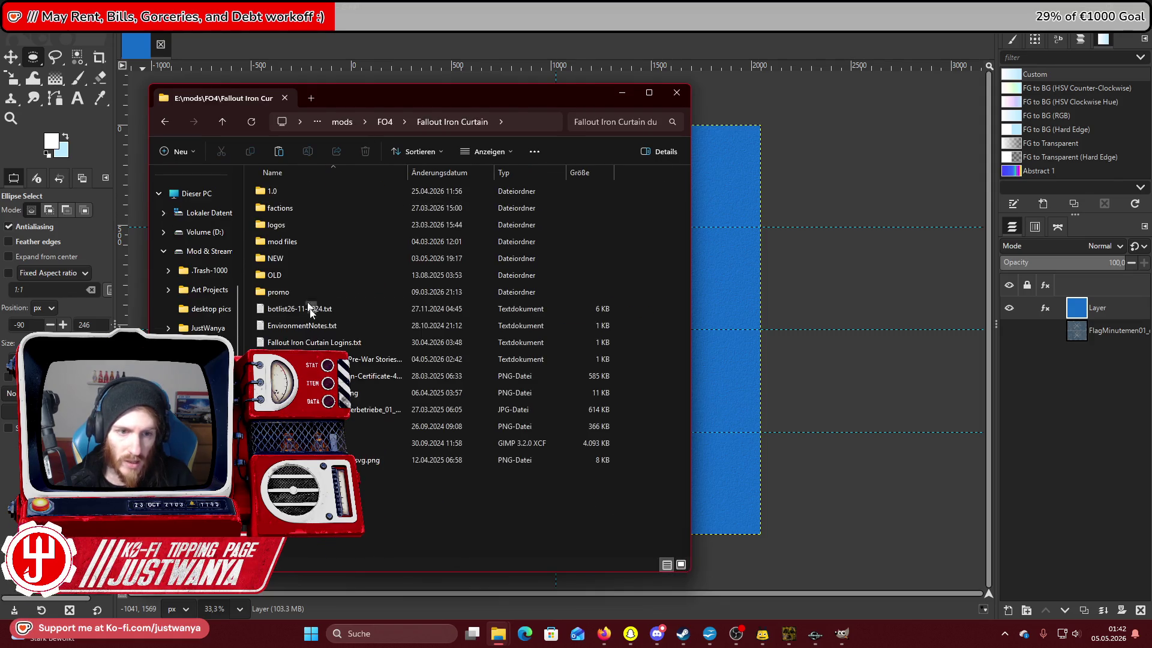
left_click_drag(335, 392, 790, 313)
Select the emblem's red background by colour and take that red as the foreground colour.
left_click(308, 316)
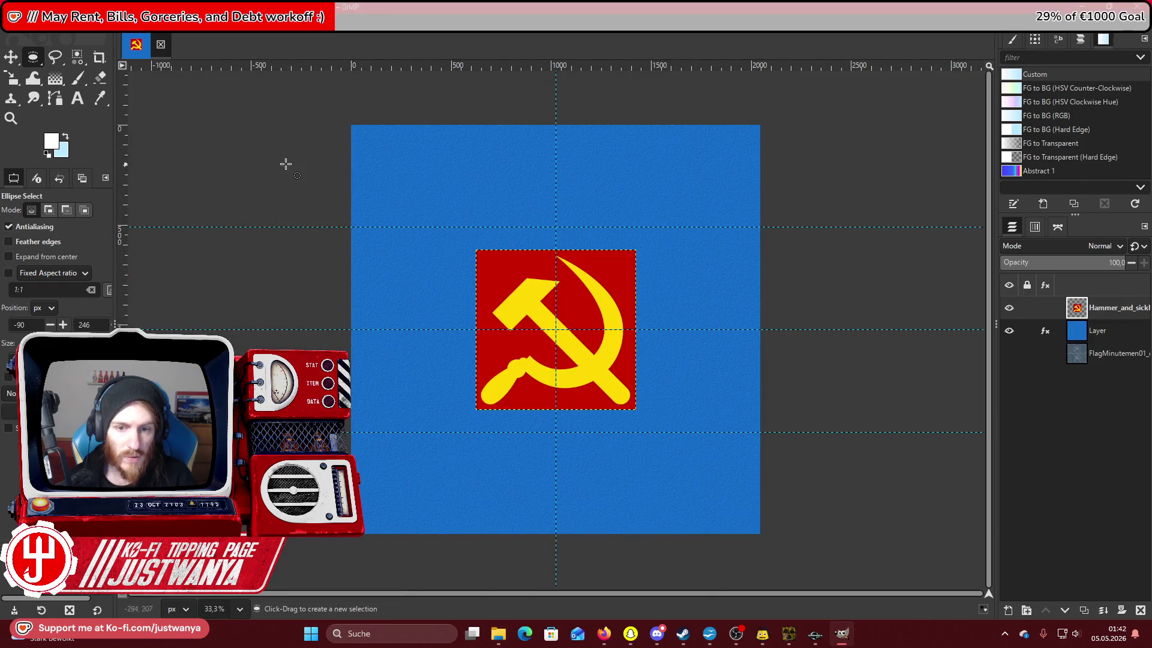
key("shift+o")
left_click(481, 274)
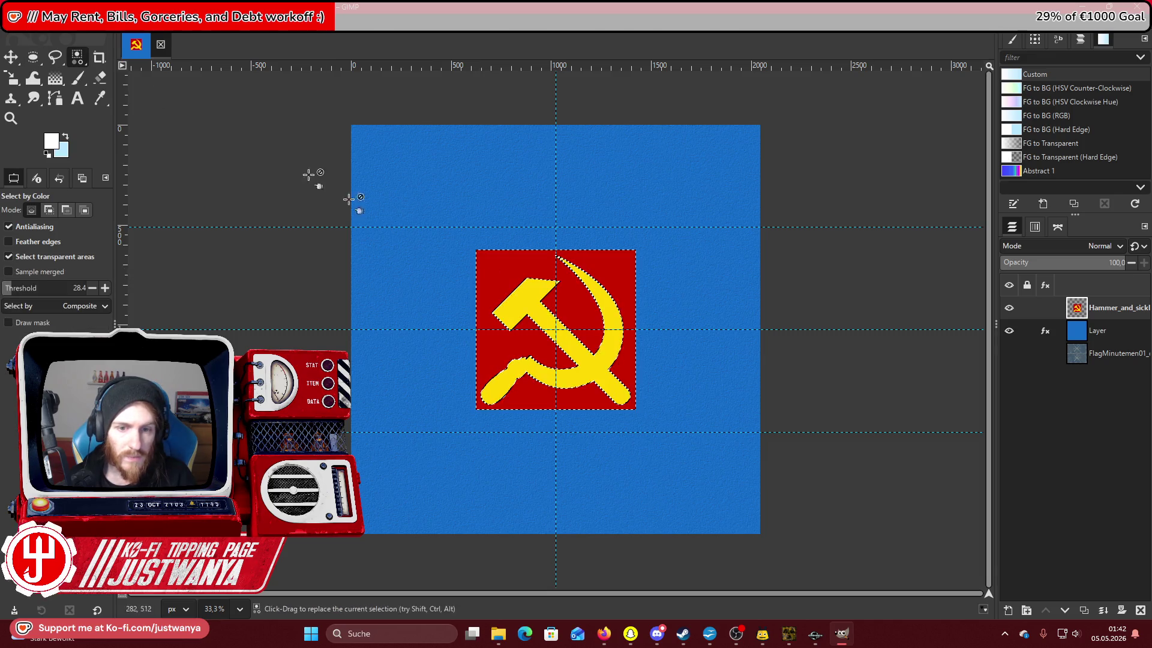
key("o")
left_click(507, 270)
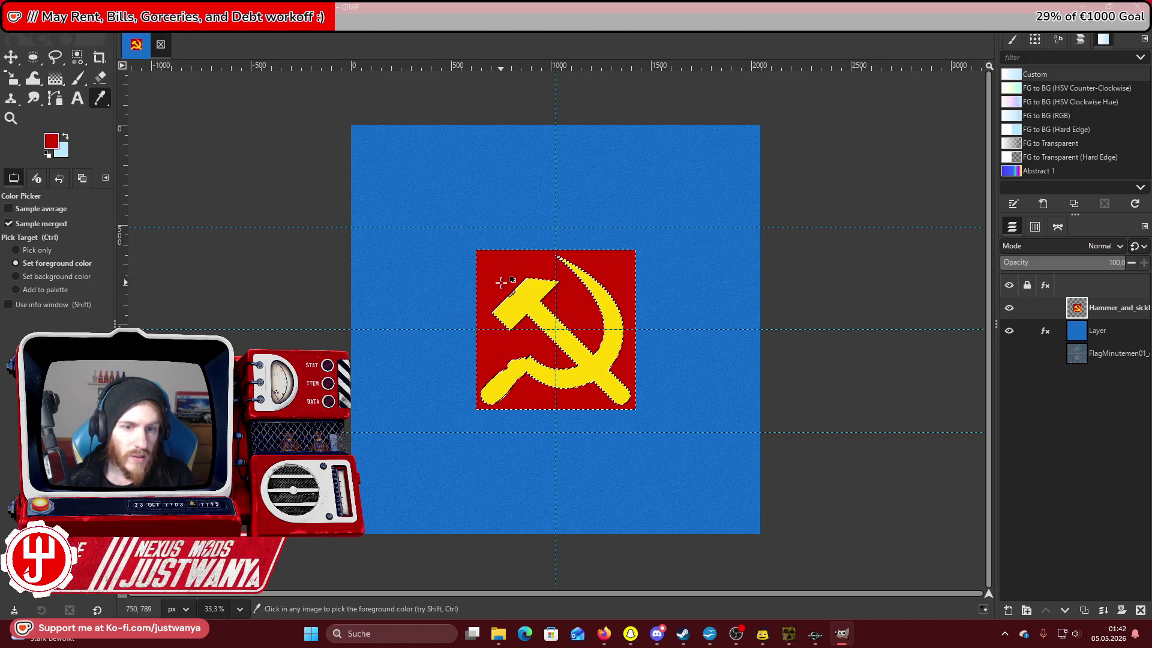
key("e")
left_click(37, 24)
left_click(45, 82)
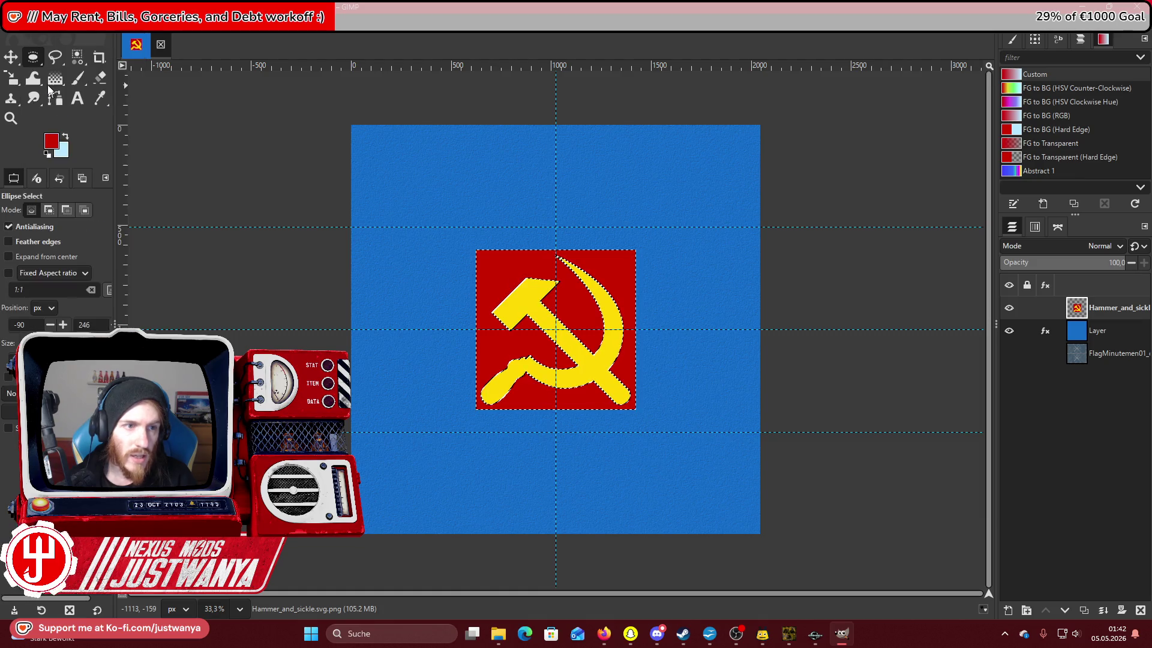
left_click(33, 26)
left_click(33, 36)
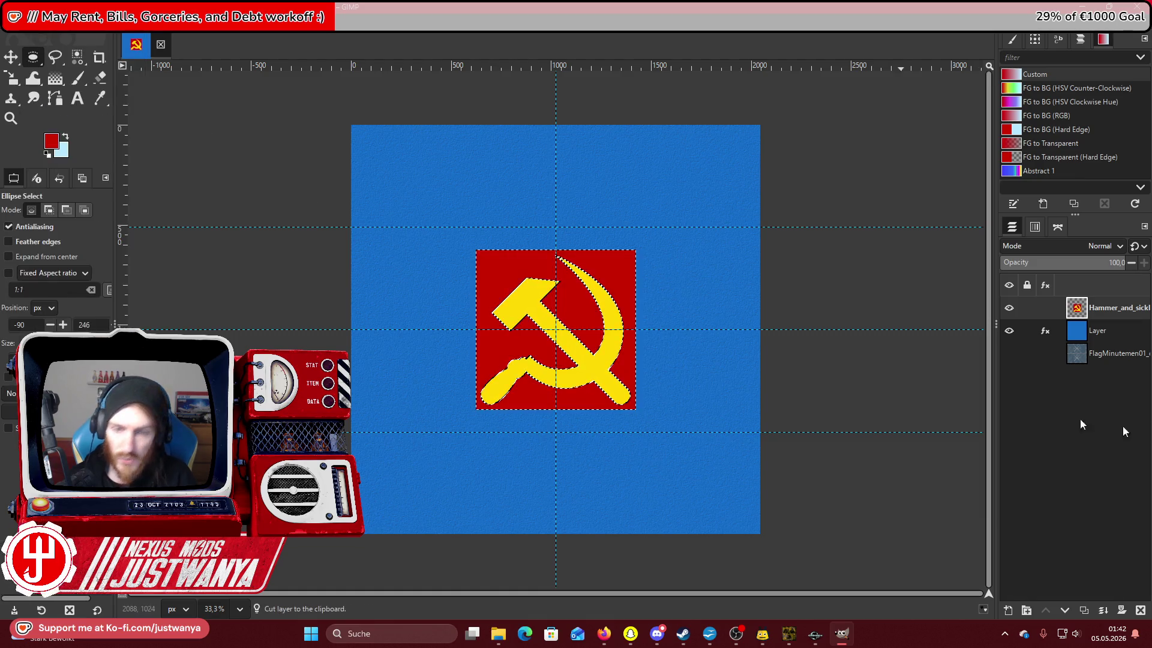
Add an alpha channel to the emblem layer and cut its red background to transparency.
right_click(1100, 311)
left_click(1027, 549)
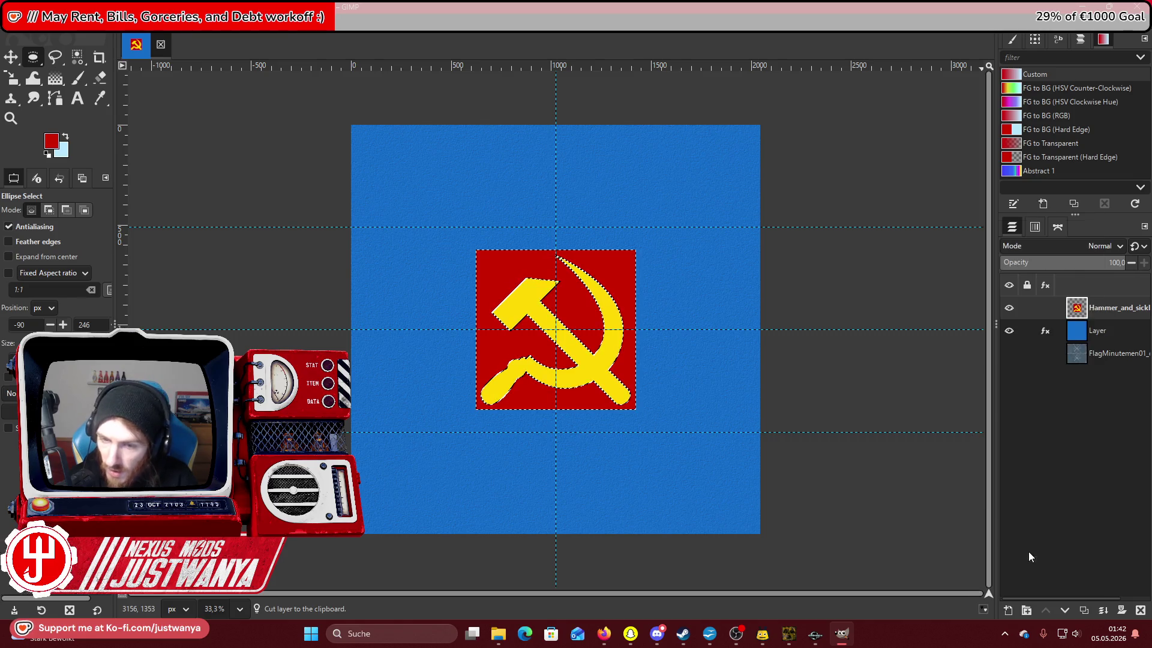
left_click(33, 25)
left_click(60, 89)
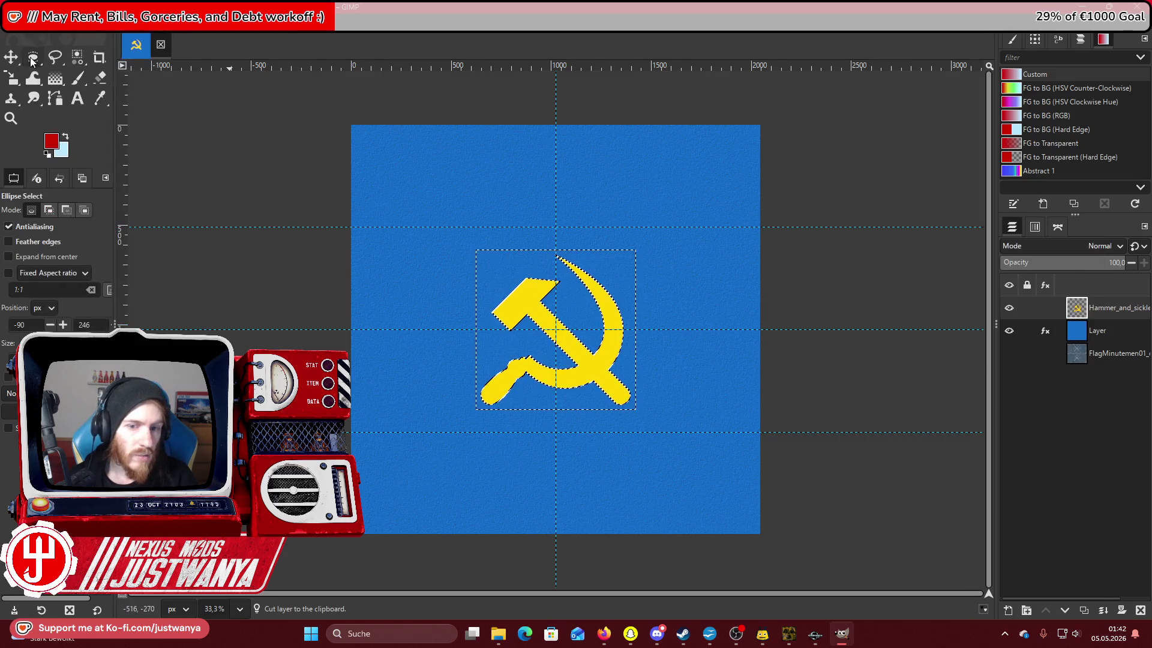
Fill the whole base flag layer with the red foreground colour.
right_click(1137, 341)
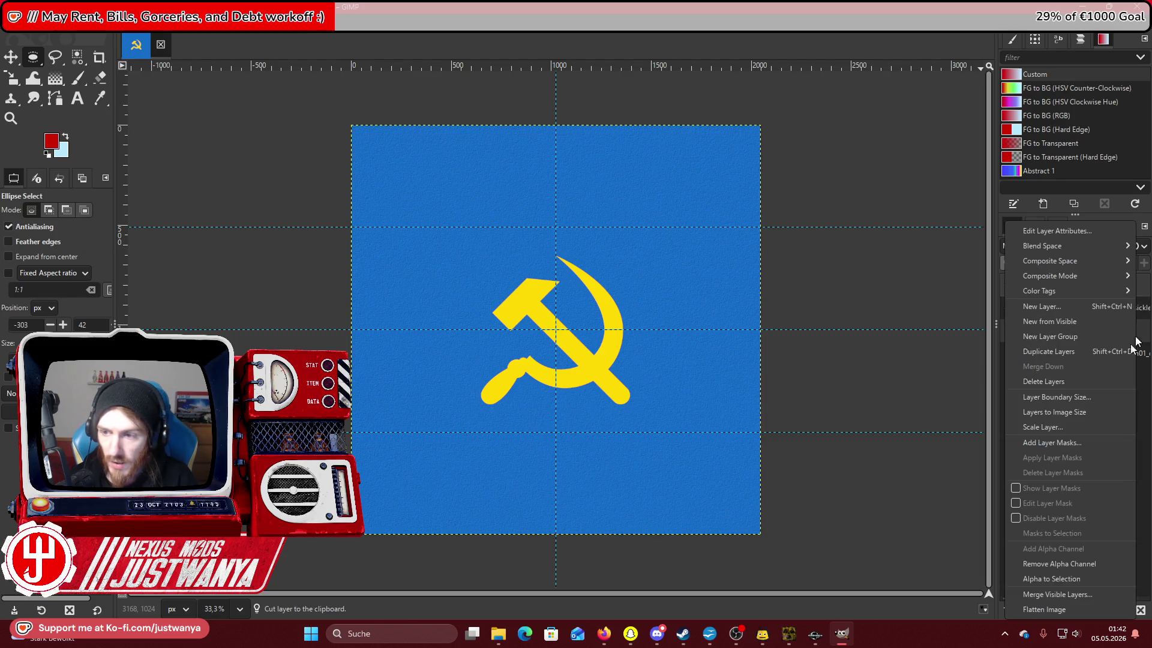
left_click(1055, 587)
left_click(34, 25)
left_click(48, 200)
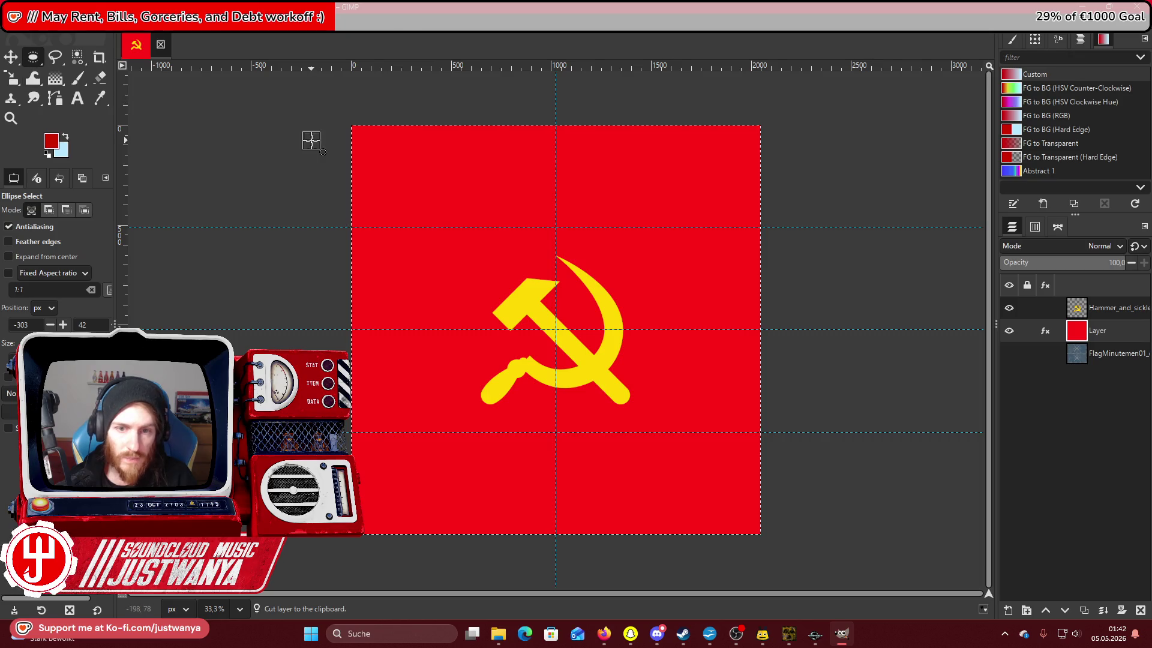
Zoom in to inspect the red flag, then zoom back out to see it whole.
left_click(11, 118)
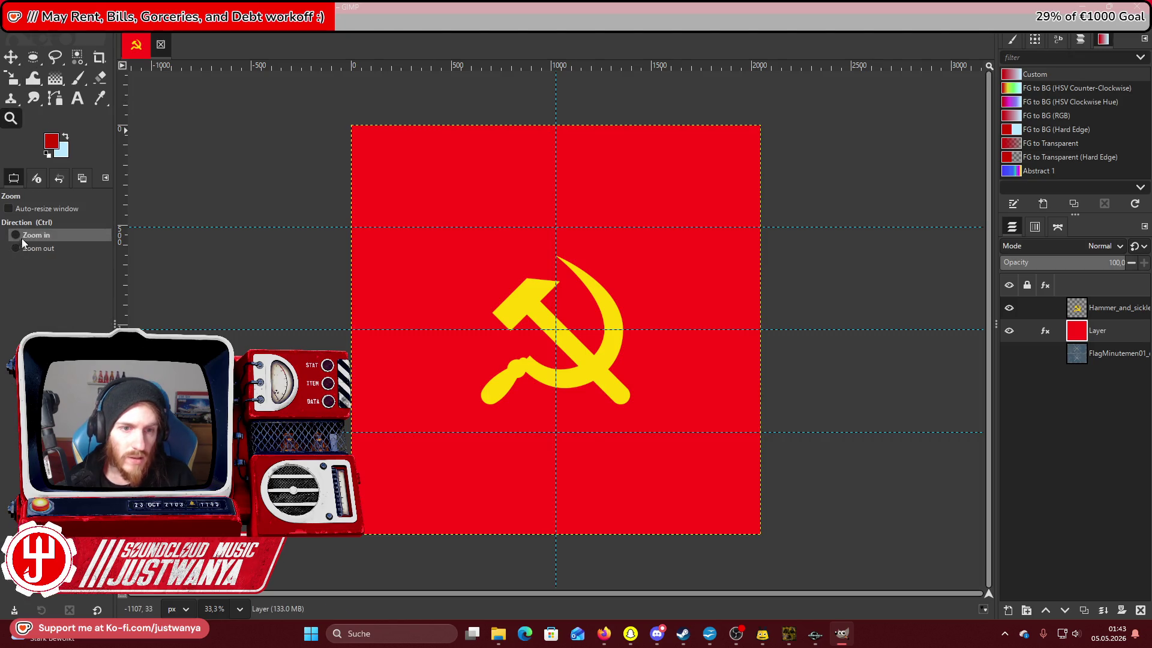
left_click(412, 170)
left_click(412, 170)
left_click(411, 170)
left_click(412, 169)
left_click(411, 170)
left_click(411, 169)
left_click(412, 169)
left_click(412, 169)
left_click(53, 247)
left_click(684, 296)
left_click(684, 296)
left_click(684, 296)
left_click(684, 296)
left_click(683, 296)
left_click(684, 295)
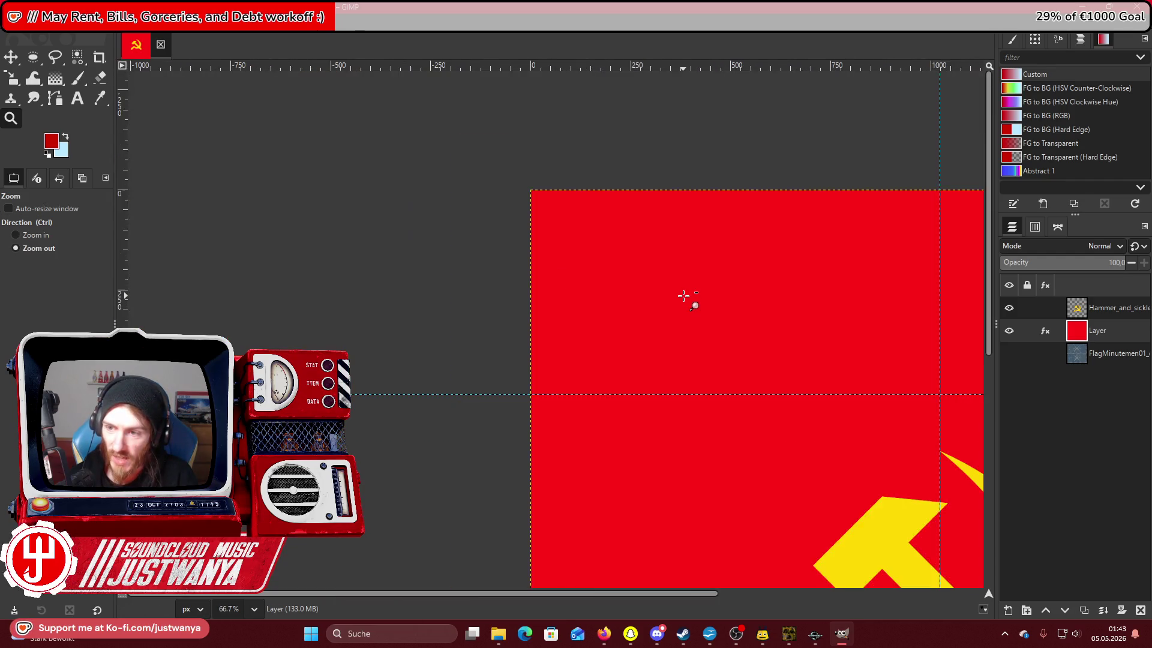
left_click(684, 296)
left_click(467, 275)
Delete the old red layer, fill a new layer with red, and activate the hammer-and-sickle layer.
left_click(468, 275)
left_click(1141, 610)
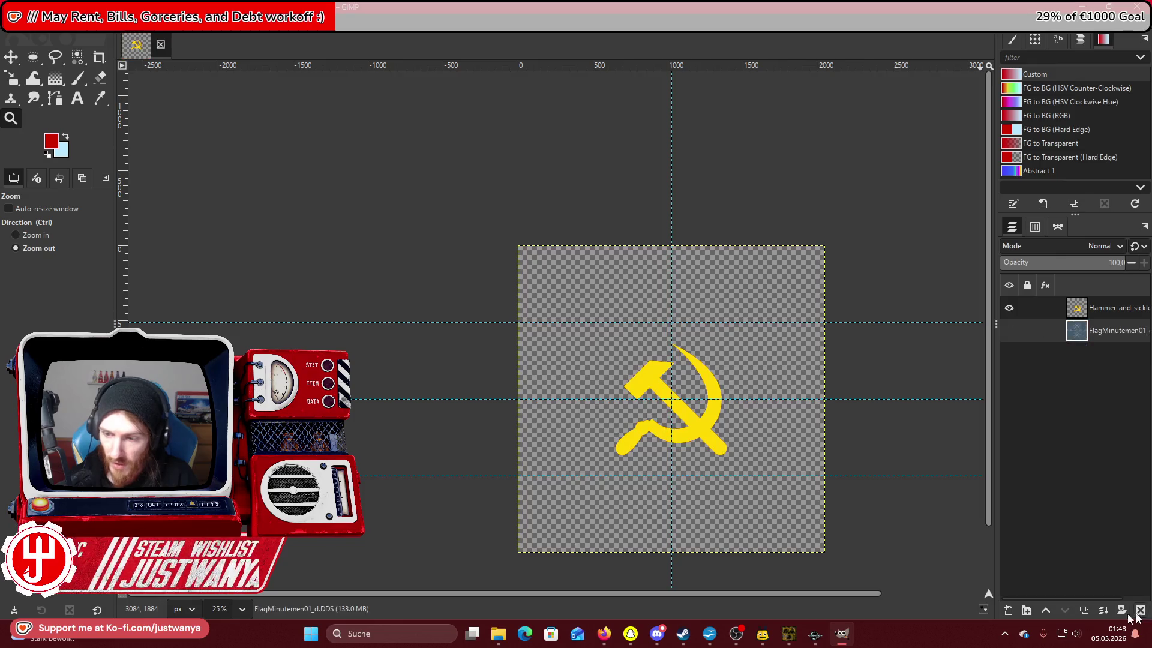
left_click(1008, 610)
left_click(680, 489)
left_click(30, 18)
left_click(73, 198)
key("e")
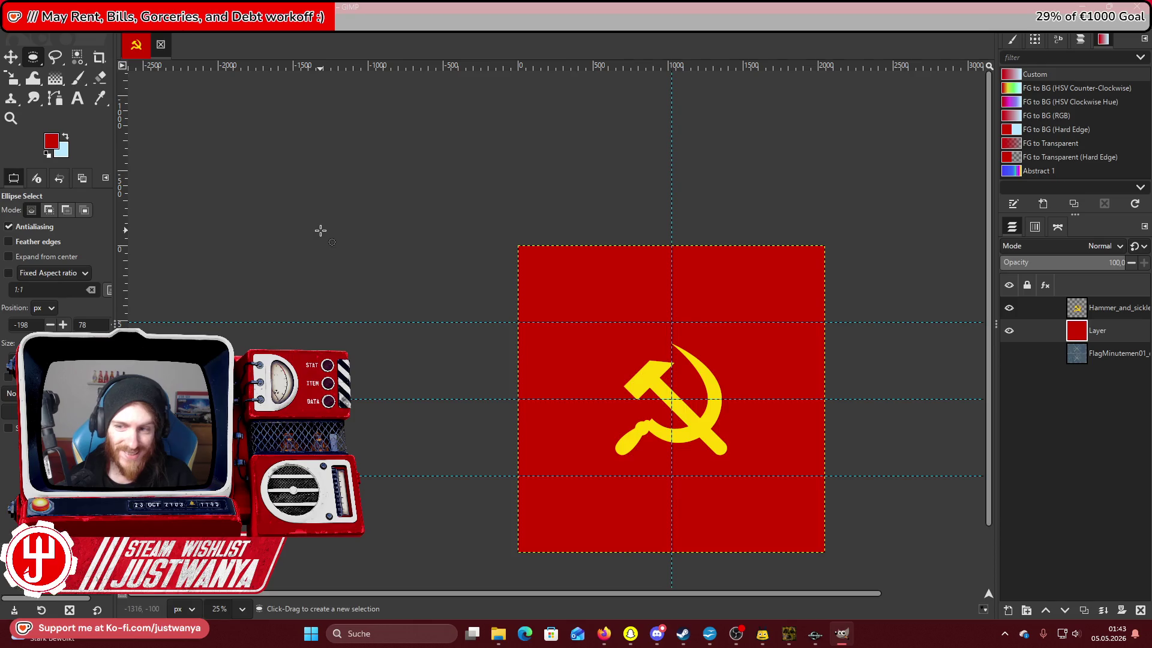
scroll(321, 231, "down", 3)
left_click(1112, 307)
left_click(9, 64)
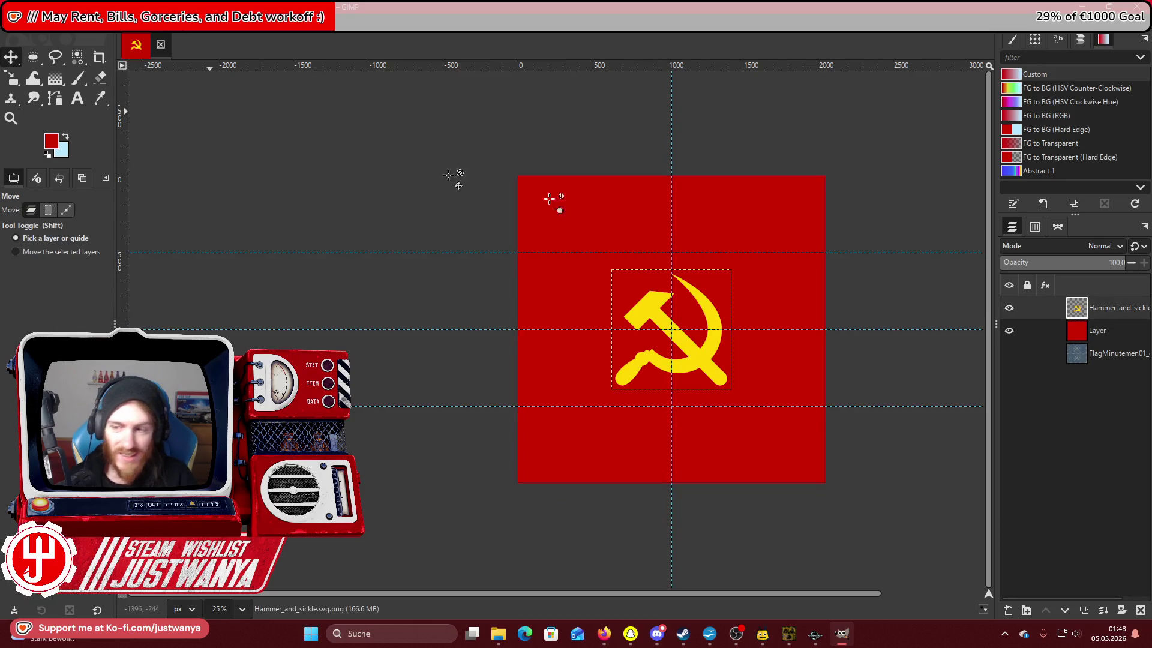
Hide the red layer, move the emblem upper-left, scale it to 316×316, and duplicate its layer.
left_click(1009, 331)
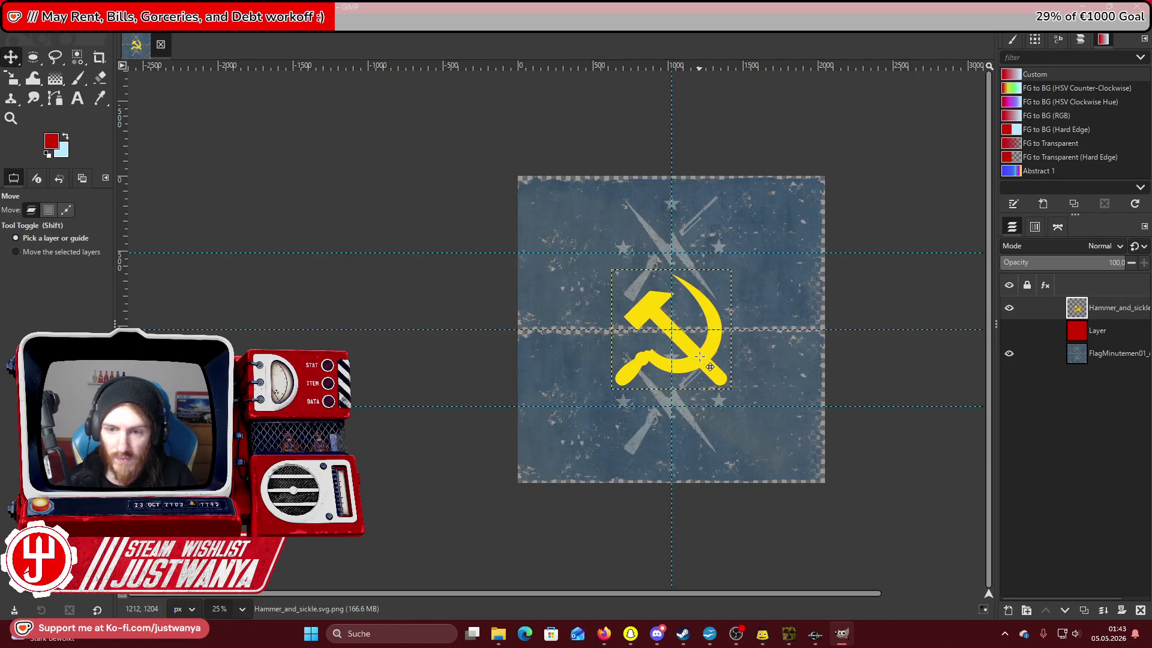
left_click_drag(700, 356, 619, 279)
key("shift+s")
mouse_move(830, 442)
left_mouse_down()
mouse_move(780, 432)
mouse_move(667, 376)
left_mouse_up()
left_click_drag(546, 215, 603, 263)
left_click_drag(532, 204, 529, 200)
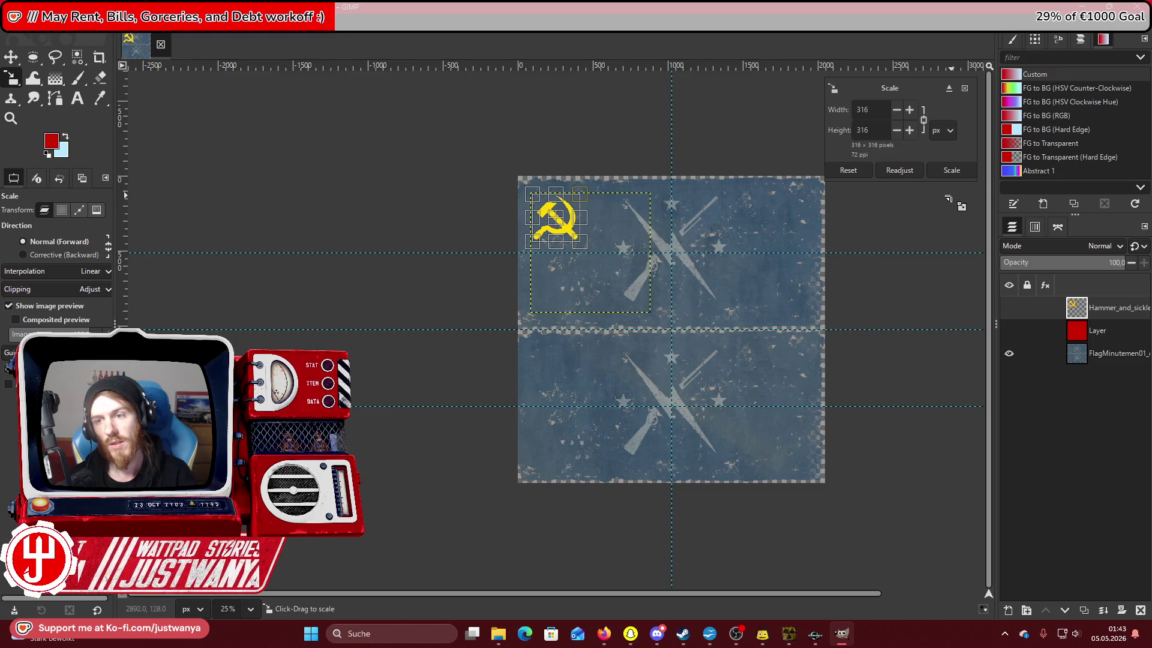
left_click(951, 170)
left_click(1083, 611)
Delete the duplicate emblem layer, show the red layer, and rectangle-select the flag's lower half.
key("e")
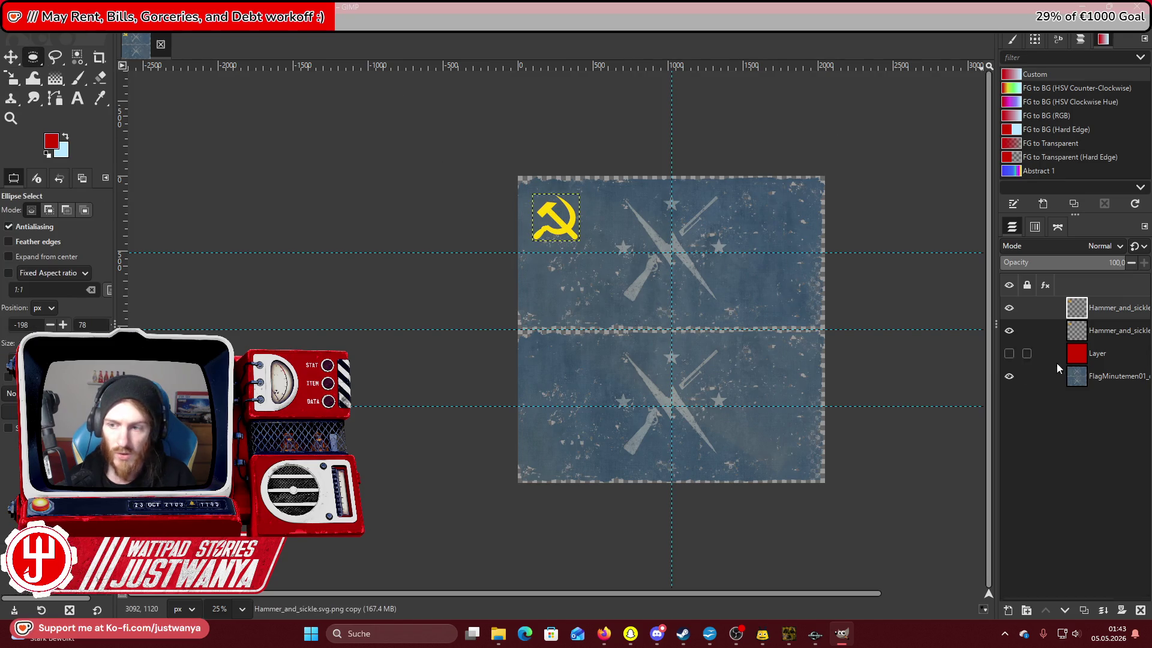
left_click(1140, 610)
left_click(1009, 331)
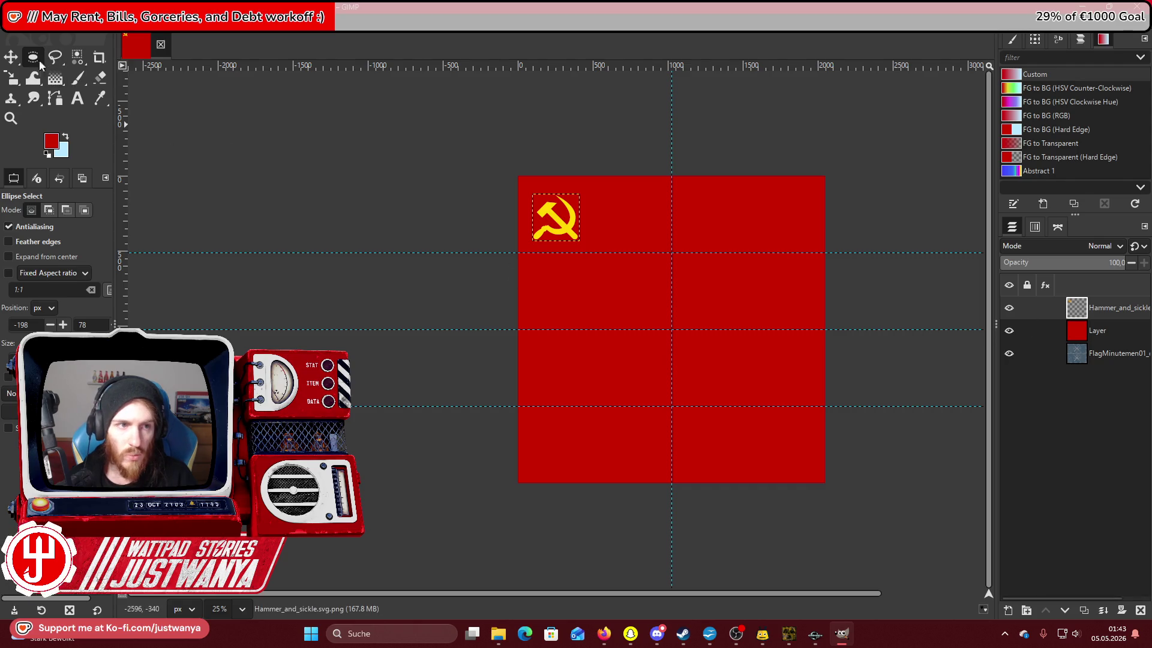
left_click(81, 53)
left_click_drag(475, 329, 898, 552)
key("ctrl+x")
Cut the lower half out of the red layer and nudge the hammer and sickle into place.
left_click(1107, 331)
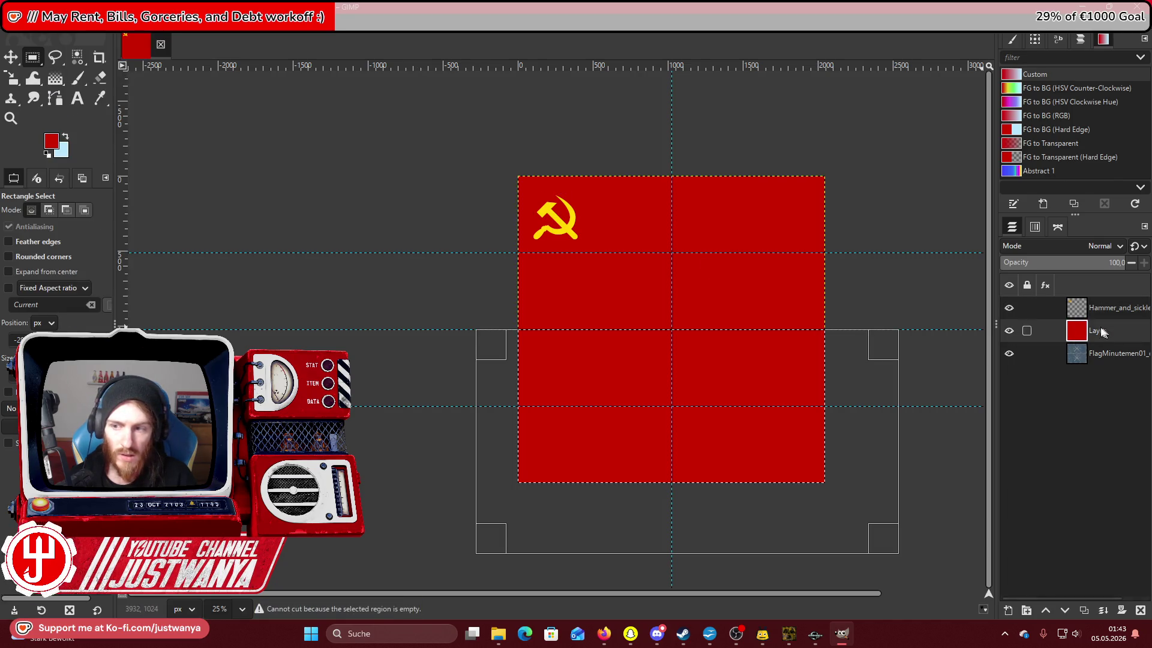
left_click(30, 19)
left_click(55, 87)
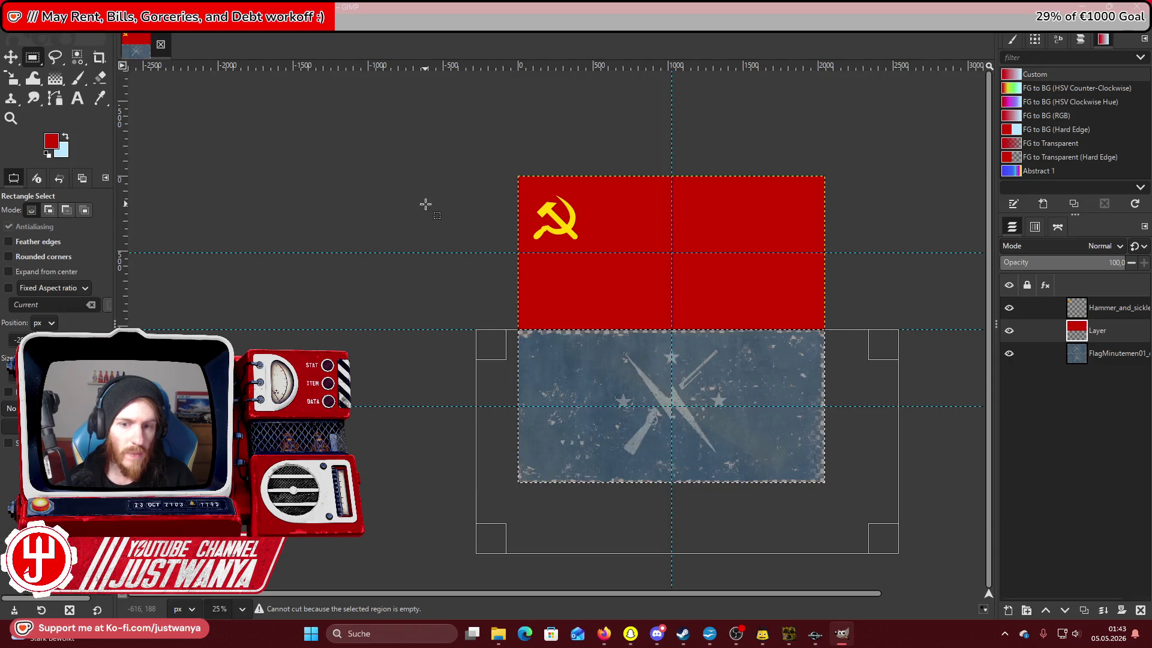
scroll(626, 595, "right", 3)
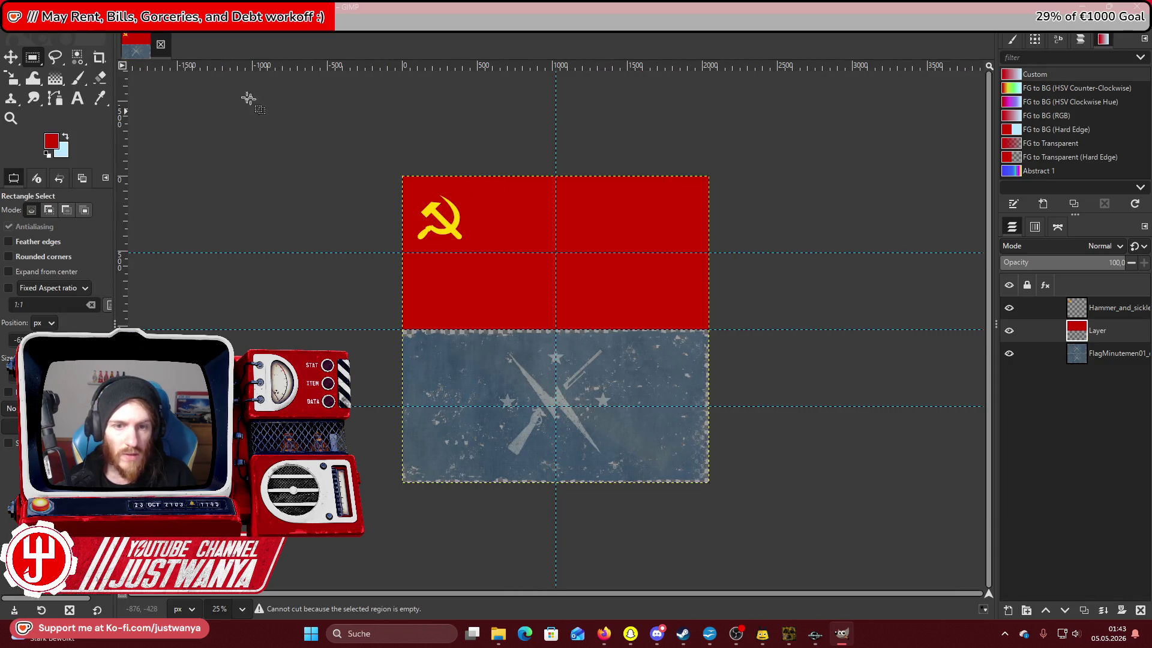
key("m")
left_click_drag(454, 229, 460, 228)
Save the project as Flag_USSR_d.xcf.
left_click(460, 228)
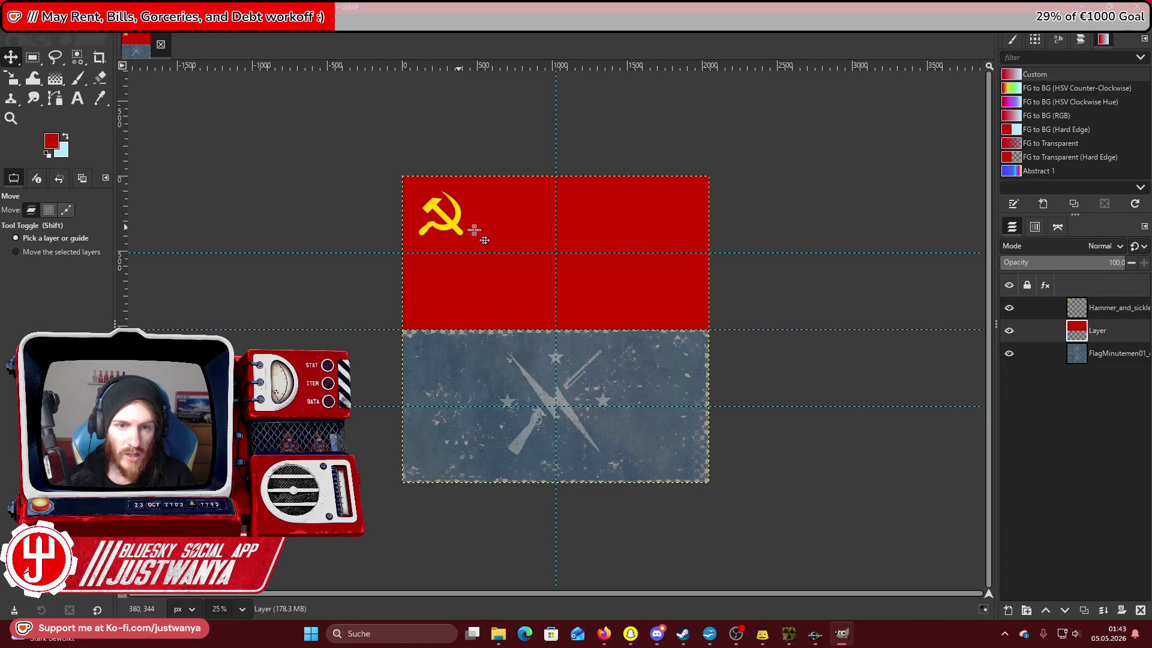
left_click(12, 24)
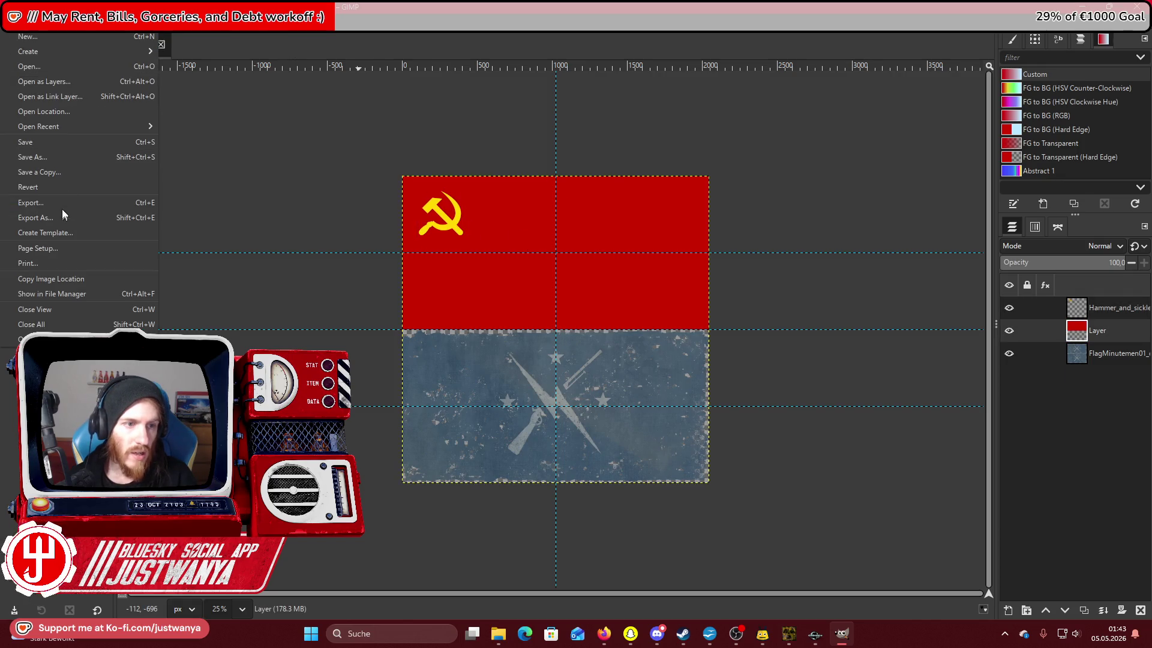
left_click(63, 163)
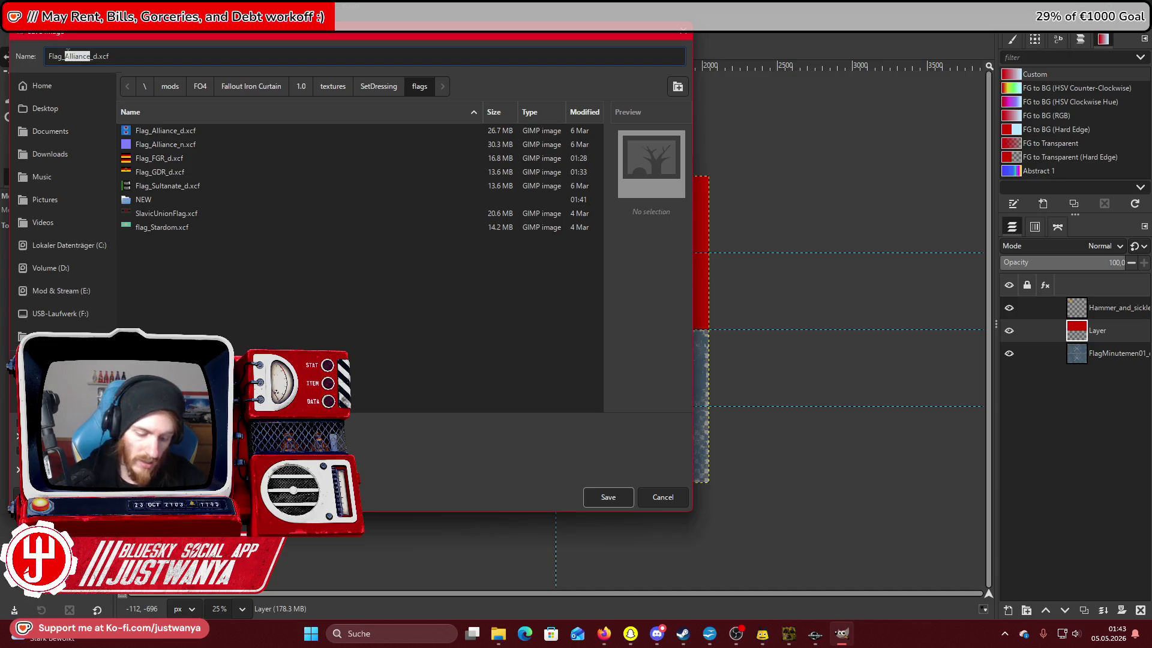
key("Return")
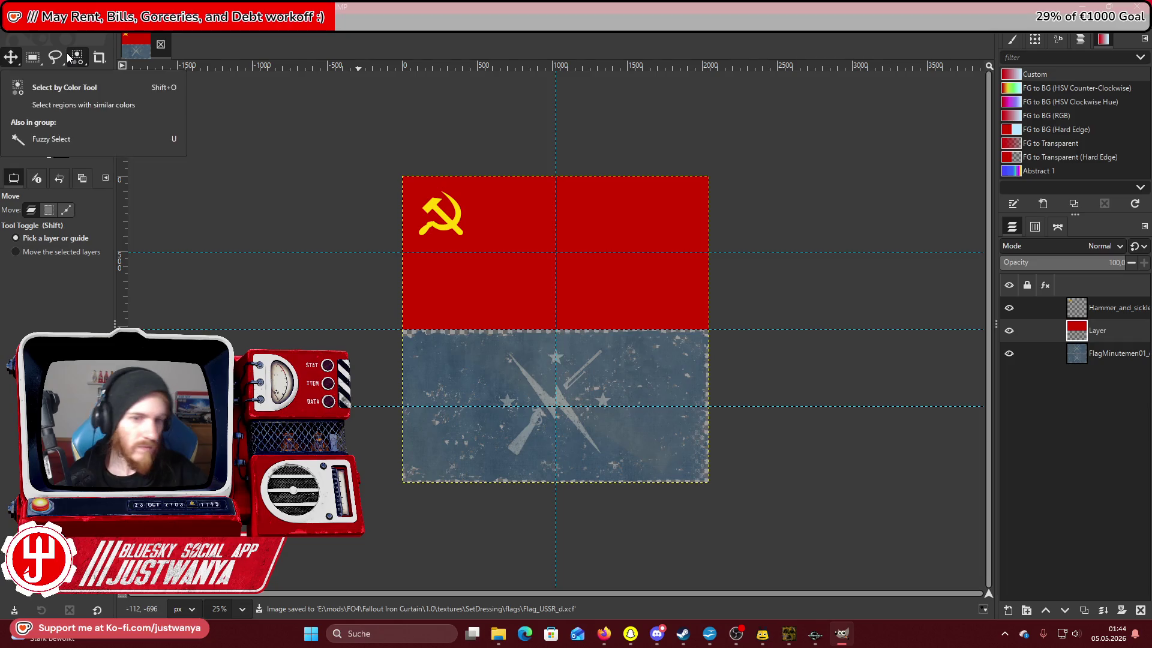
Zoom in on the flag and give the red layer an Apply Canvas texture at depth 2.
left_click(11, 119)
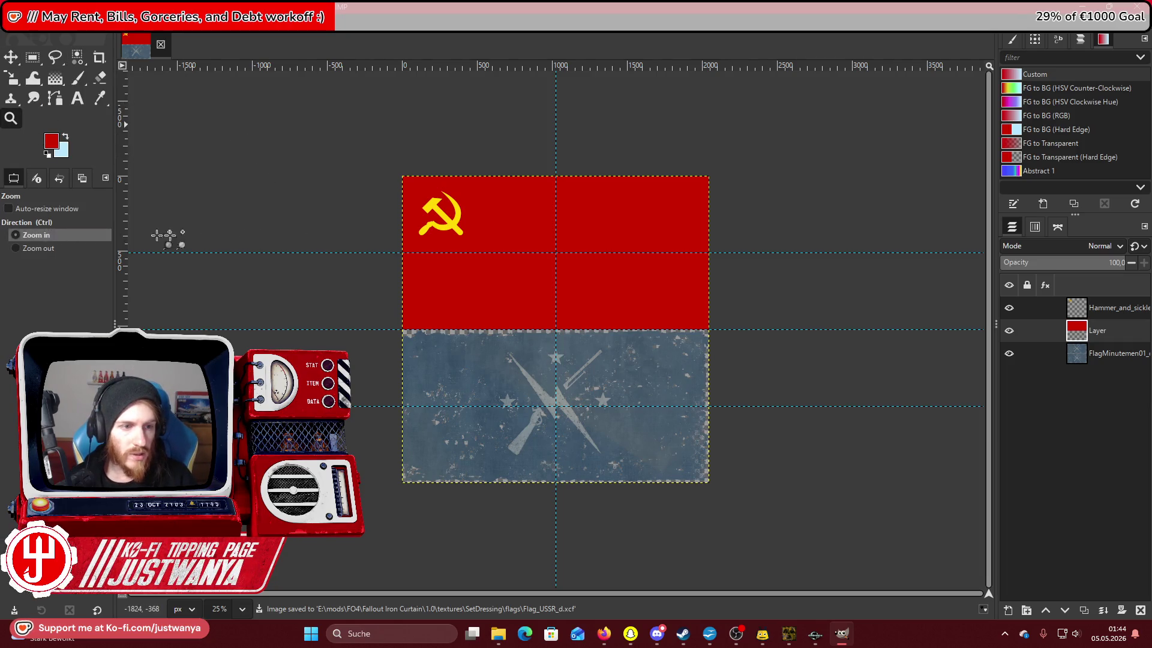
left_click(488, 215)
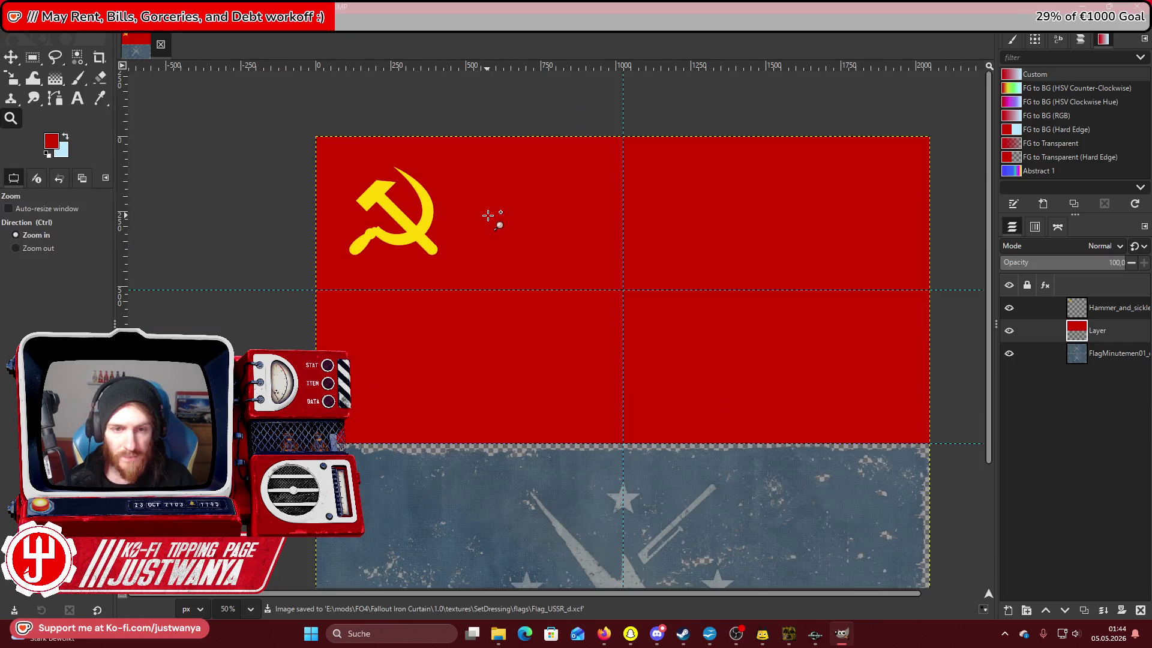
left_click(575, 225)
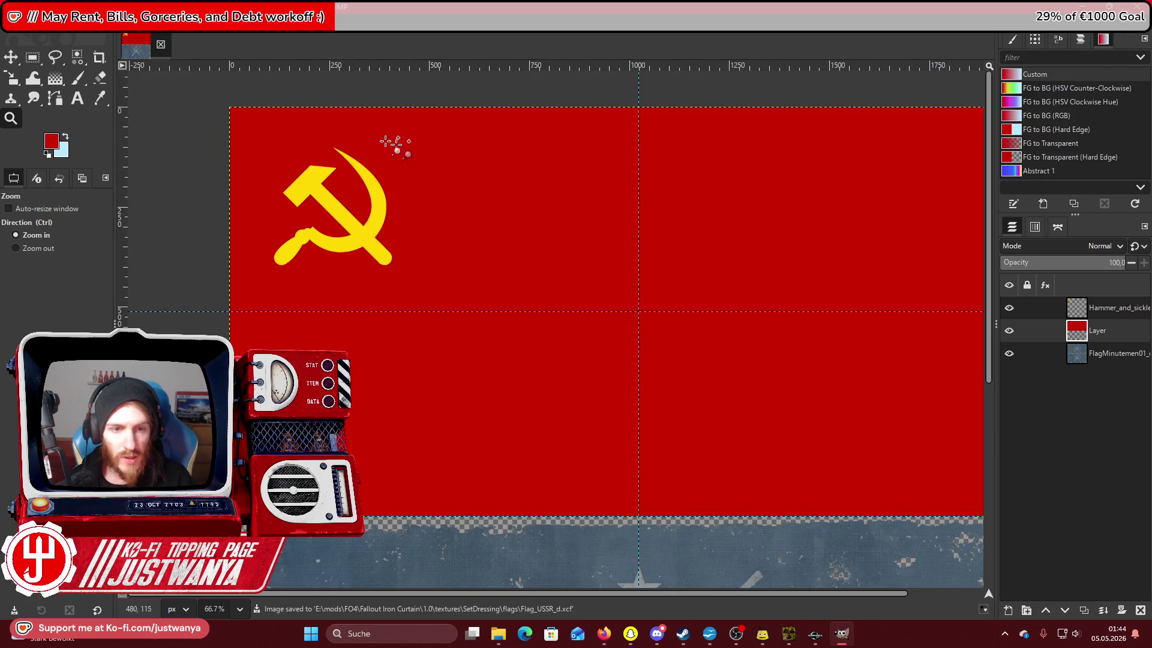
left_click(144, 18)
left_click(180, 251)
left_click(198, 17)
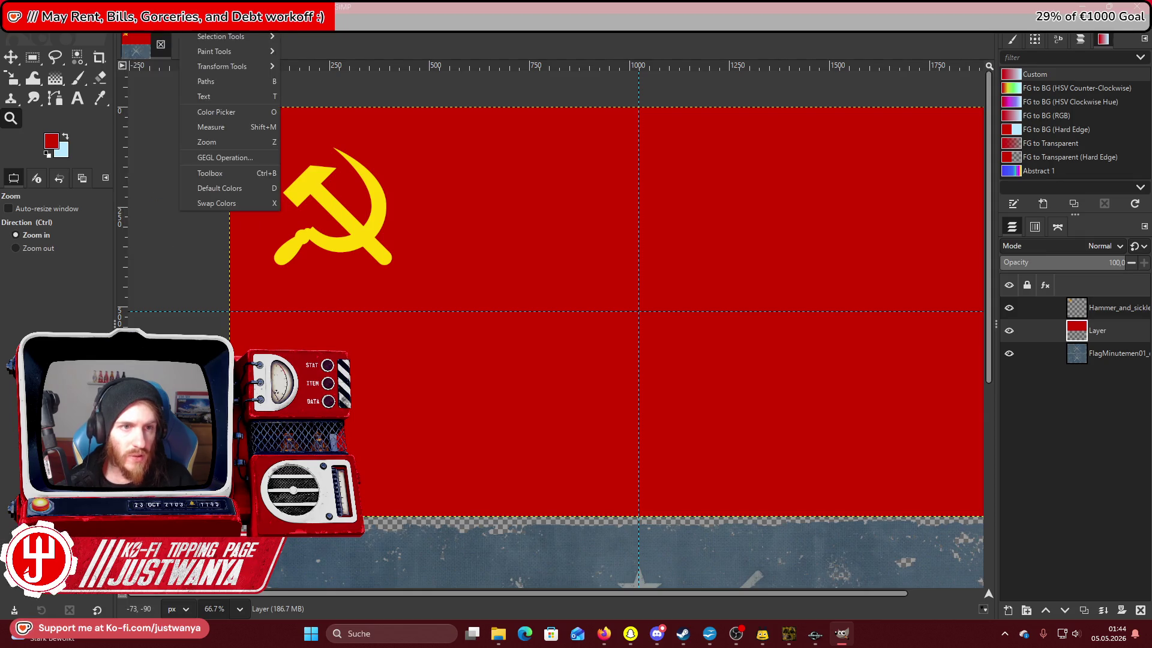
mouse_move(221, 18)
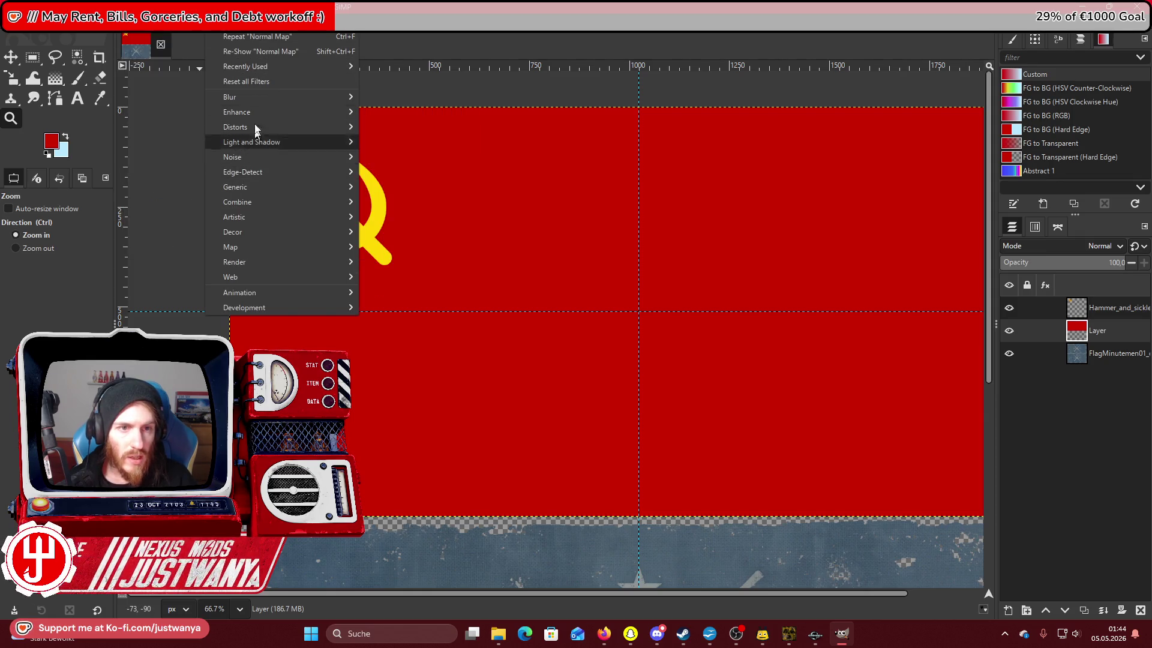
mouse_move(264, 68)
left_click(439, 95)
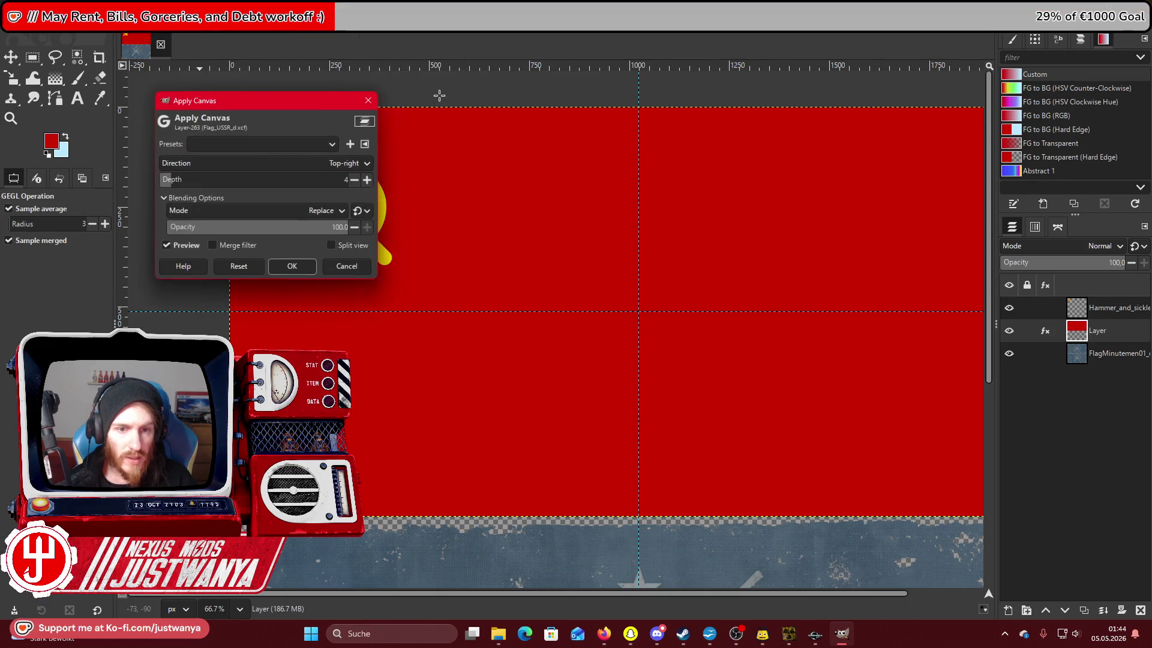
left_click(355, 178)
left_click(292, 266)
Add the Clothify cloth texture to the red layer.
left_click(220, 24)
mouse_move(284, 66)
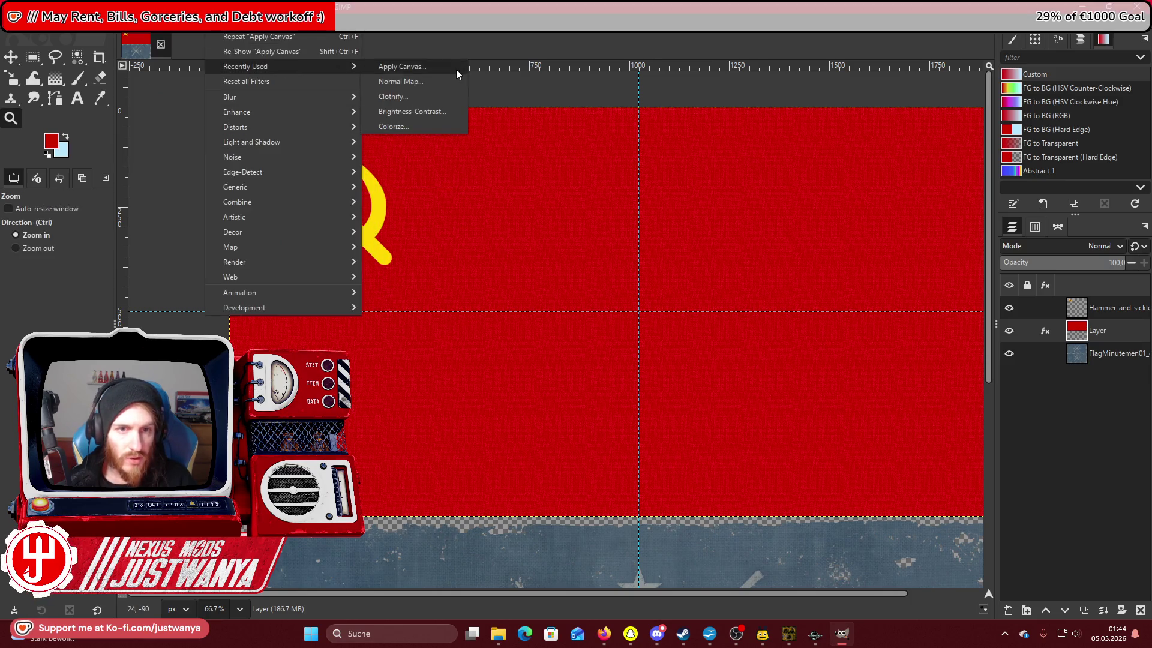
left_click(444, 85)
left_click(130, 211)
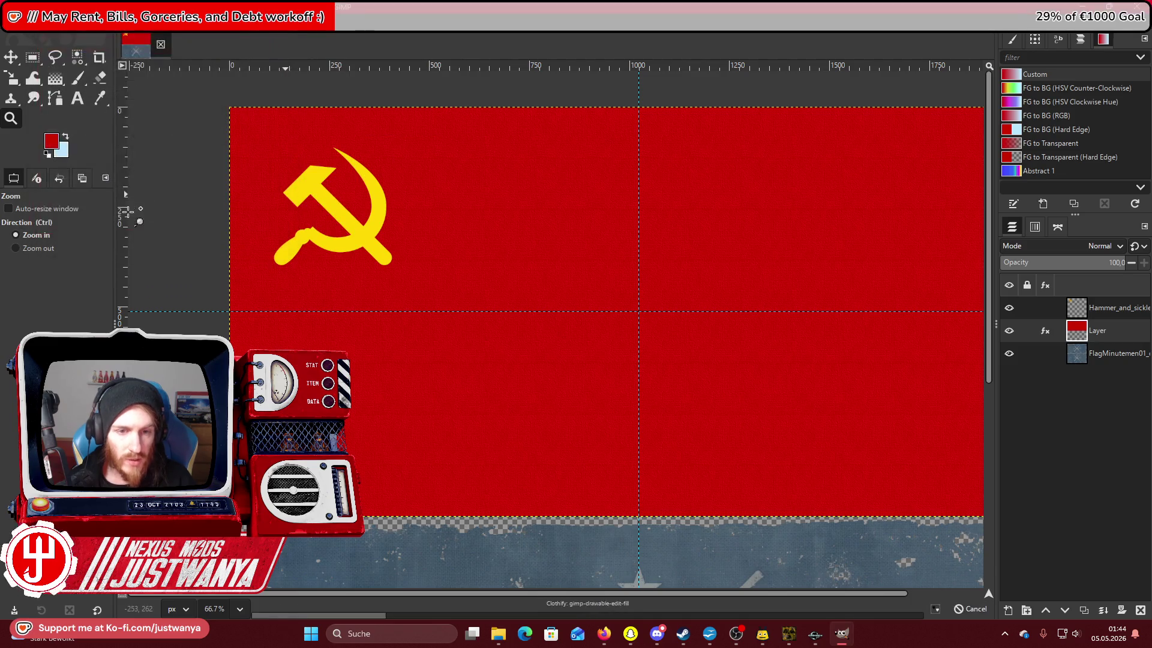
Apply a depth-2 canvas texture to the hammer-and-sickle layer.
left_click(1112, 312)
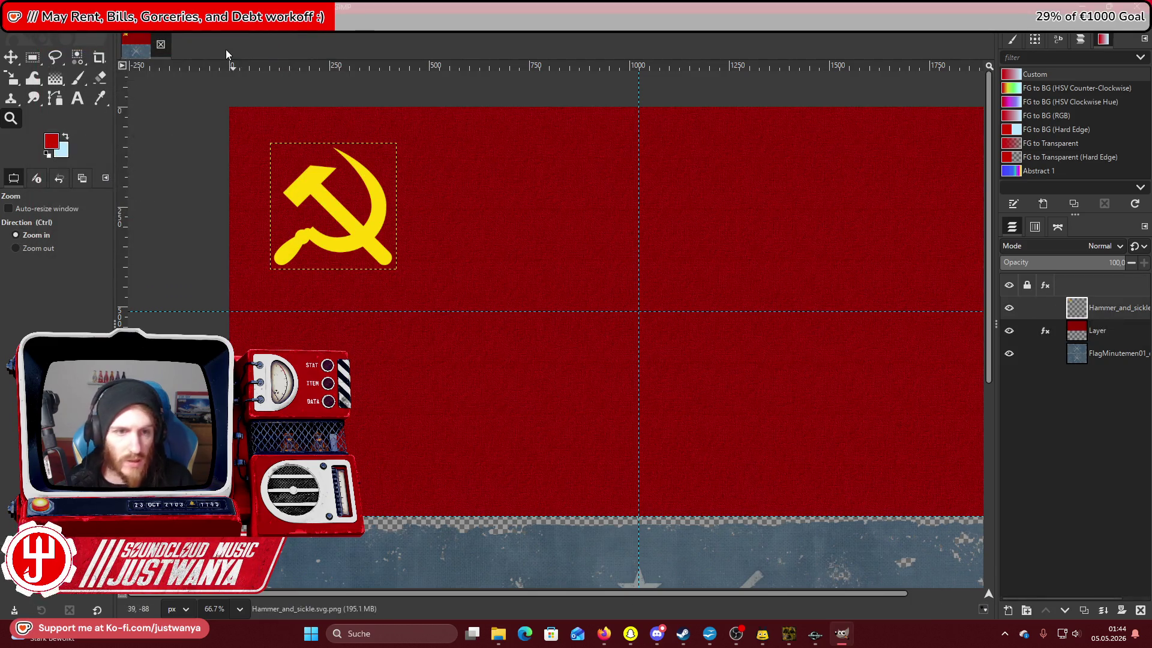
left_click(219, 8)
mouse_move(264, 66)
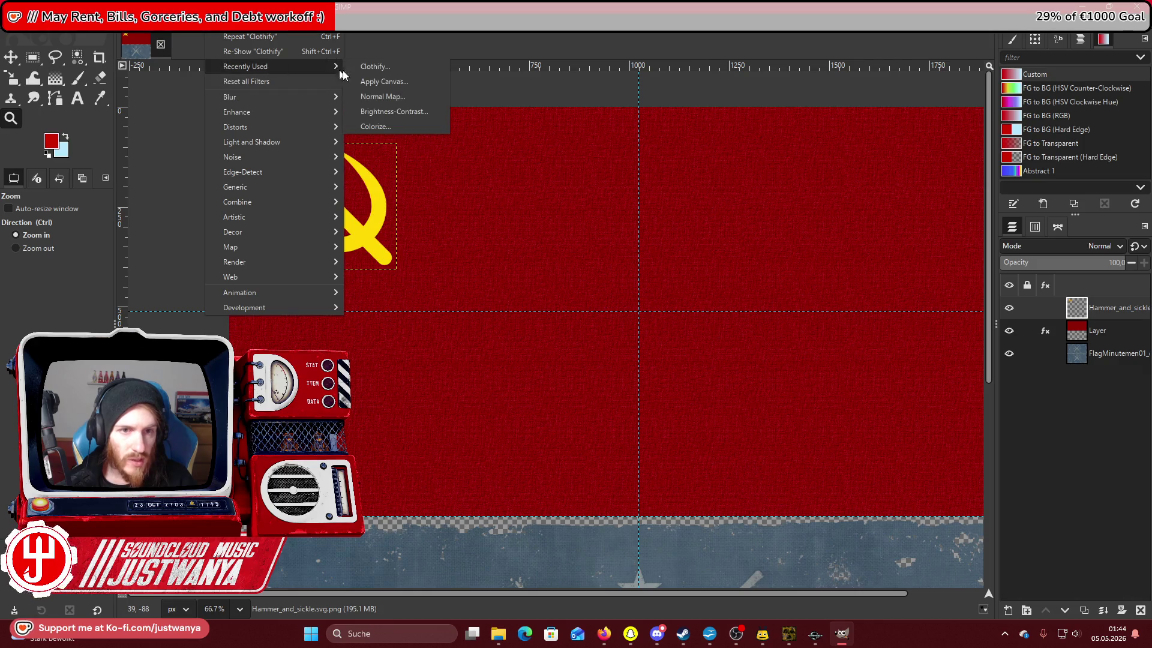
left_click(411, 82)
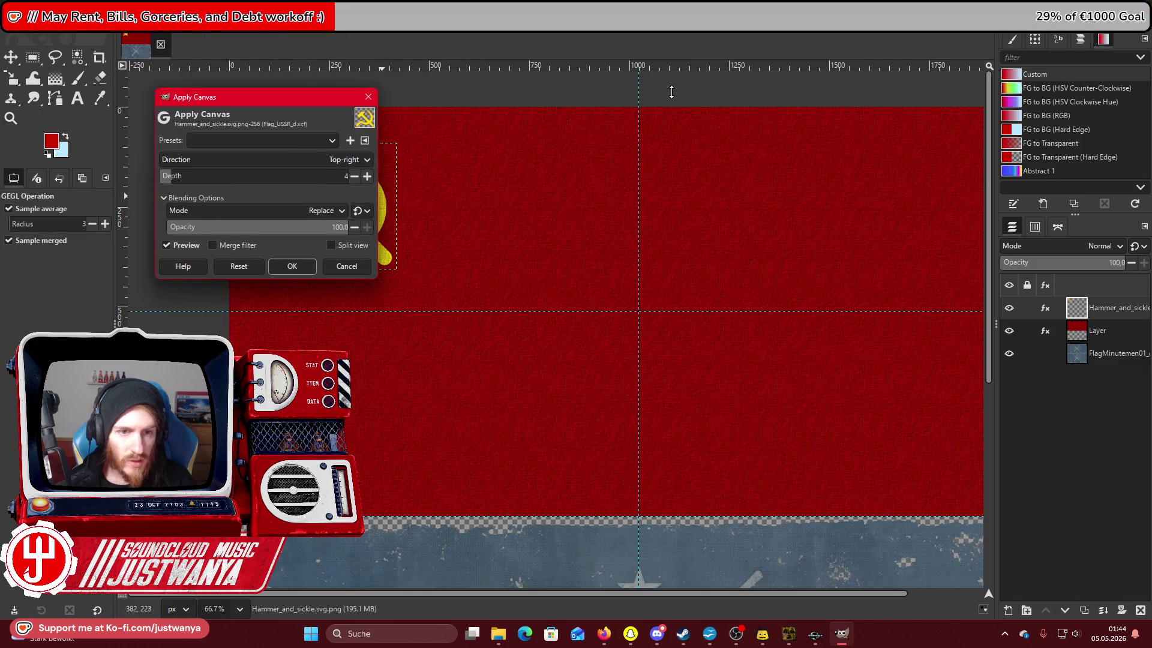
mouse_move(345, 103)
left_mouse_down()
mouse_move(801, 108)
mouse_move(707, 85)
left_mouse_up()
left_click(715, 163)
left_click(716, 162)
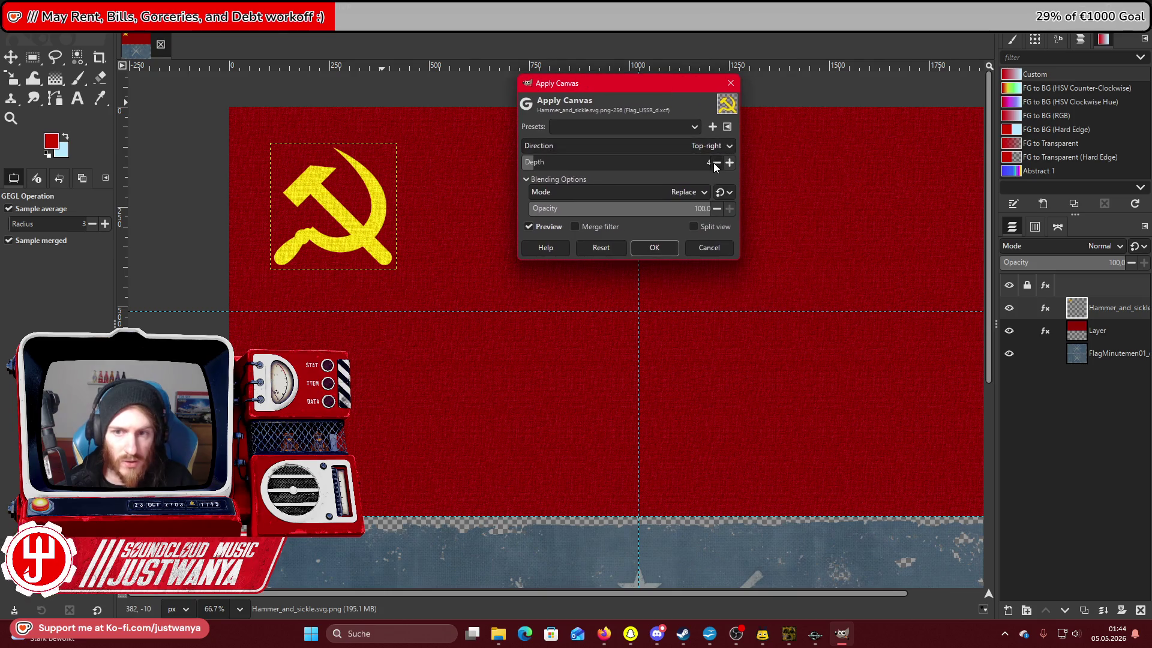
left_click(655, 249)
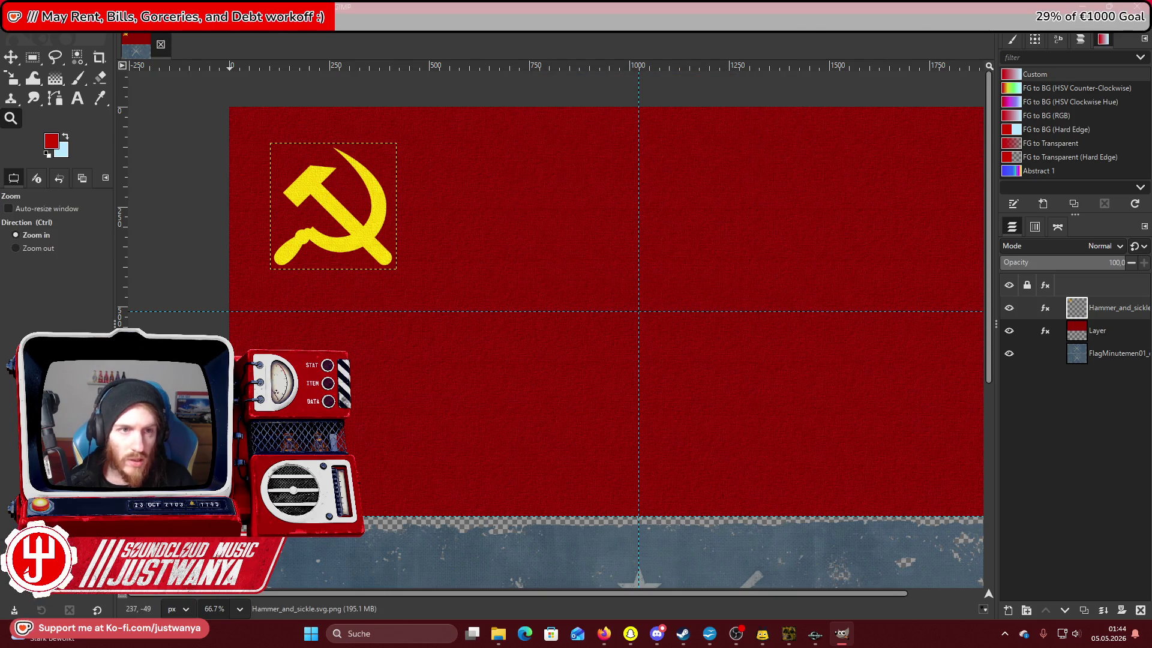
Clothify the hammer-and-sickle layer and hide the FlagMinutemen01 layer.
left_click(219, 22)
mouse_move(272, 63)
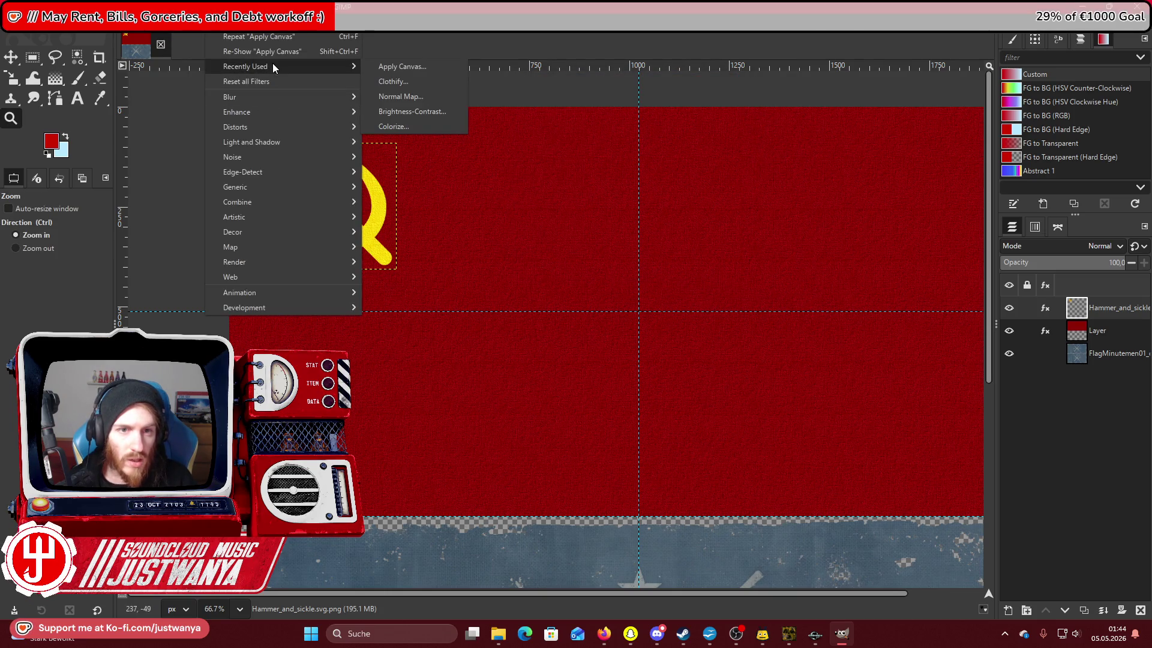
left_click(440, 84)
left_click(162, 240)
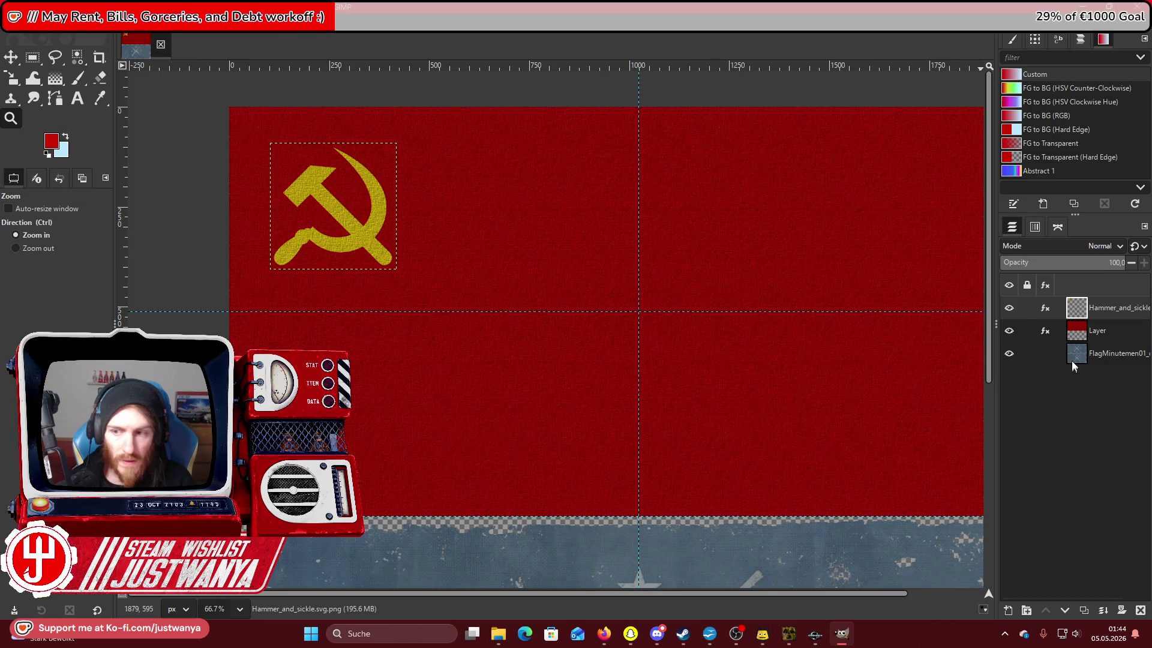
left_click(1009, 354)
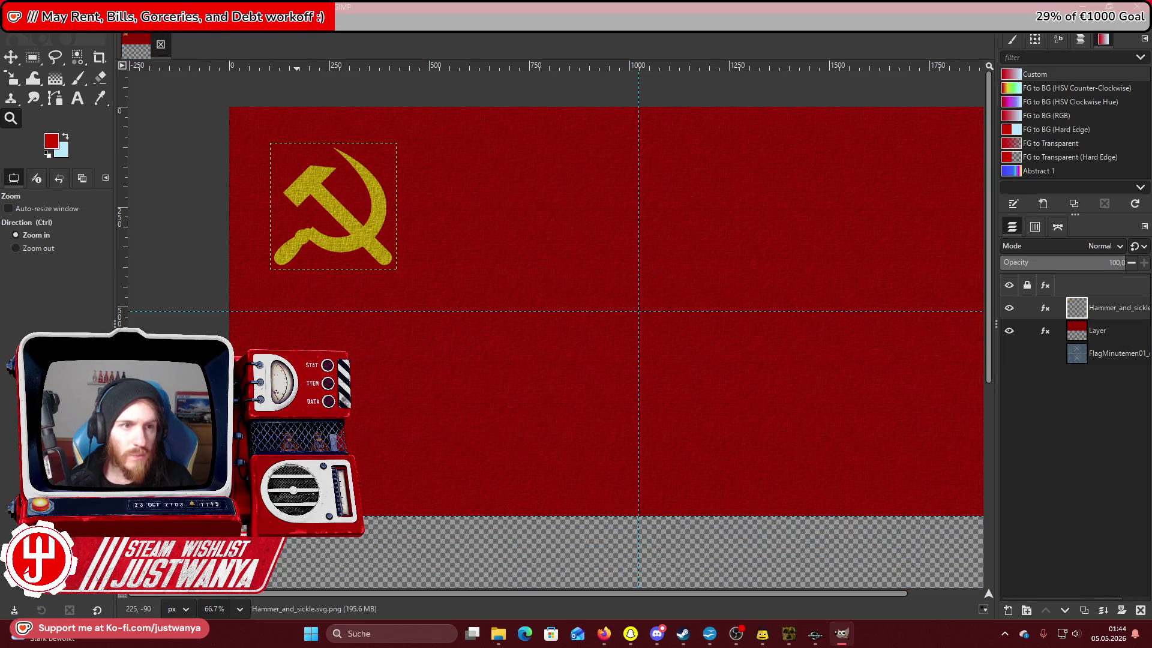
Merge the red field and emblem into one layer, show the blue flag again, and zoom out.
left_click(123, 22)
left_click(147, 247)
left_click(585, 402)
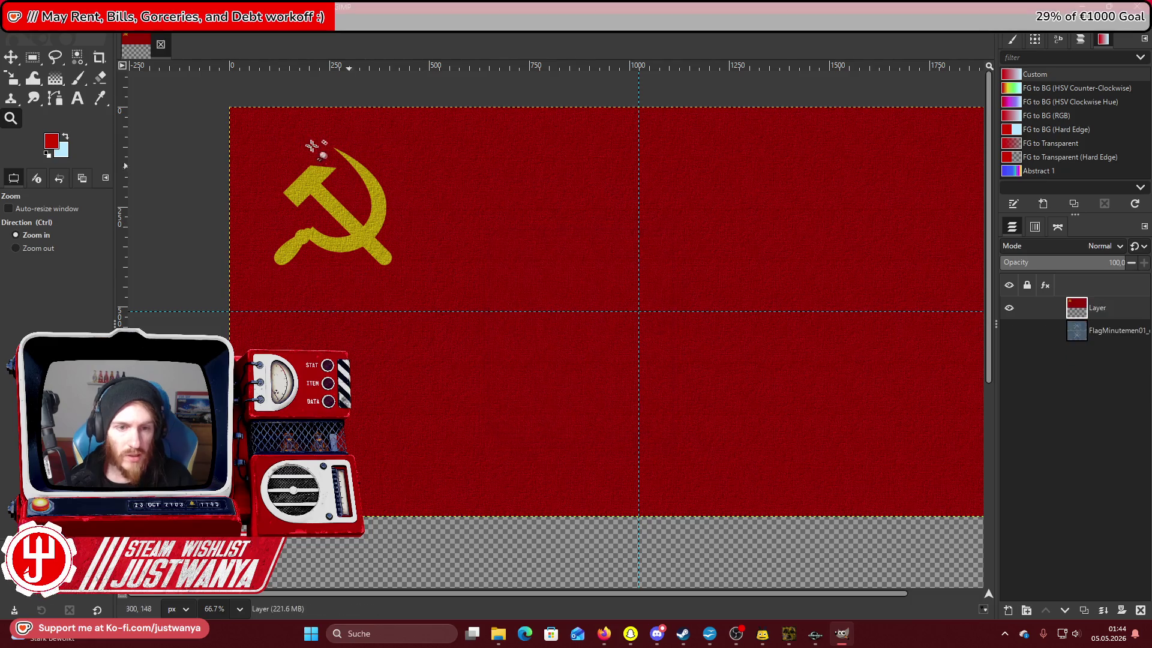
left_click(1009, 330)
left_click(37, 248)
left_click(330, 244)
left_click(329, 243)
left_click(330, 243)
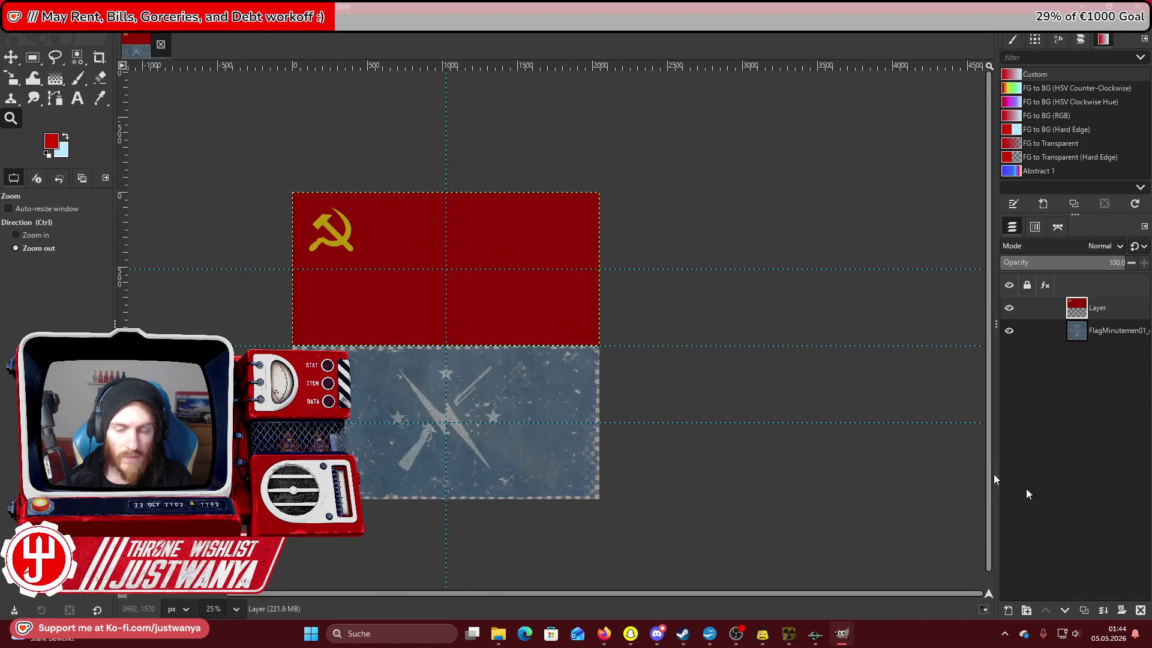
Duplicate the red flag layer, drag the copy down over the Minutemen flag, and merge visible layers.
left_click(1081, 611)
mouse_move(399, 294)
left_mouse_down()
mouse_move(406, 442)
mouse_move(390, 451)
left_mouse_up()
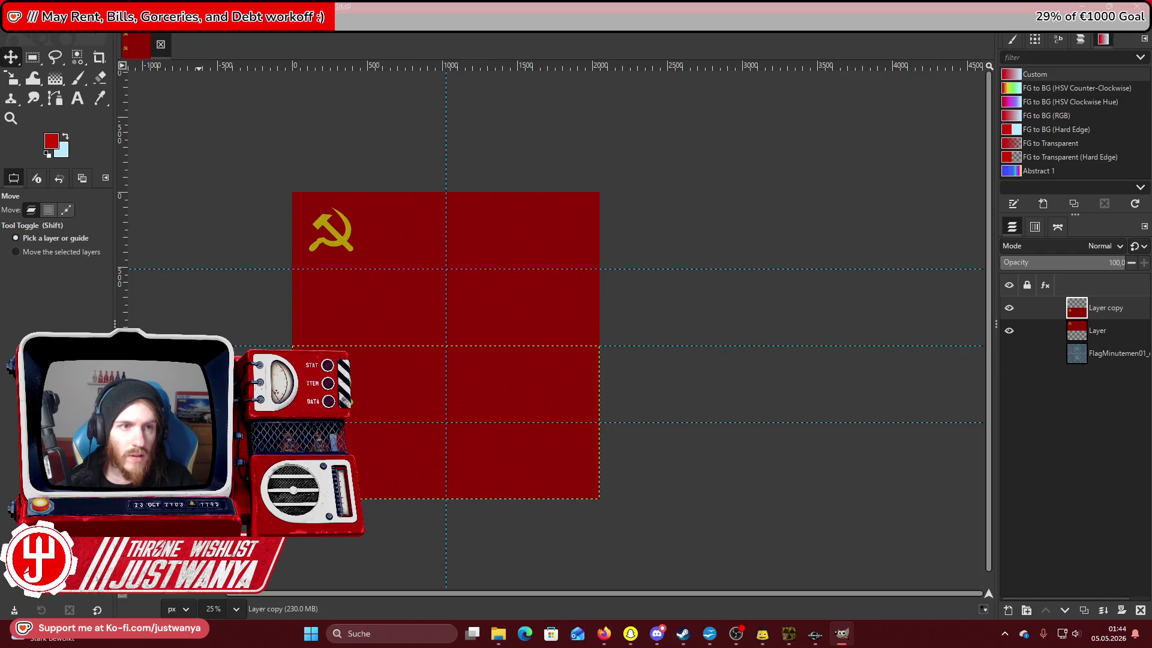
left_click(108, 18)
left_click(147, 248)
left_click(580, 398)
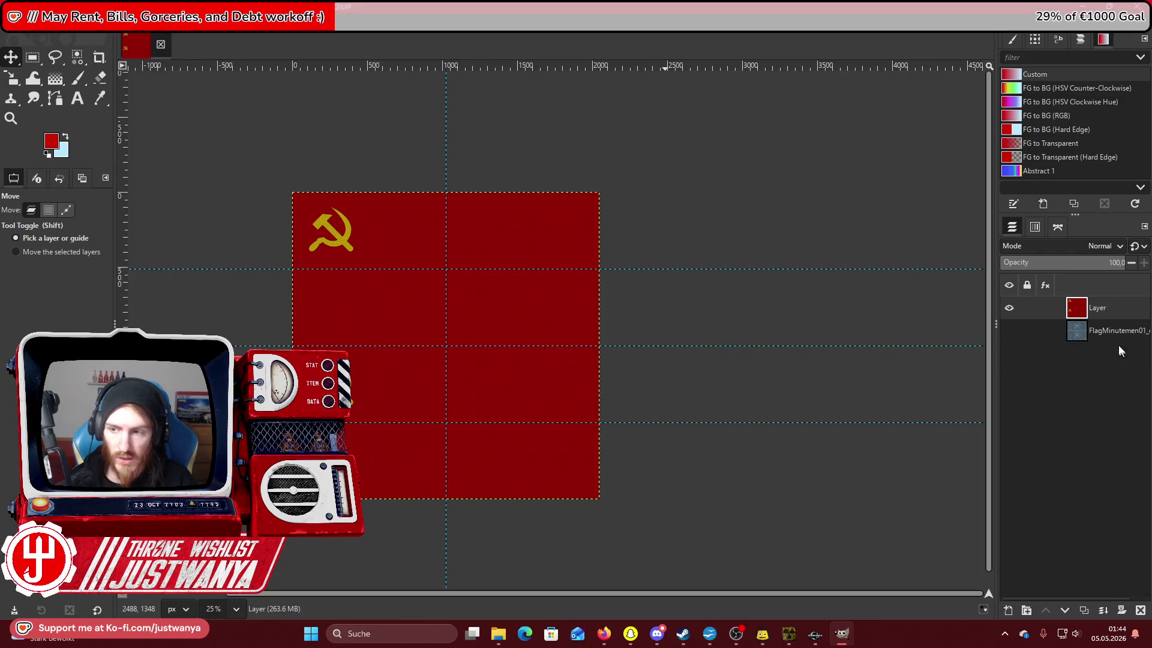
Select the merged layer's opaque area with Alpha to Selection, cut it, then undo the cut.
right_click(1114, 333)
left_click(1038, 575)
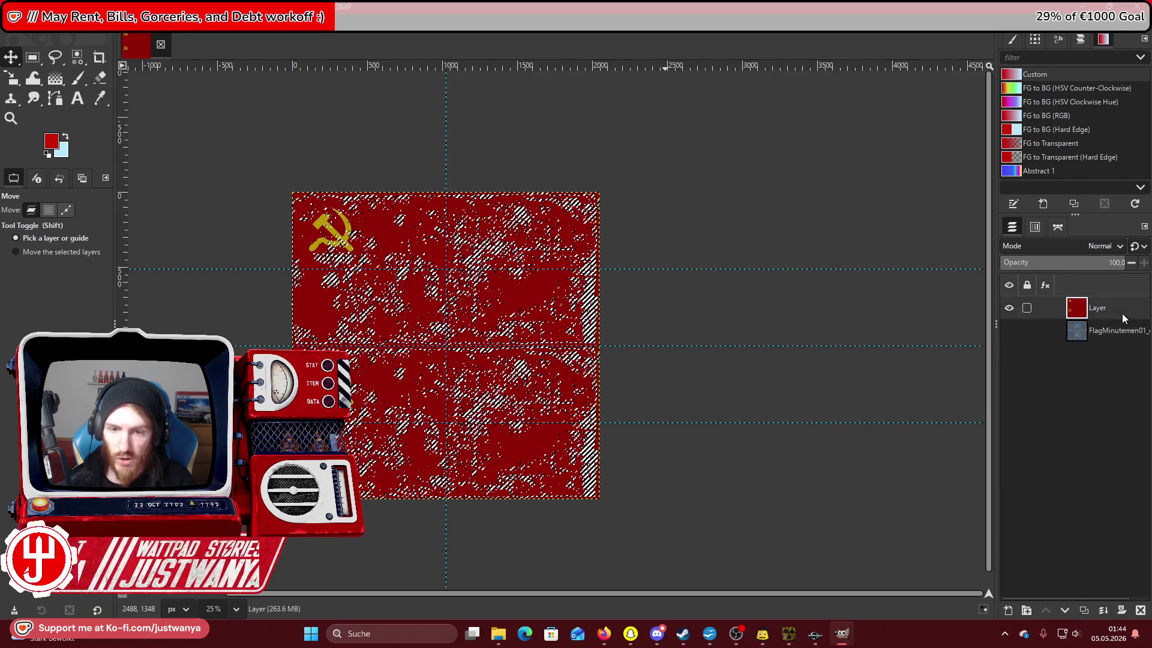
left_click(33, 18)
left_click(78, 81)
key("r")
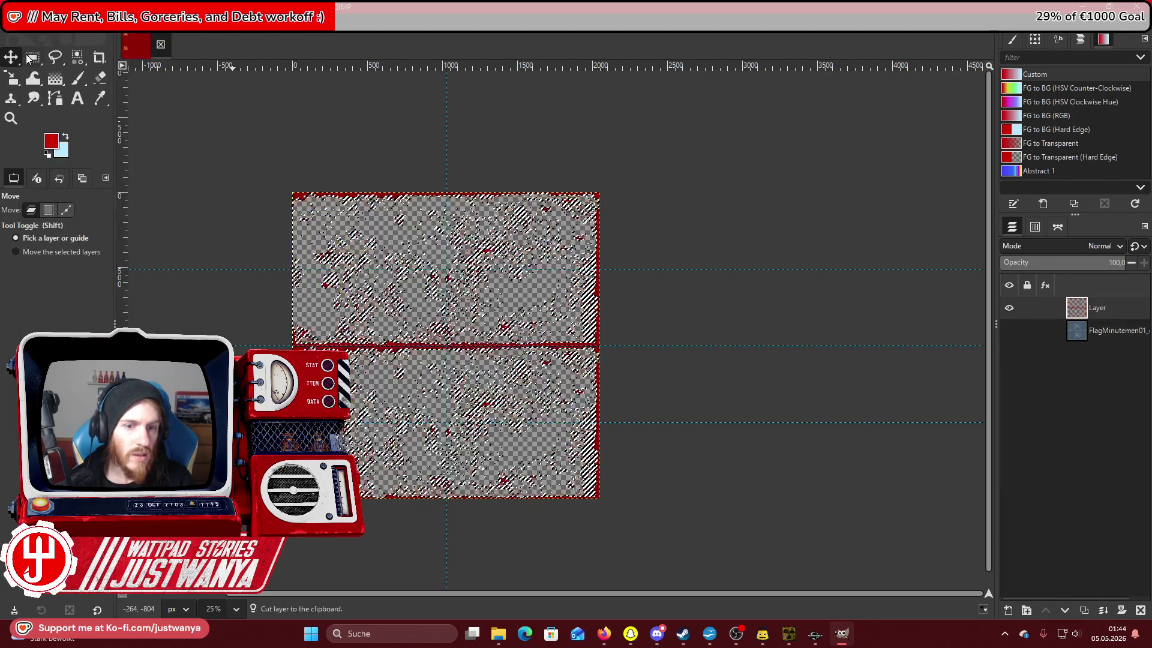
left_click(33, 18)
left_click(60, 37)
left_click(58, 18)
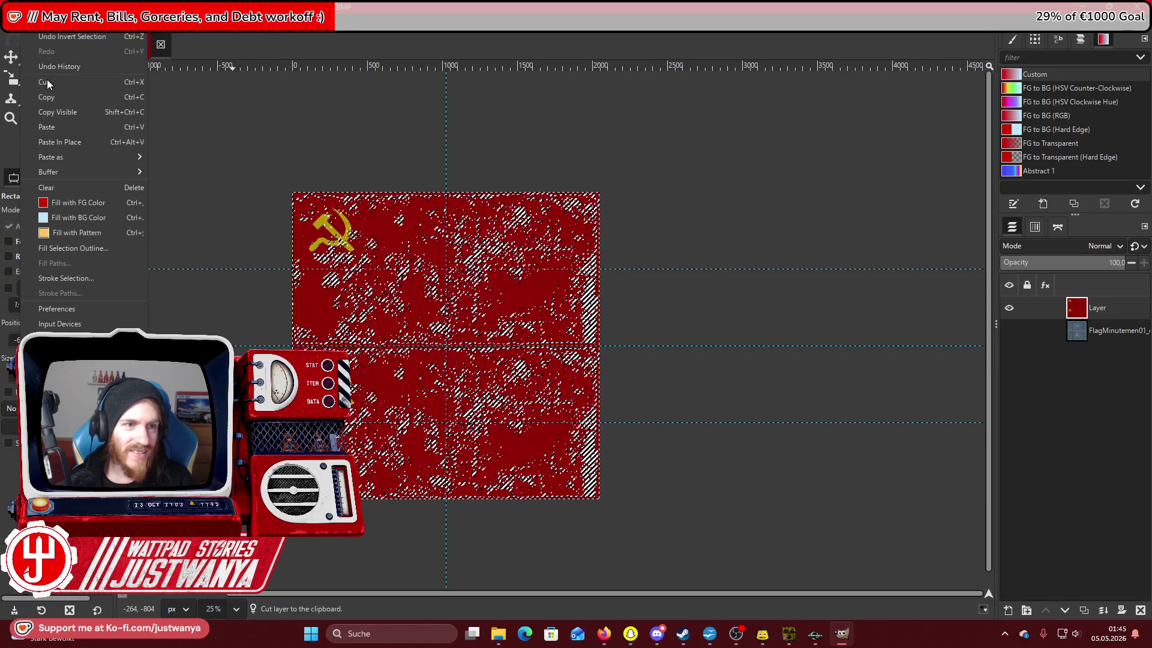
left_click(36, 64)
left_click(12, 18)
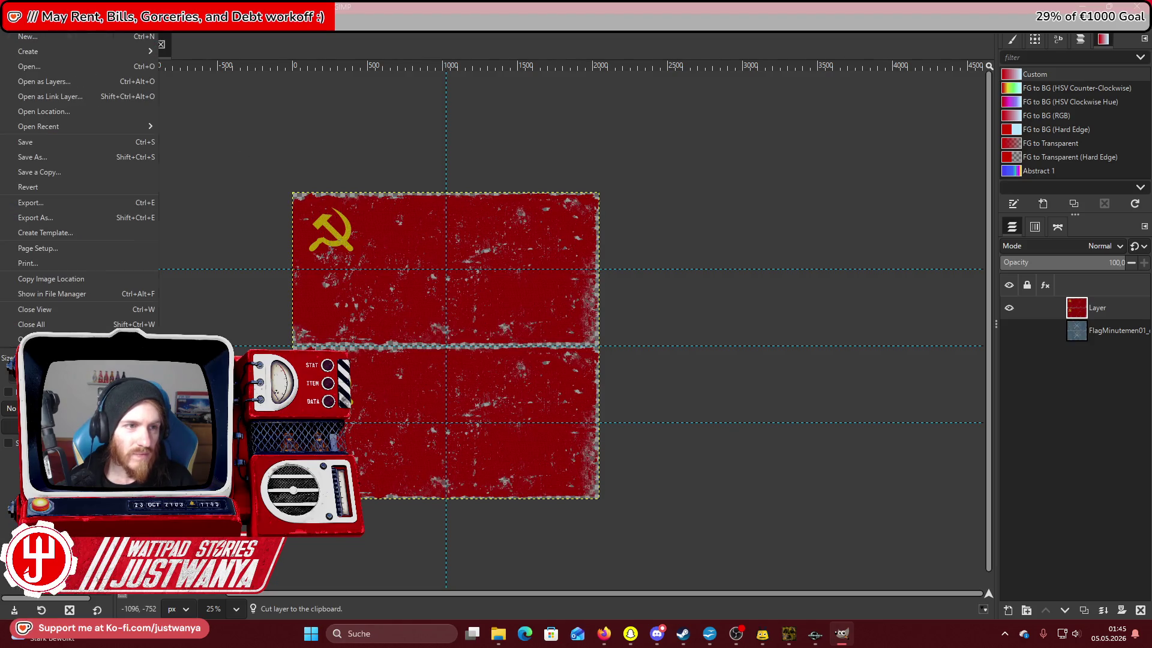
Export the flag as Flag_USSR_d.DDS into the NEW flags folder with default DDS options.
left_click(57, 219)
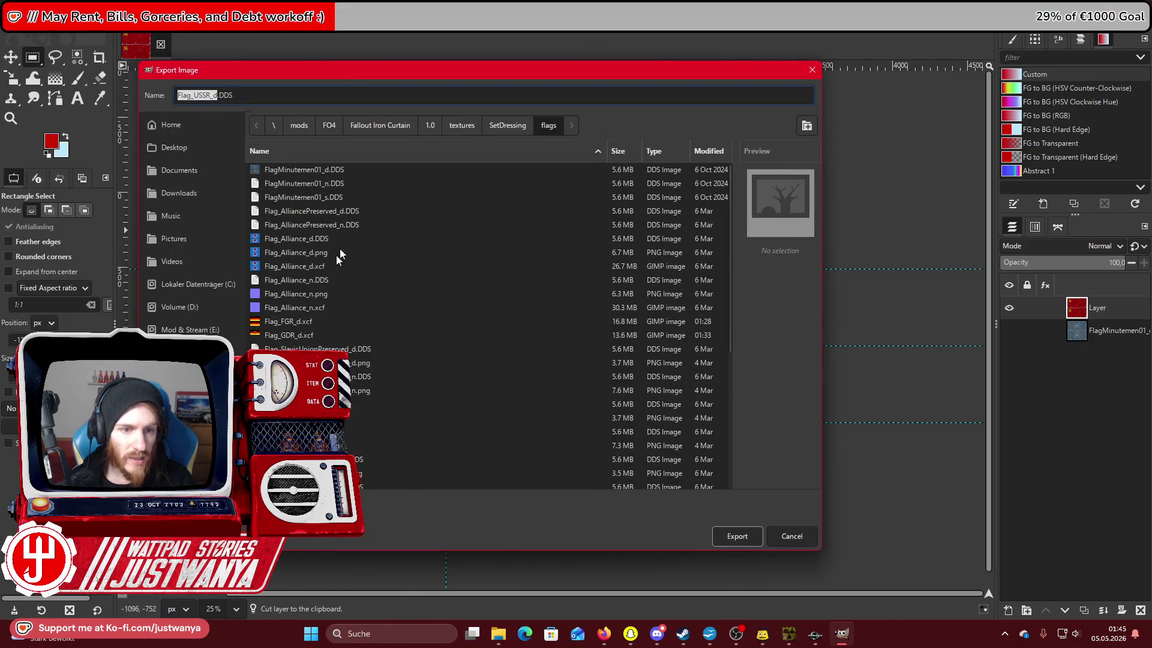
scroll(318, 288, "down", 5)
double_click(301, 343)
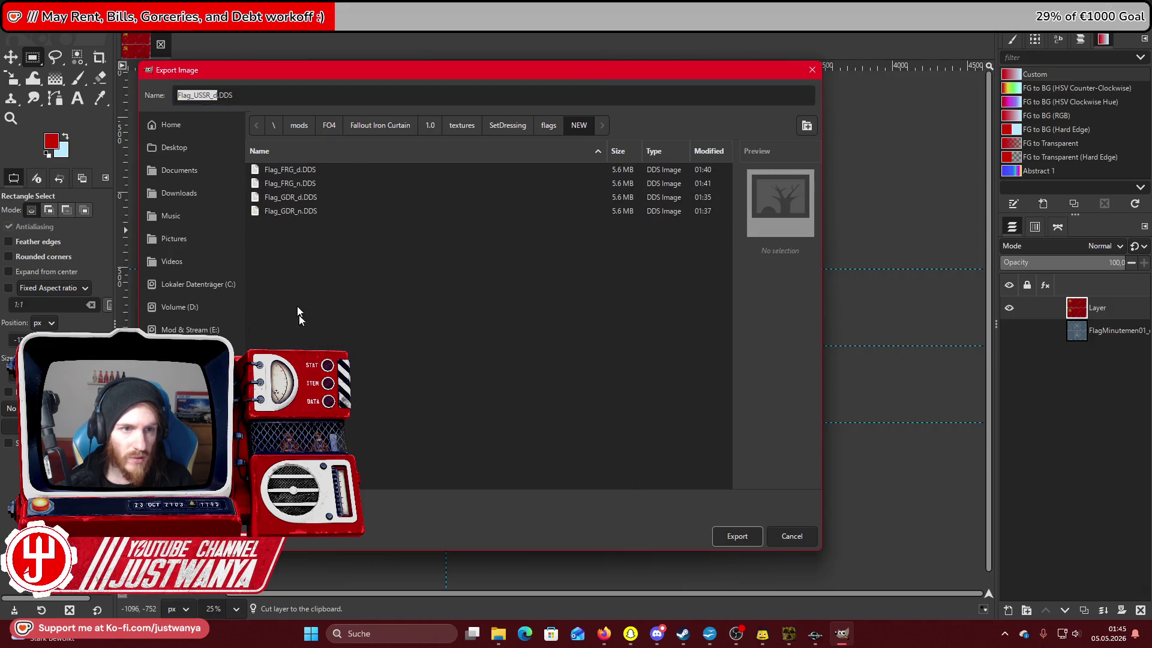
left_click(738, 536)
key("Return")
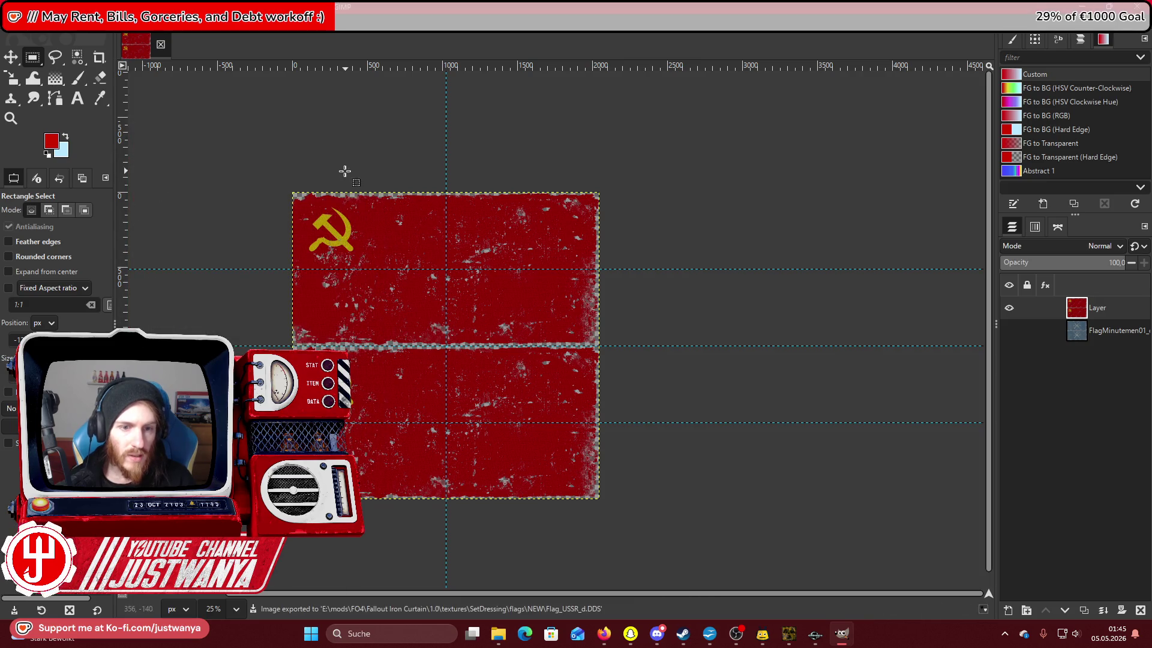
Undo back to the separate emblem and red-field layers, then select the red flag layer.
left_click(38, 25)
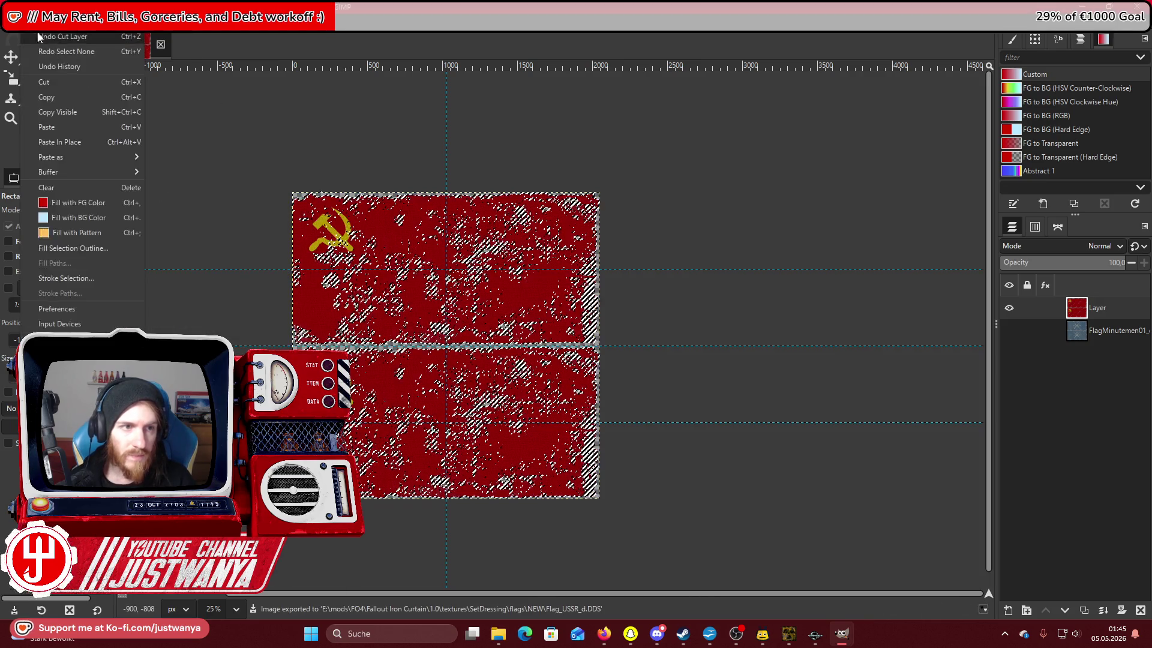
left_click(37, 36)
left_click(37, 25)
left_click(38, 36)
left_click(39, 25)
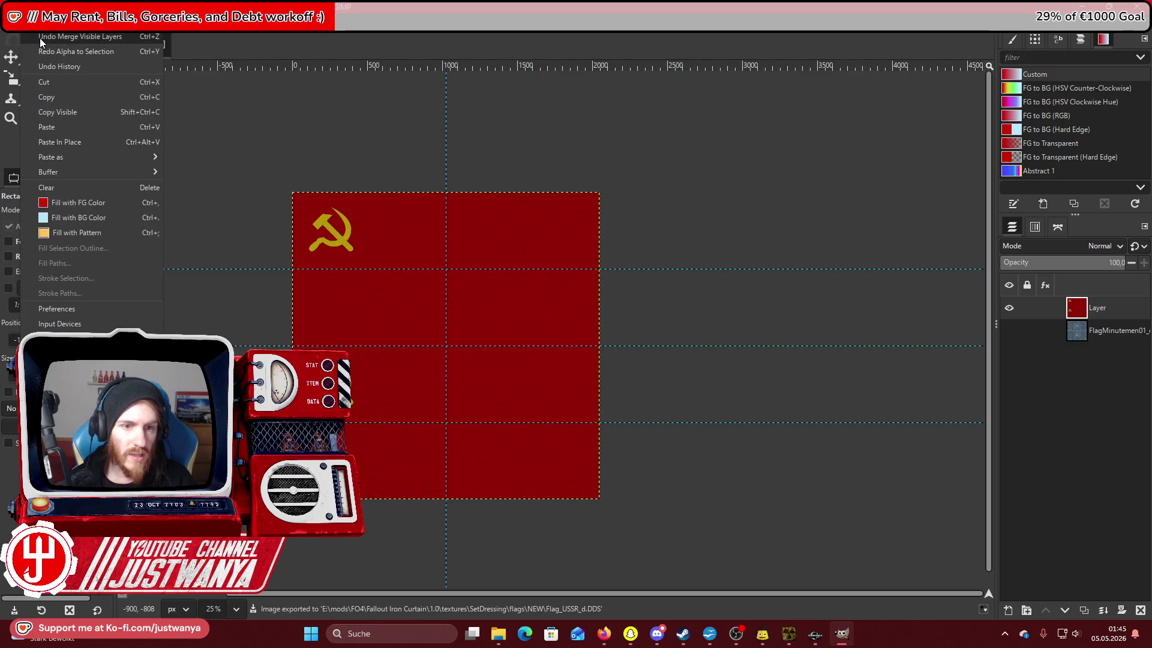
left_click(40, 38)
left_click(37, 26)
left_click(37, 36)
left_click(37, 25)
left_click(37, 36)
left_click(37, 25)
left_click(37, 36)
left_click(37, 25)
left_click(37, 36)
left_click(37, 25)
left_click(37, 35)
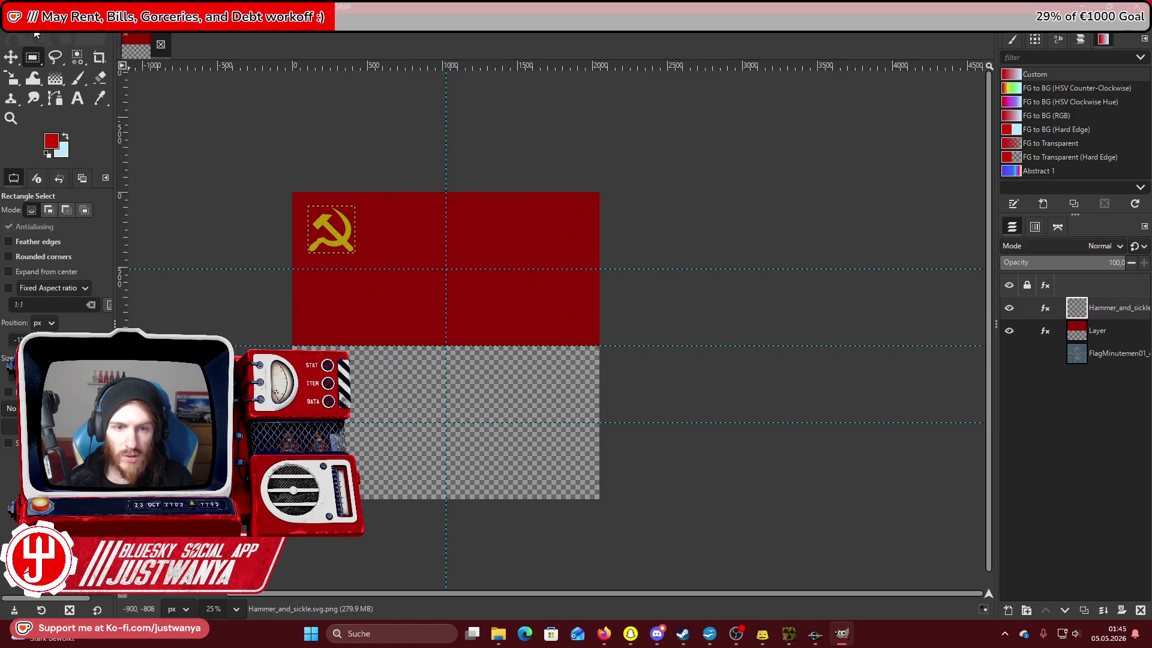
left_click(1101, 331)
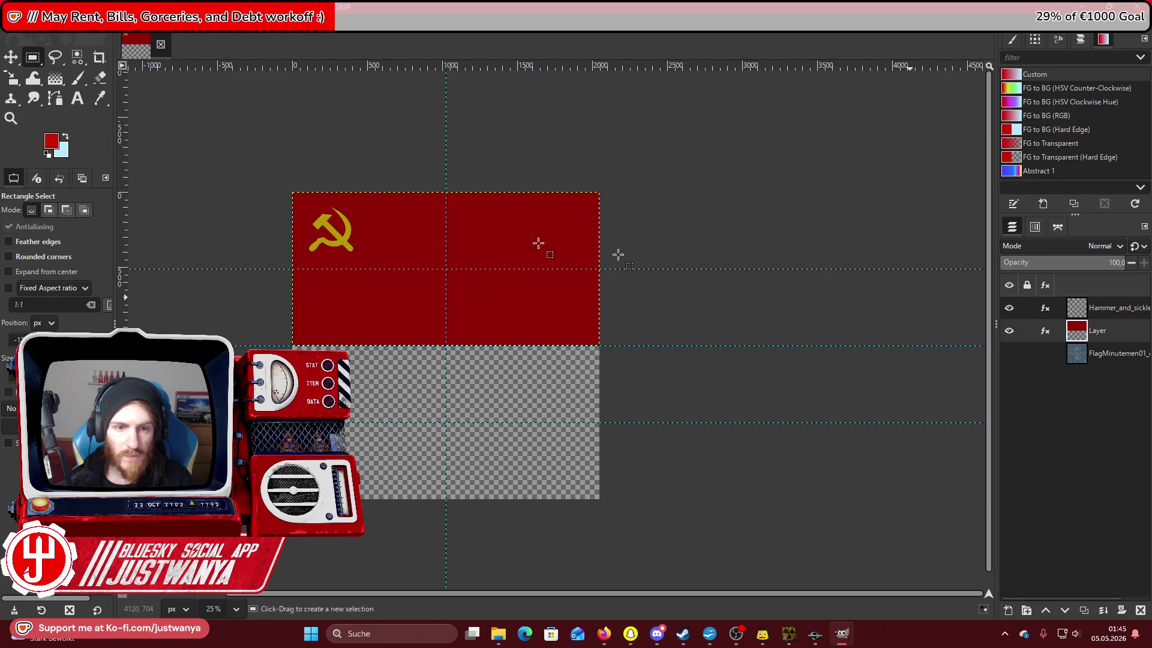
Zoom in and turn the red field layer into a Normal Map at scale 2.00.
left_click(11, 118)
left_click(39, 234)
left_click(285, 250)
left_click(285, 250)
left_click(285, 249)
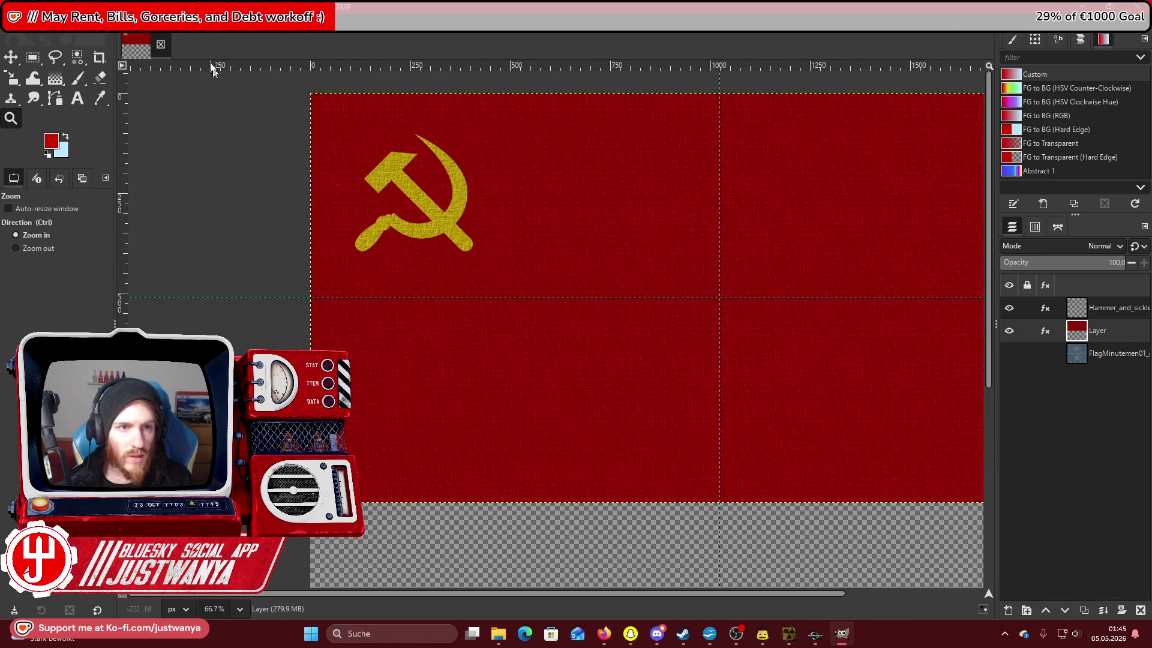
left_click(219, 25)
mouse_move(260, 188)
left_click(382, 217)
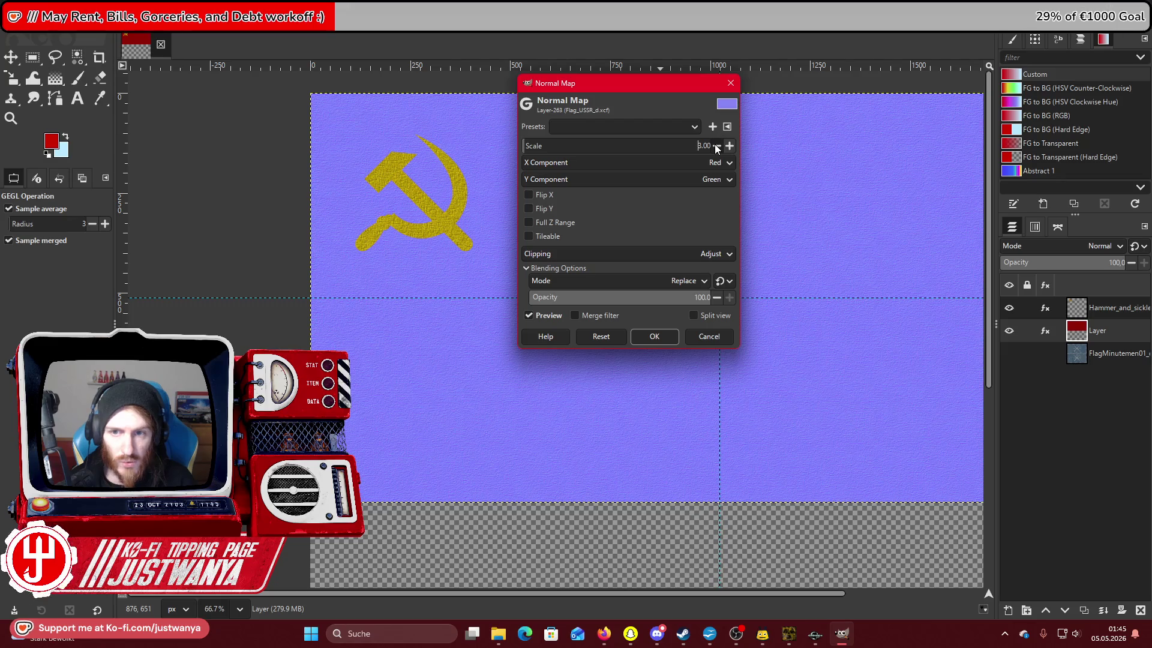
left_click(660, 335)
Select the Hammer_and_sickle layer and zoom in closer on the emblem.
left_click(1119, 317)
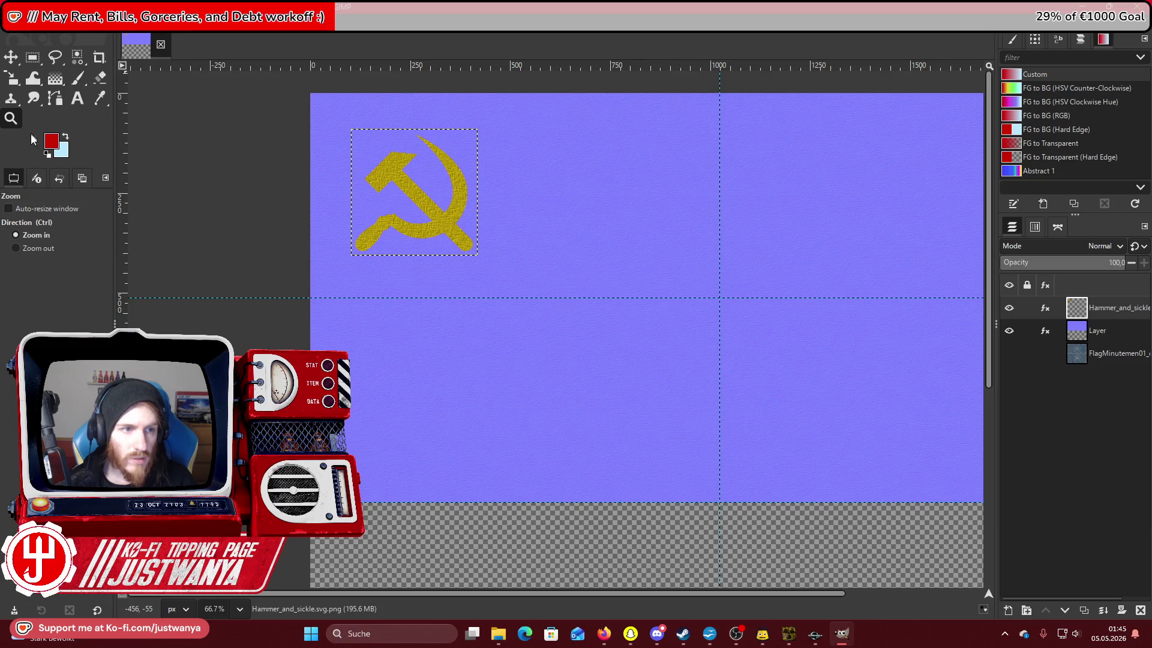
left_click(380, 113)
left_click(380, 114)
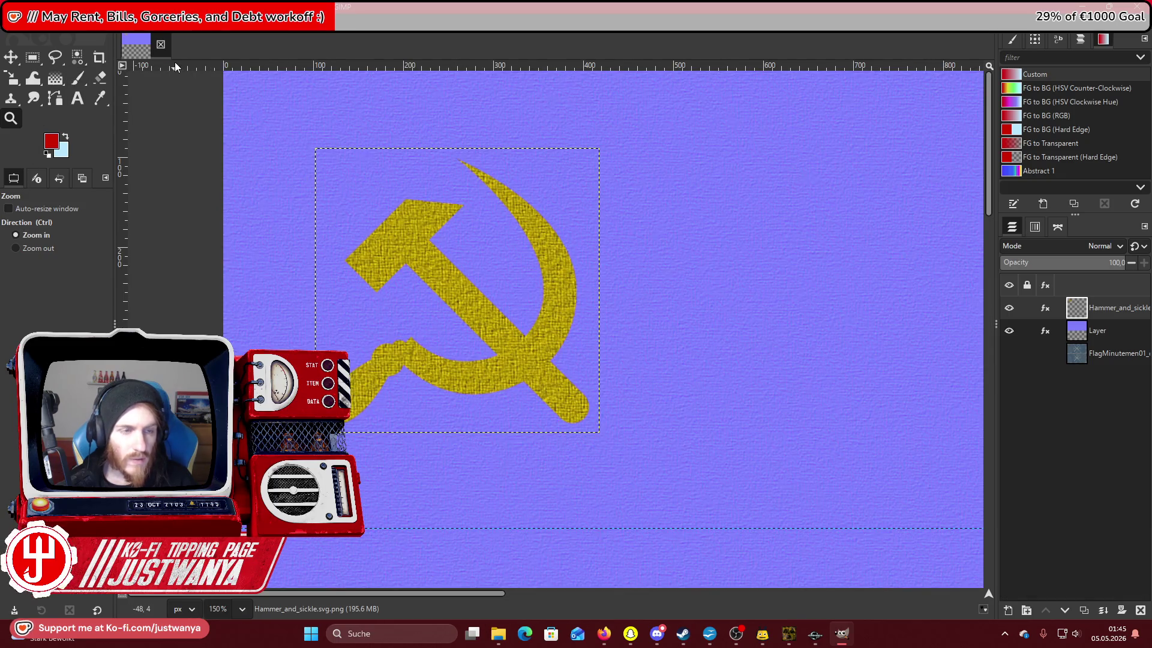
right_click(1100, 307)
Select the emblem's outline with Alpha to Selection and set foreground white, background grey.
left_click(1020, 575)
left_click(51, 141)
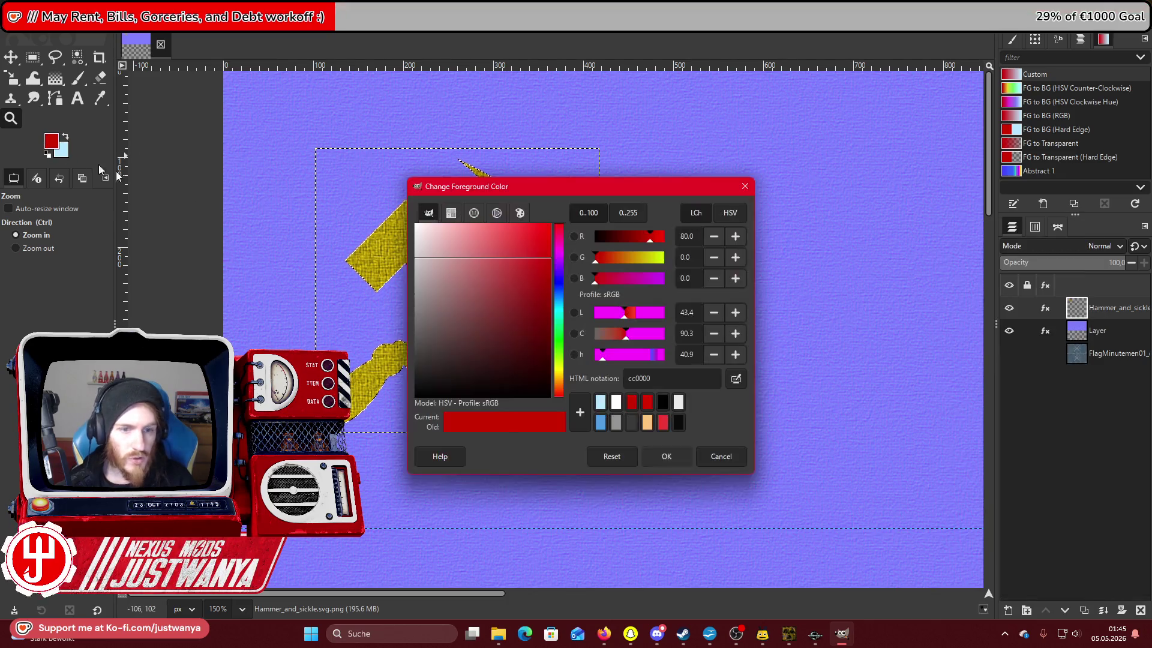
left_click_drag(455, 278, 478, 290)
left_click(616, 402)
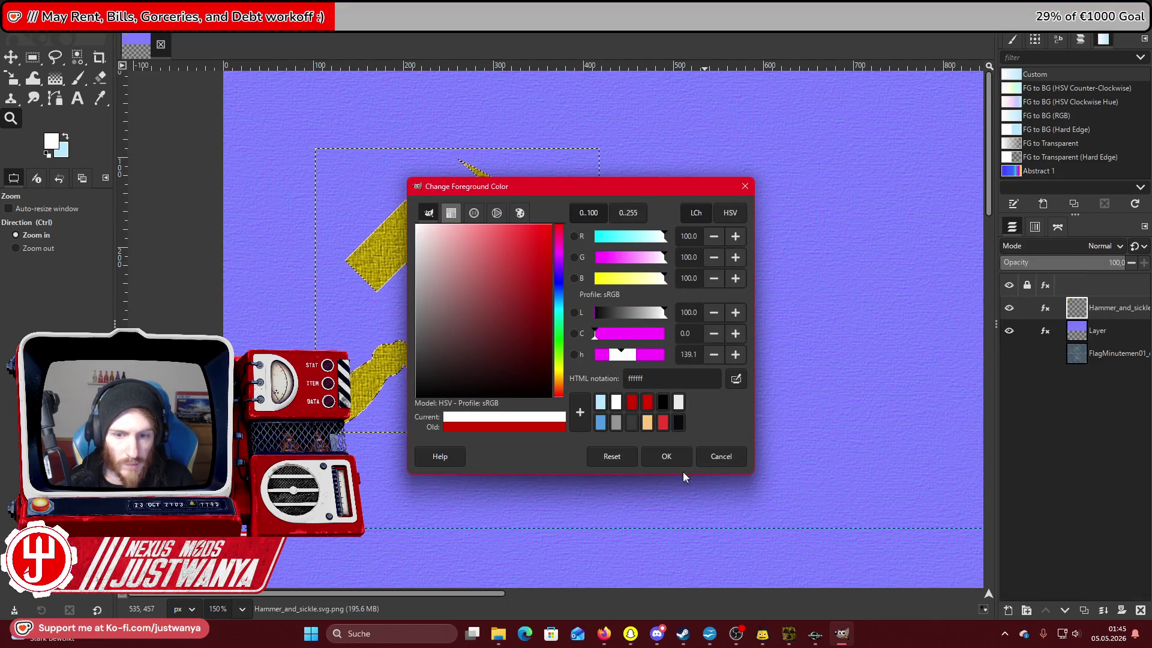
left_click(666, 456)
left_click(62, 153)
left_click_drag(424, 311, 387, 311)
left_click(666, 456)
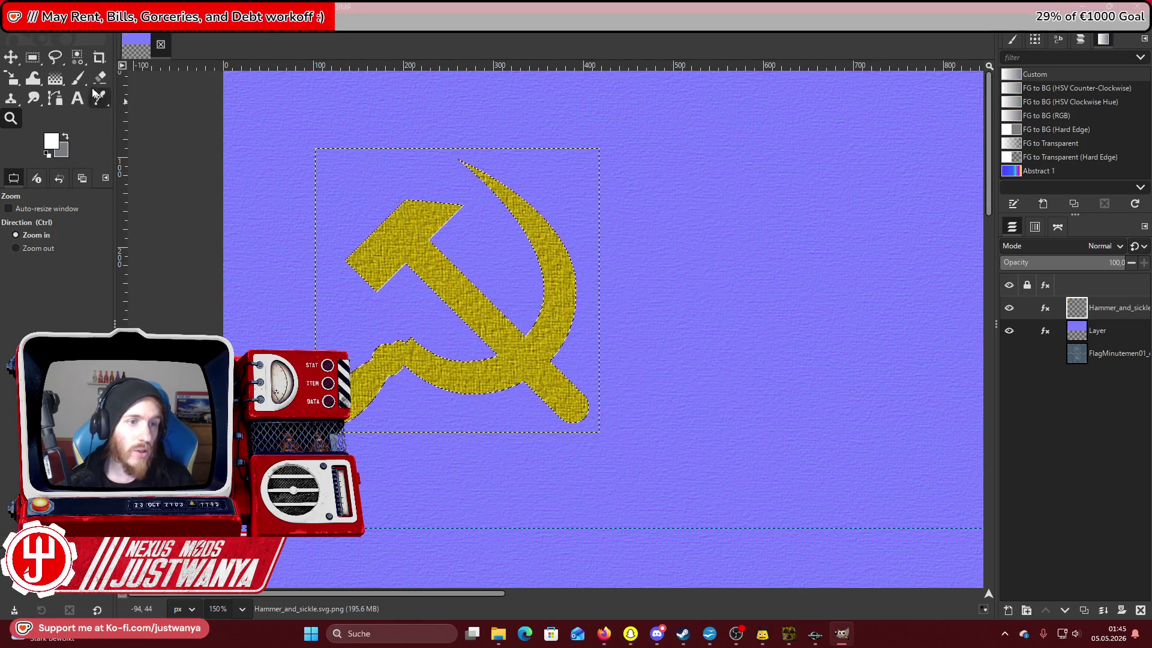
Fill the emblem selection with a Shaped (angular) white-to-grey gradient, then clear the selection.
left_click(55, 78)
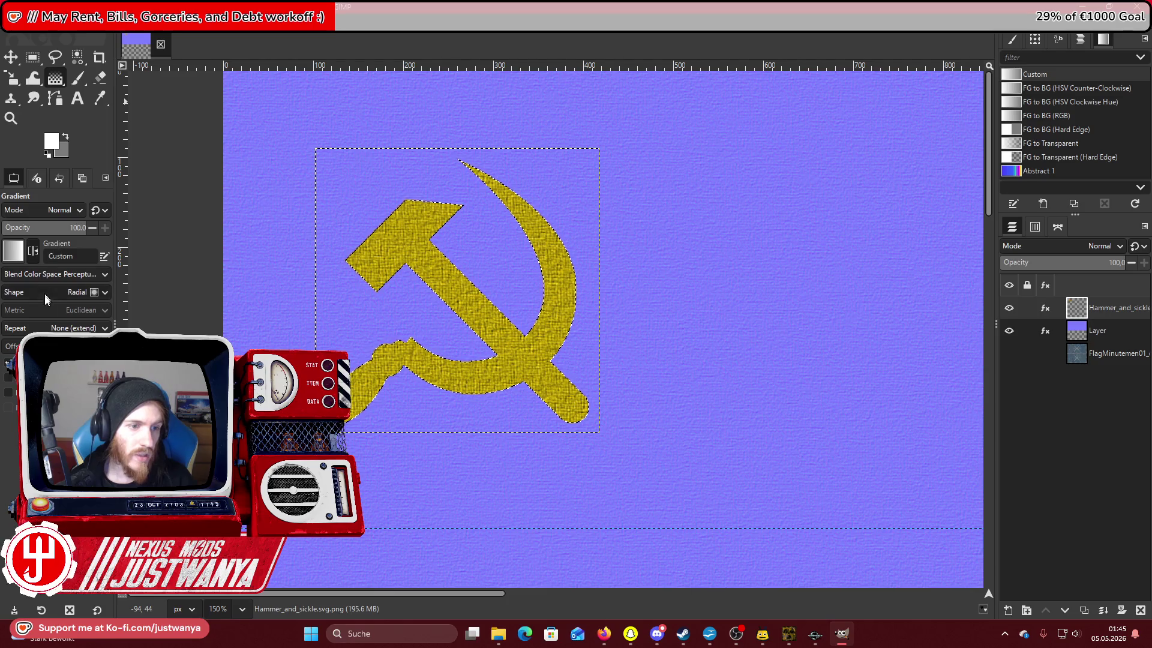
left_click(98, 292)
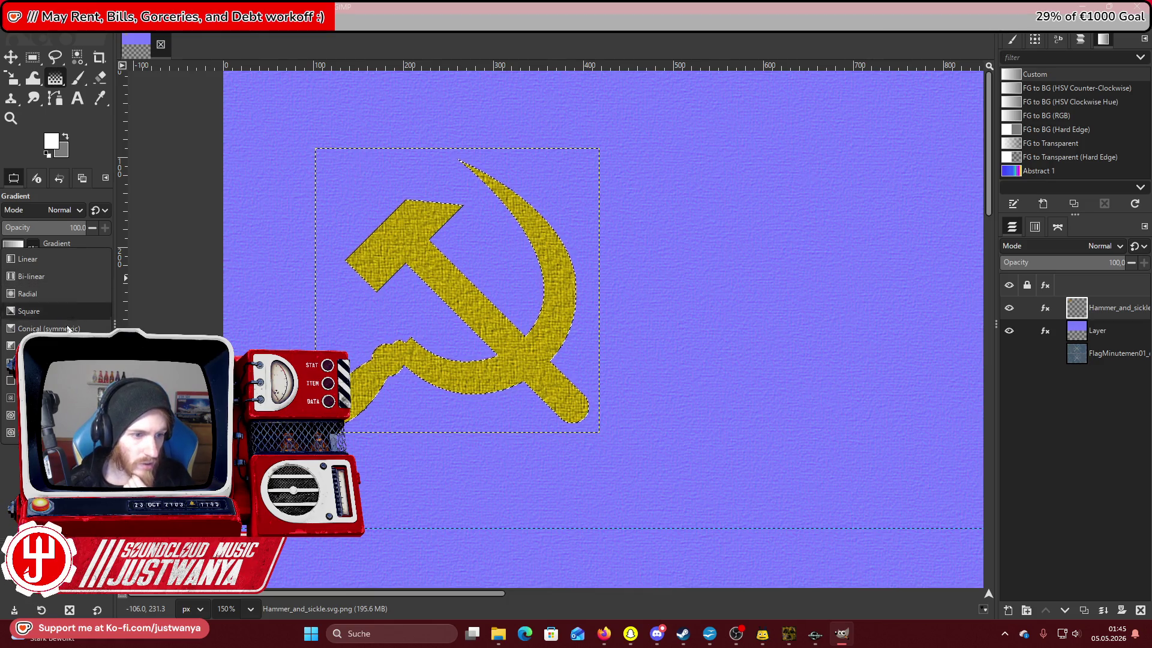
left_click(42, 362)
left_click_drag(355, 410, 350, 436)
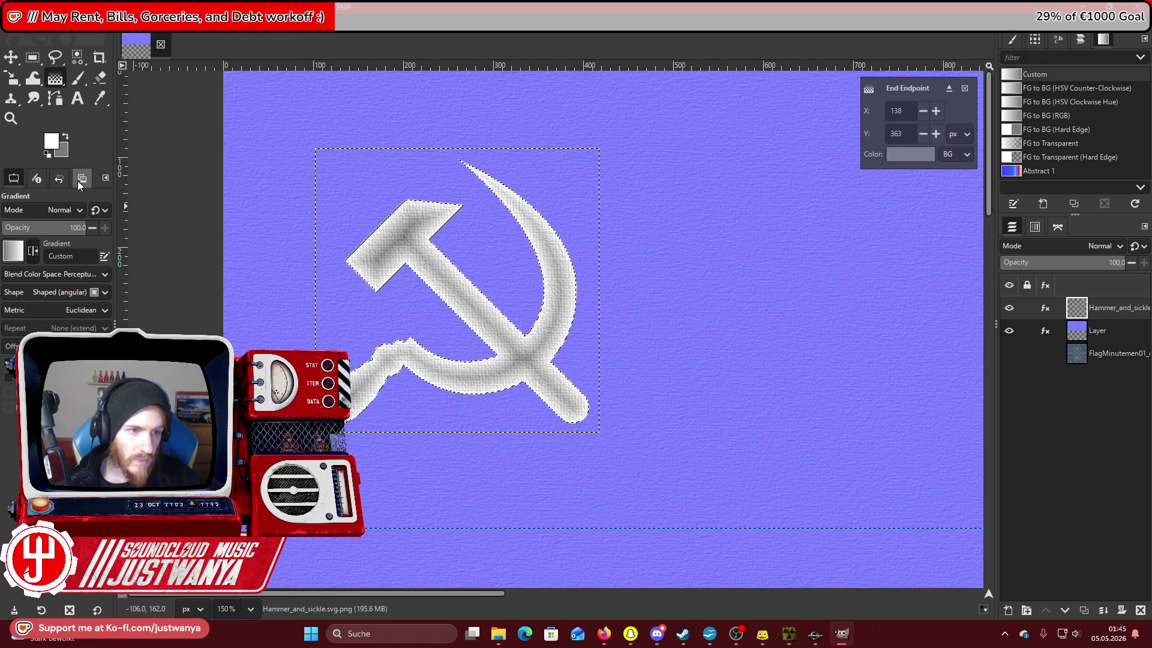
left_click(66, 138)
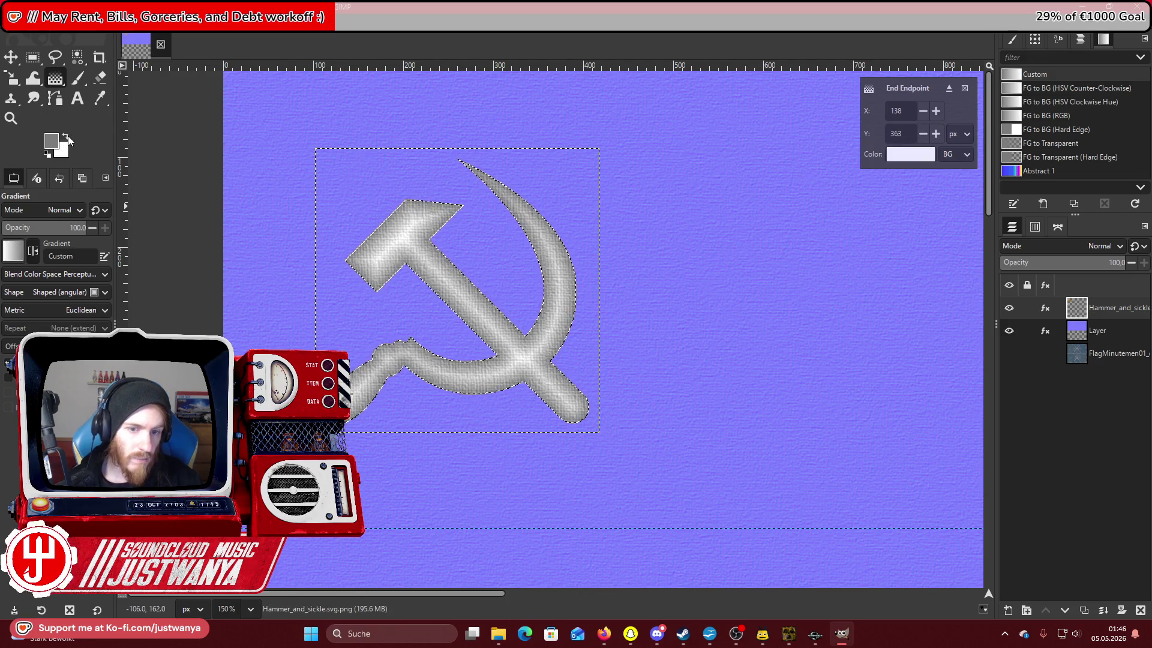
left_click(32, 57)
left_click(179, 228)
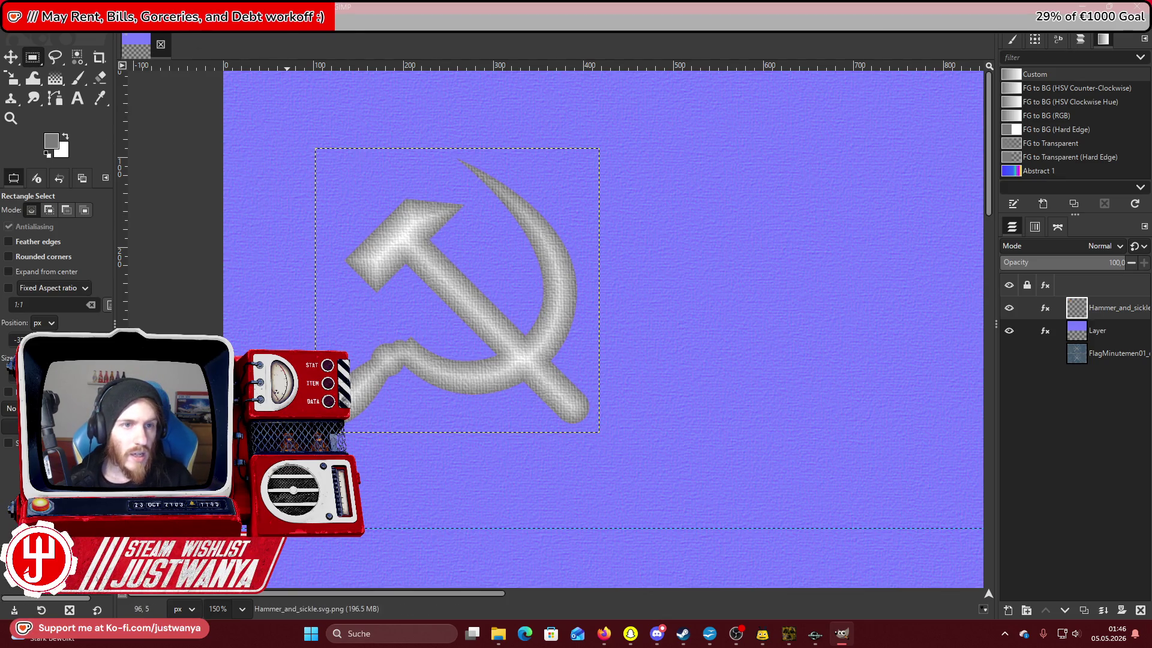
left_click(220, 21)
Apply the Normal Map filter at scale 10 to the Hammer_and_sickle layer.
mouse_move(255, 146)
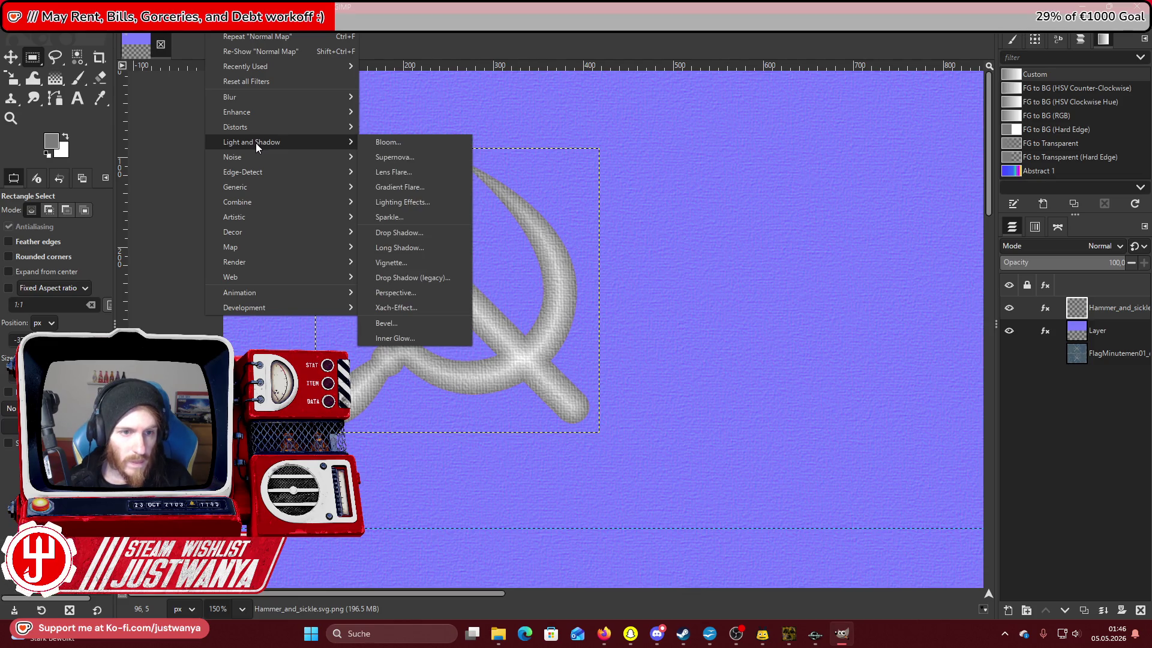
mouse_move(268, 188)
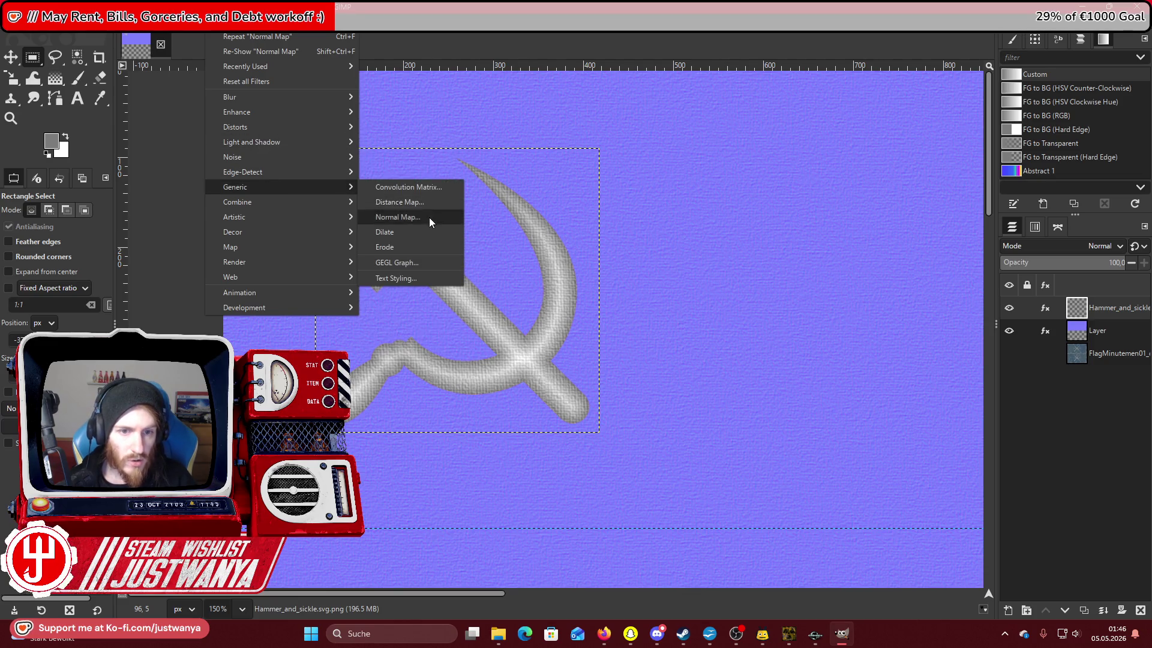
left_click(430, 217)
left_click_drag(640, 91, 837, 95)
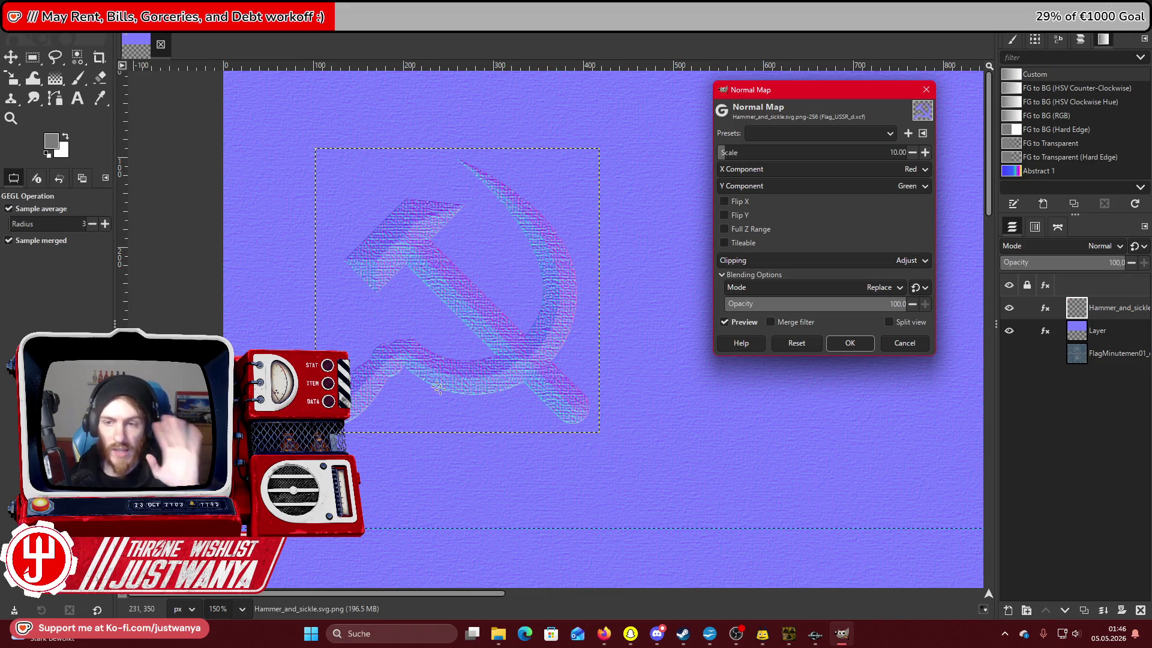
left_click(849, 342)
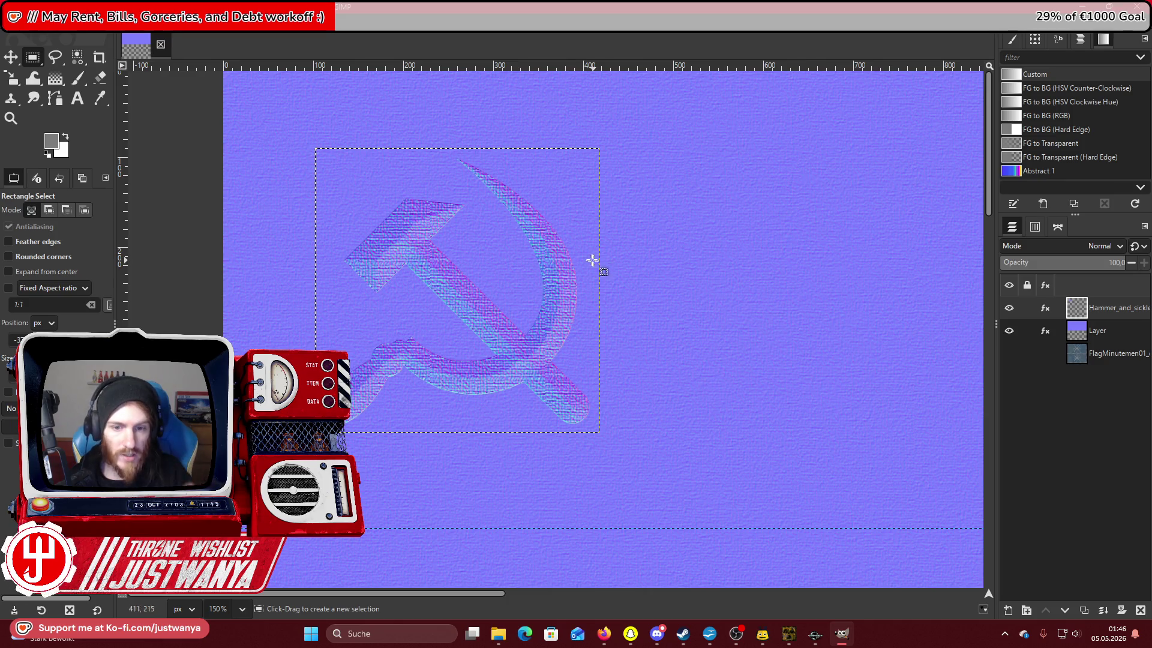
left_click(114, 21)
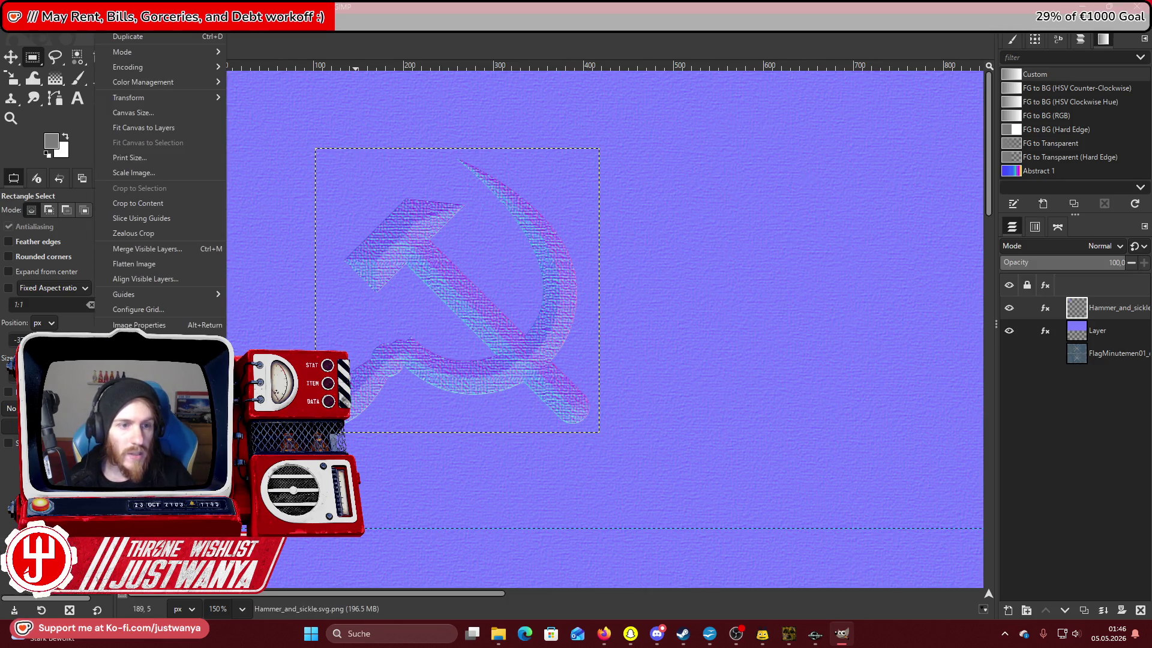
Merge the emblem into the normal-map flag layer and zoom out to the full canvas.
left_click(147, 249)
left_click(580, 398)
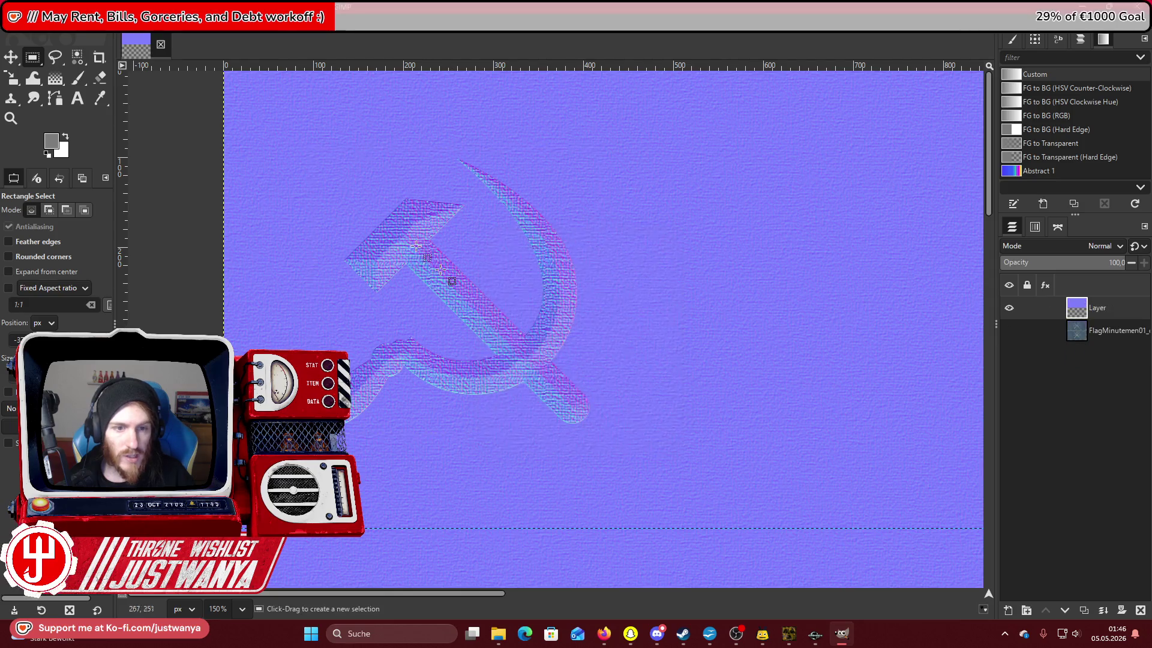
left_click(10, 118)
left_click(15, 247)
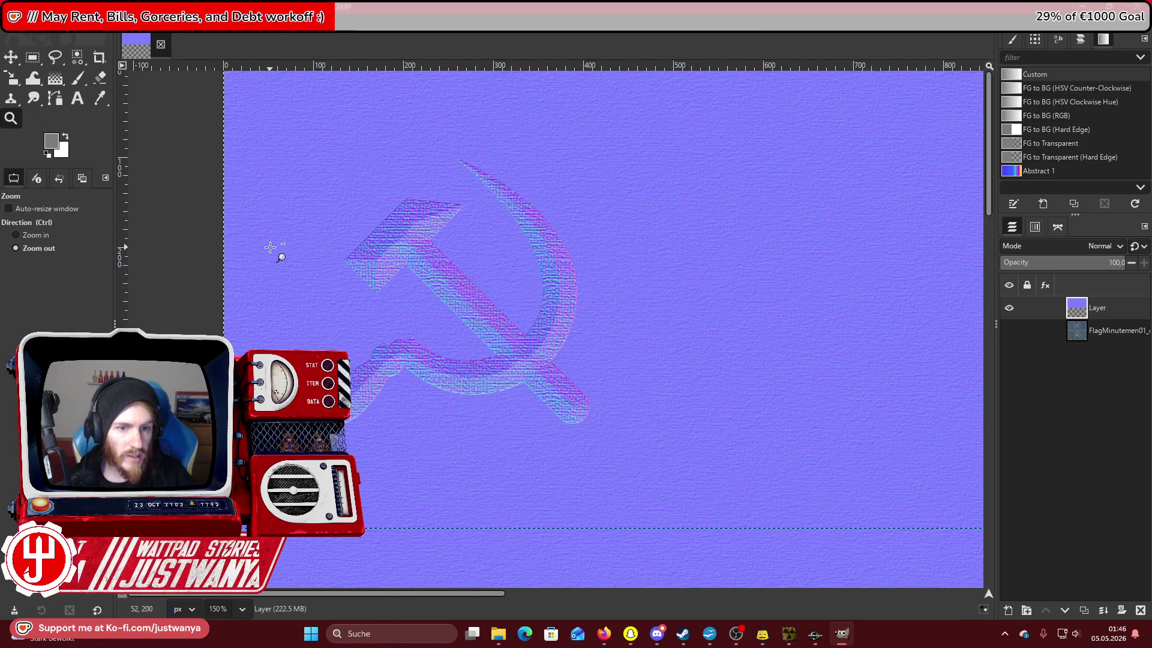
left_click(271, 247)
left_click(270, 247)
left_click(271, 247)
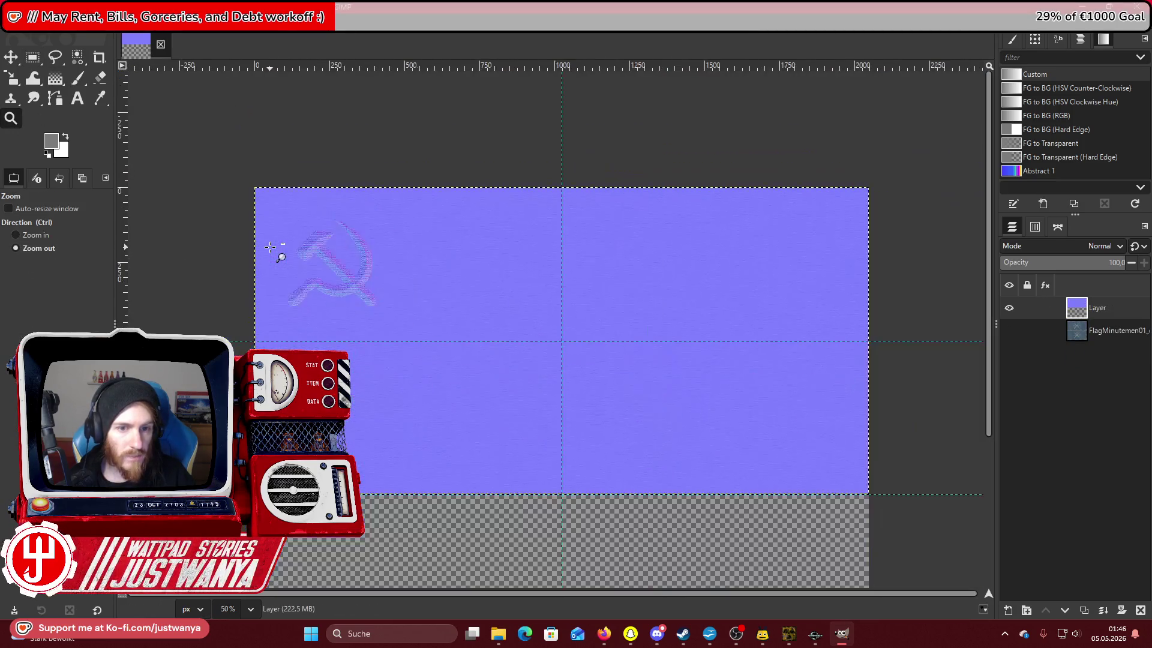
left_click(402, 285)
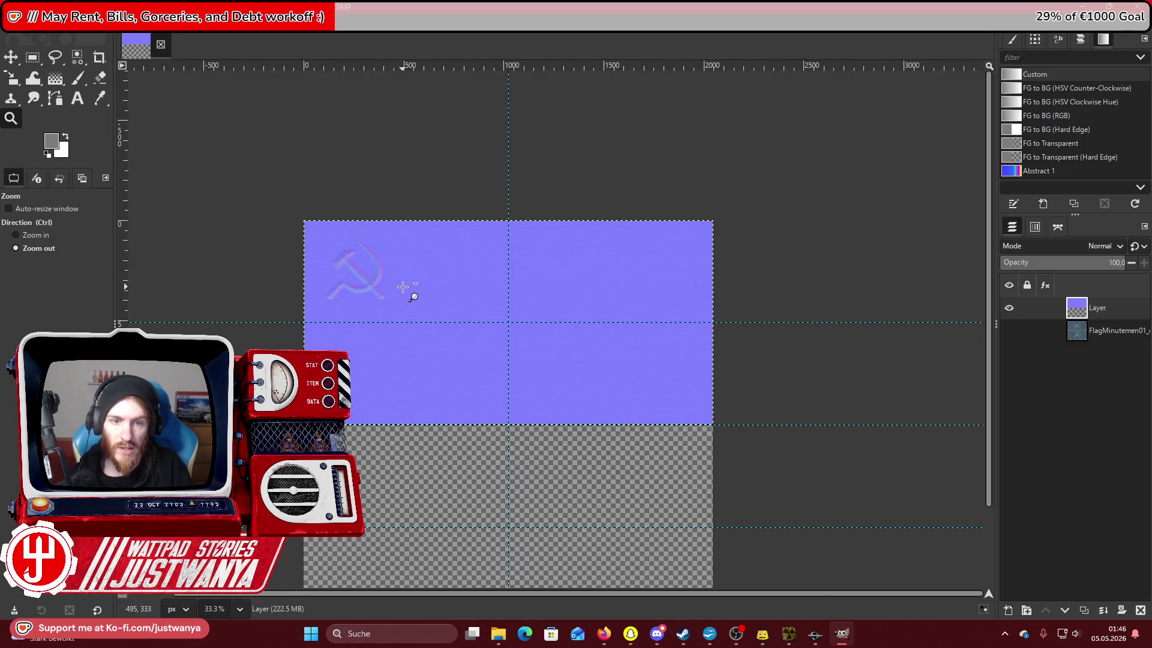
left_click(403, 288)
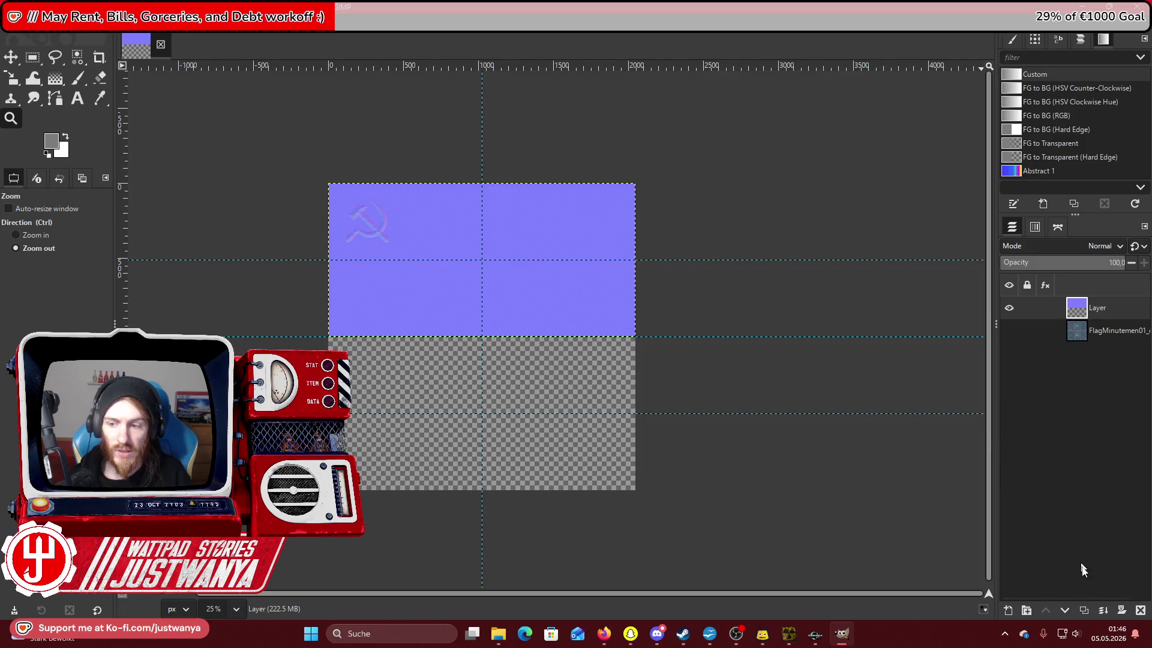
Duplicate the merged normal map, move the copy into the lower half, and merge visible layers.
left_click(1083, 610)
left_click(11, 57)
left_click_drag(358, 243, 358, 397)
left_click(113, 23)
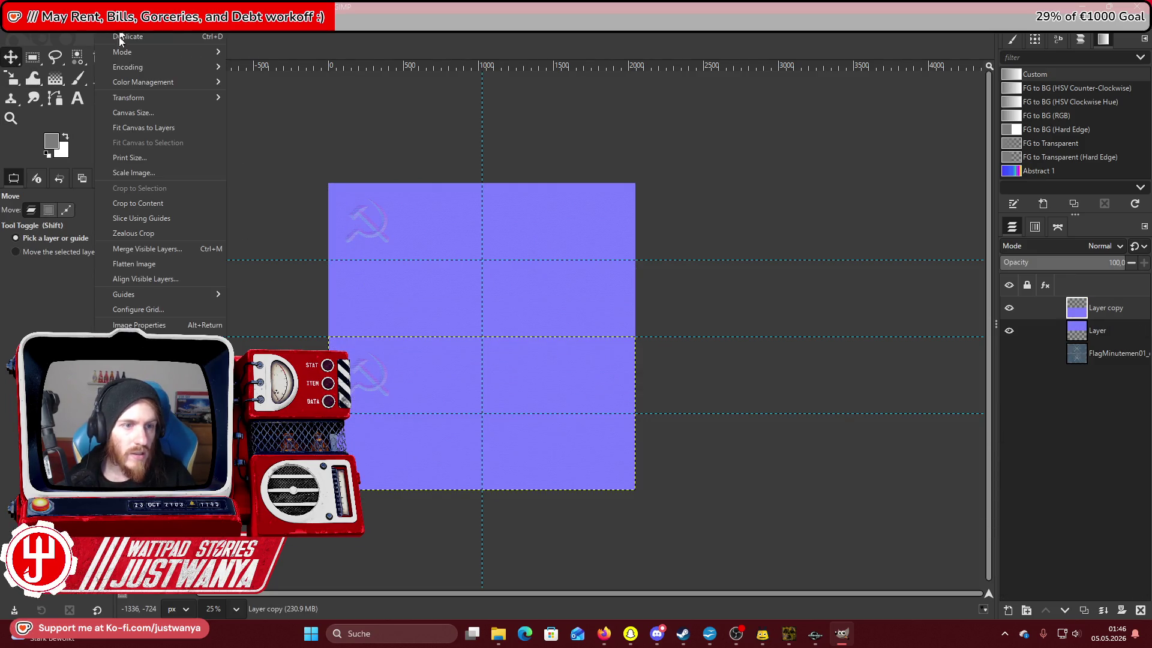
left_click(144, 249)
left_click(580, 398)
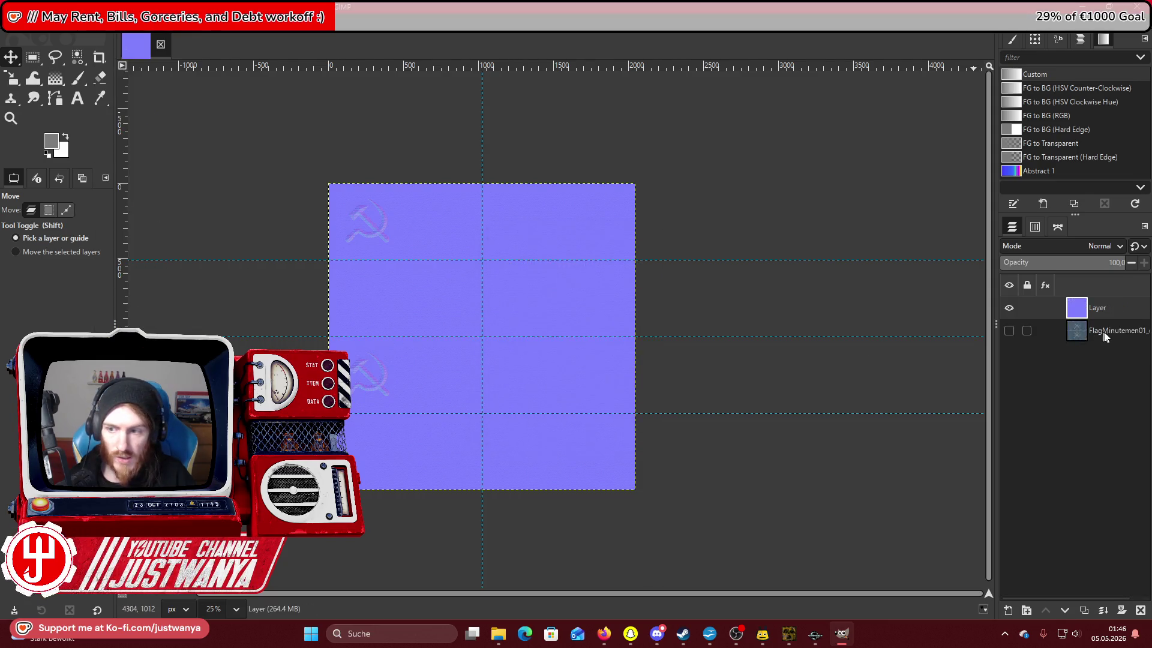
Cut away everything outside the original flag's shape using an inverted alpha selection.
right_click(1107, 332)
left_click(1050, 566)
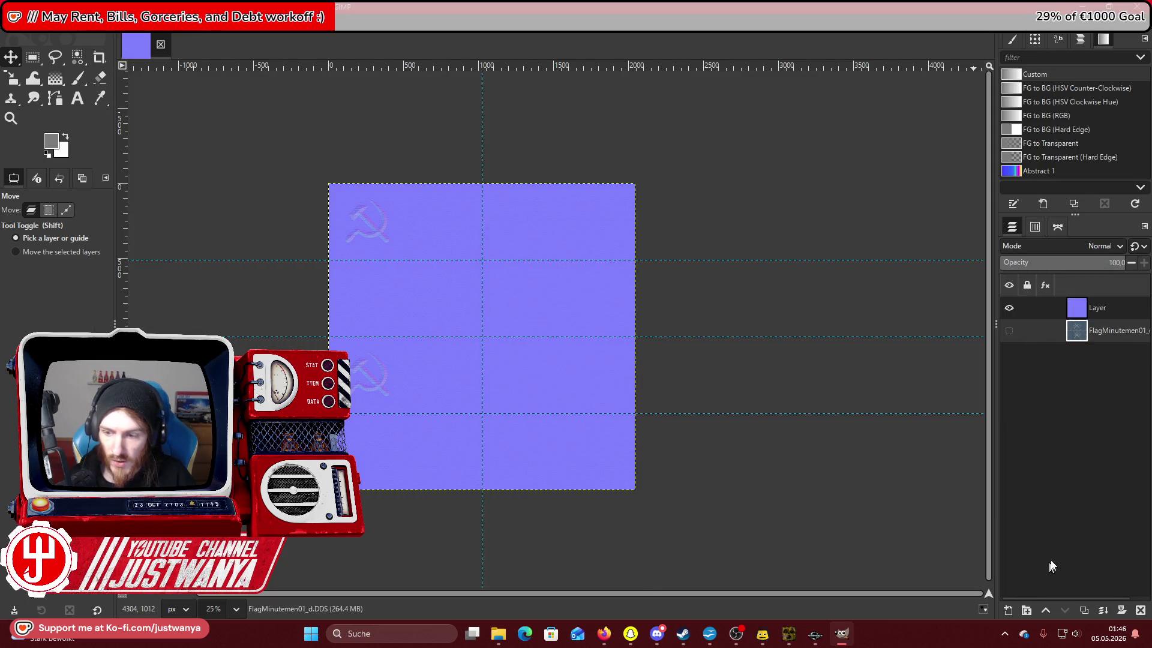
left_click(1110, 312)
left_click(57, 23)
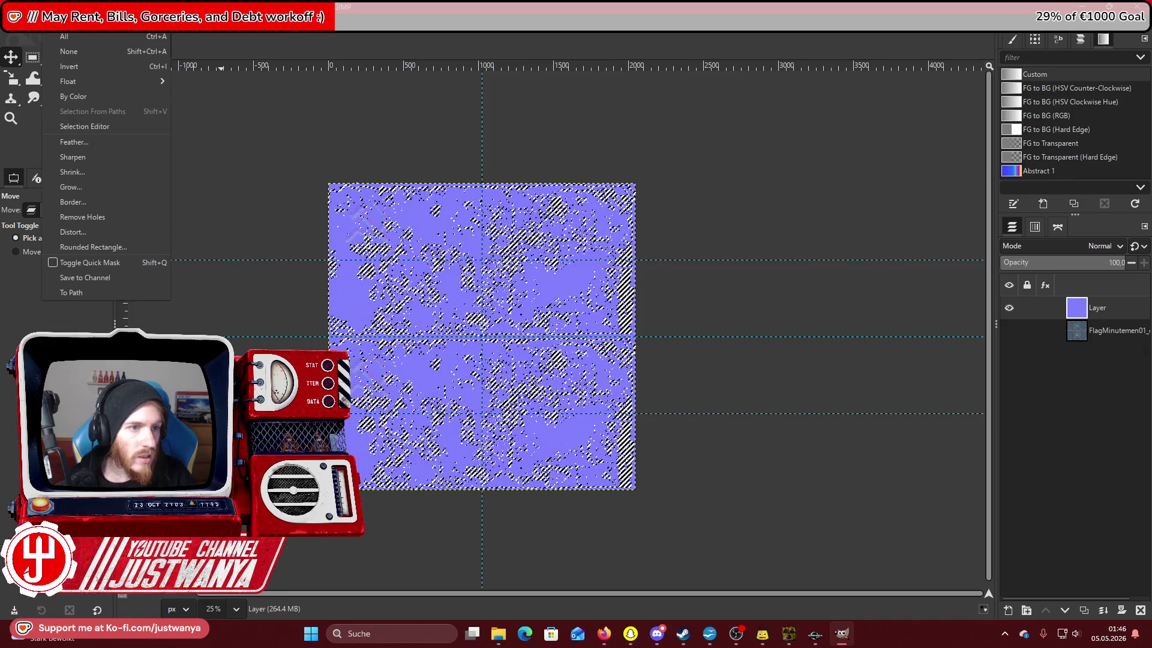
left_click(68, 66)
left_click(27, 23)
left_click(24, 93)
key("r")
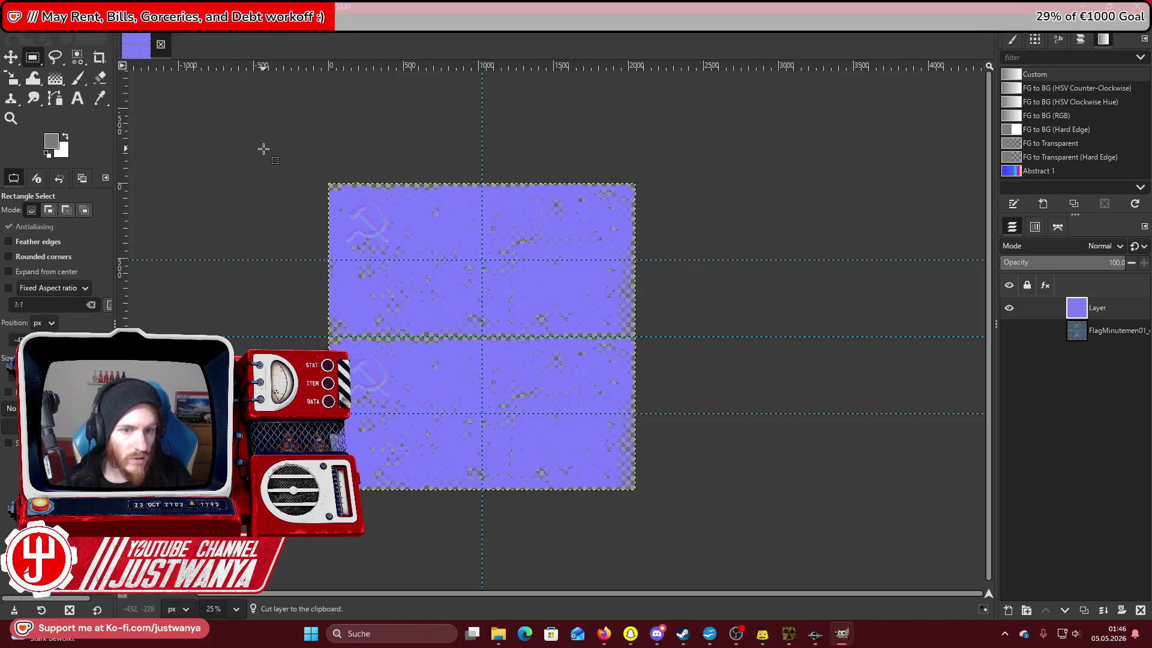
Export the normal map as Flag_USSR_n.DDS into the NEW flags folder.
left_click(11, 22)
left_click(36, 216)
left_click(222, 96)
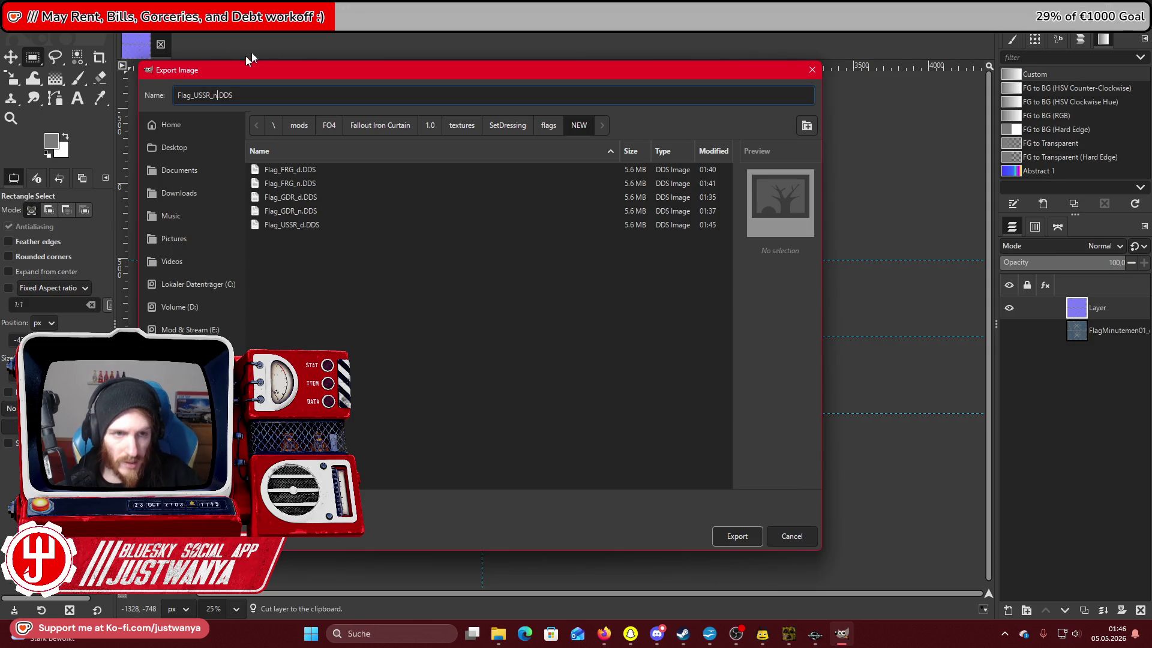
left_click(738, 540)
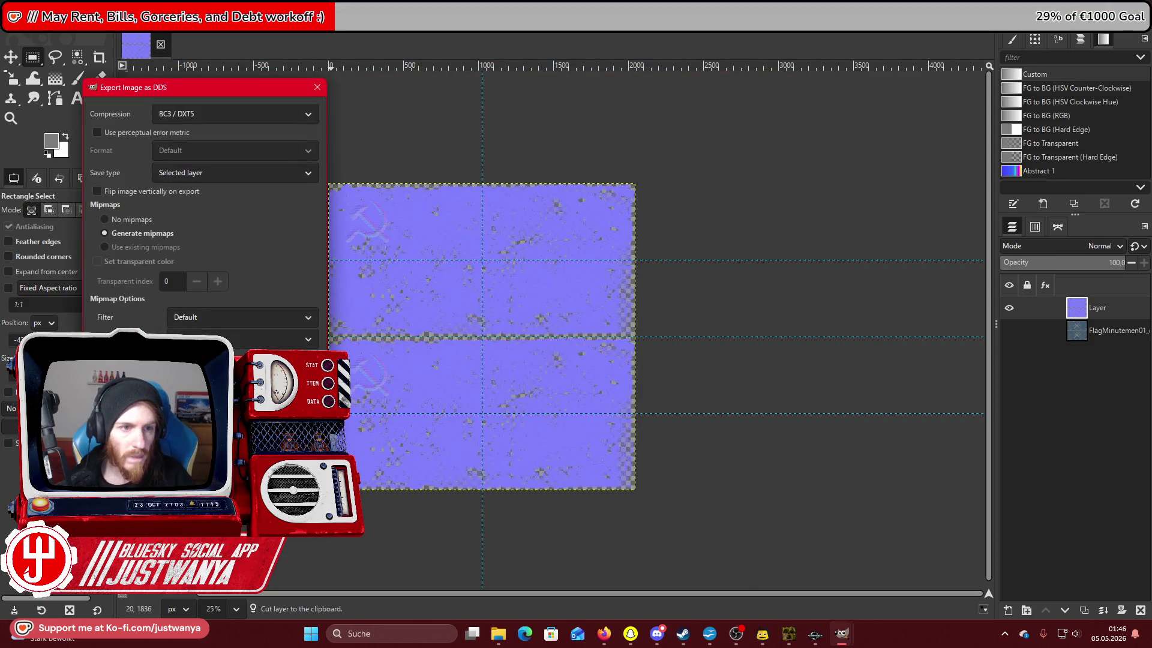
key("Return")
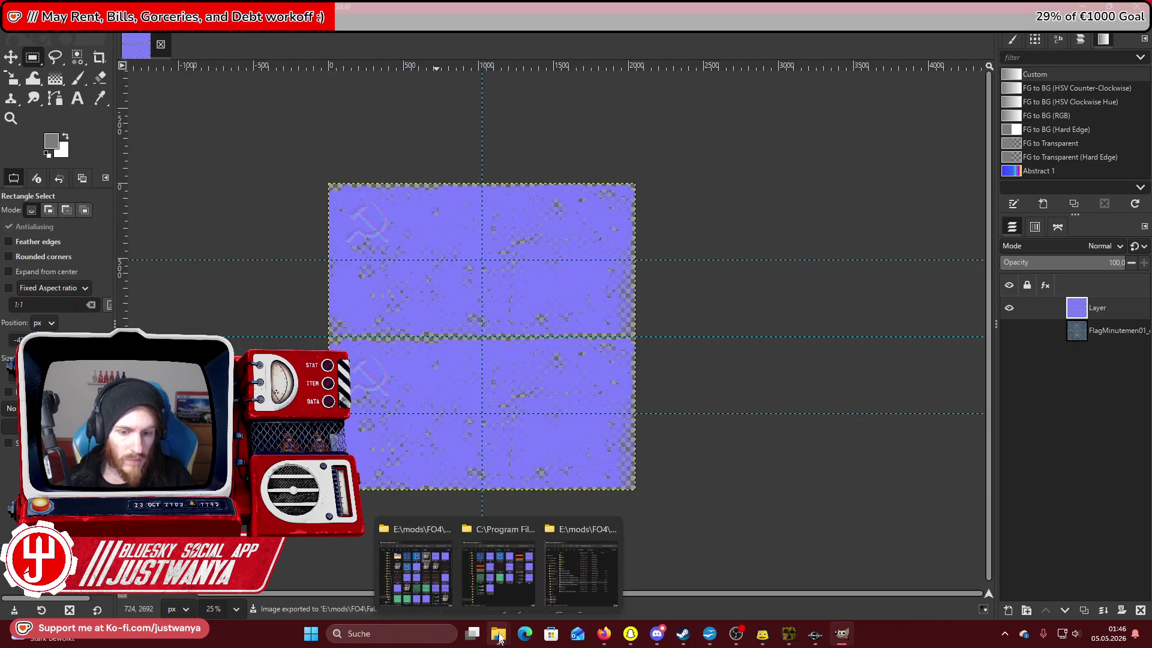
Copy Flag_USSR_d.DDS and Flag_USSR_n.DDS from the mod's NEW folder.
left_click(497, 636)
mouse_move(498, 637)
left_click(419, 570)
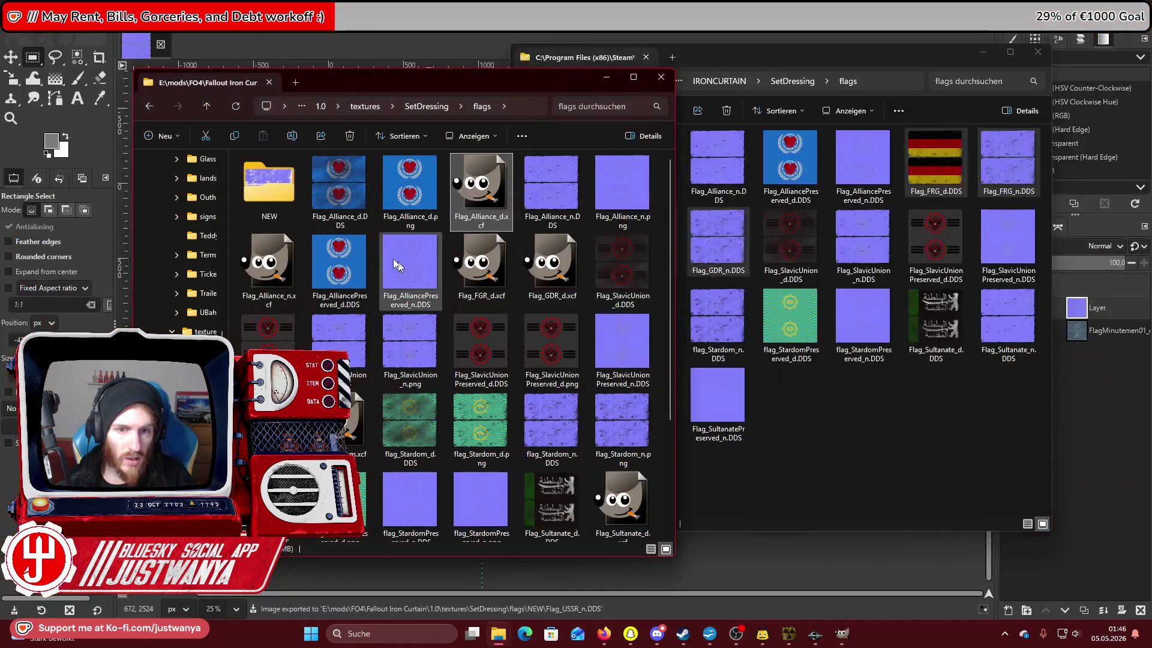
double_click(289, 209)
left_click(559, 207)
left_click(630, 204, "ctrl")
right_click(629, 204)
left_click(685, 216)
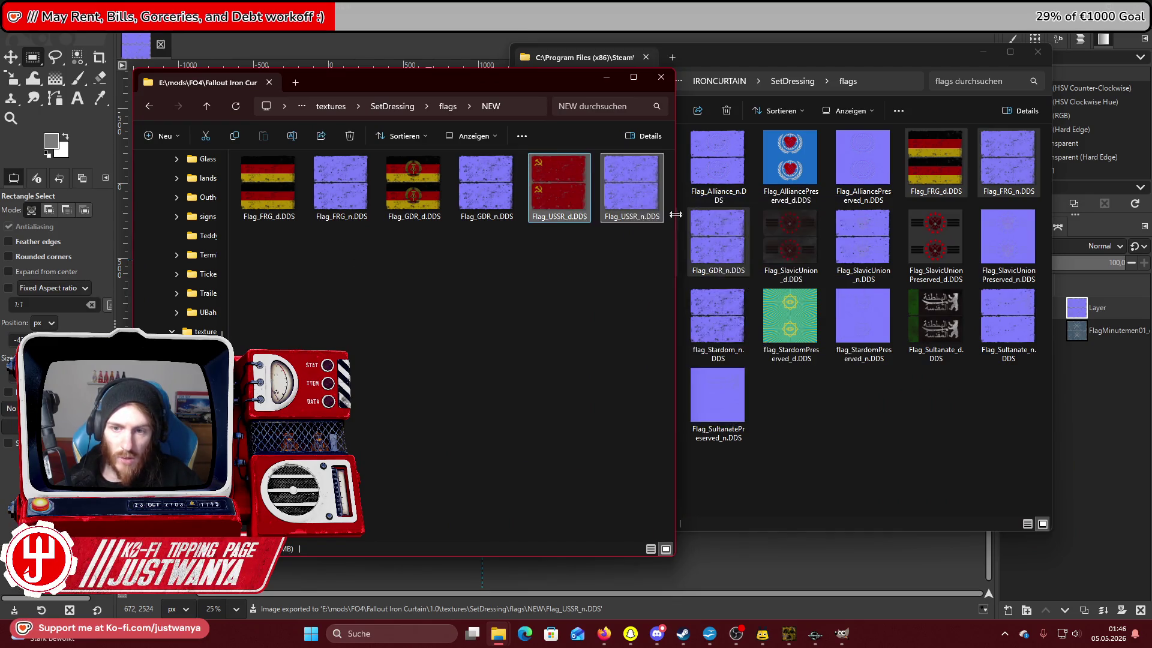
Paste both USSR textures into the game's IRONCURTAIN\SetDressing\flags folder and close the mod's flags window.
left_click(843, 417)
right_click(844, 412)
left_click(850, 411)
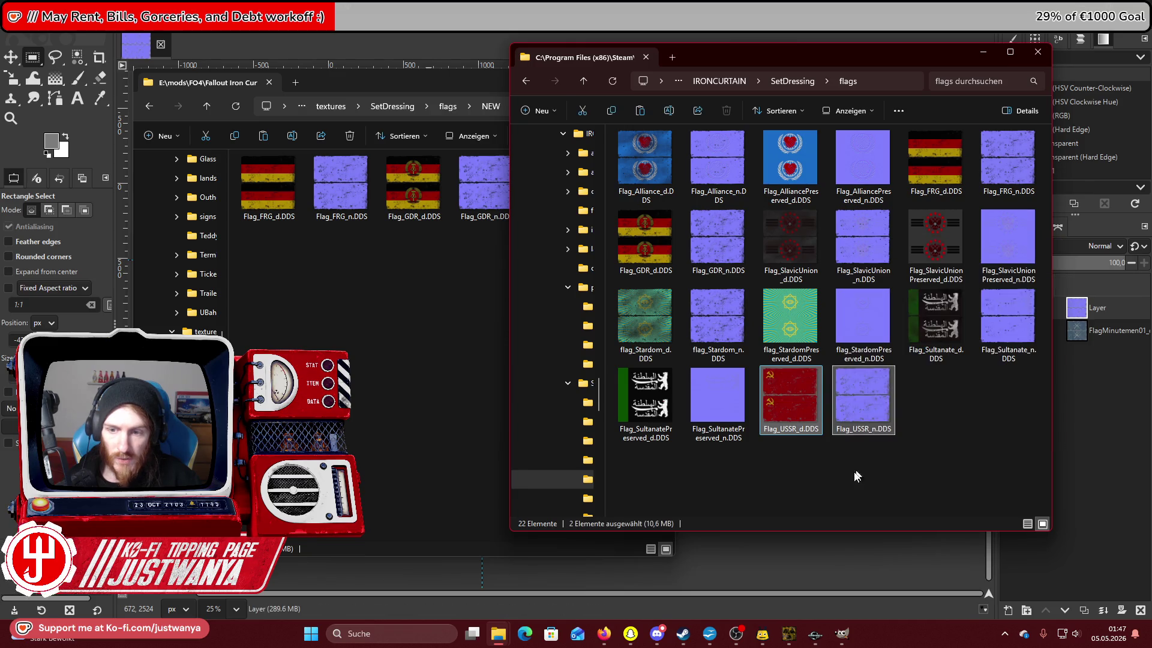
left_click(364, 362)
left_click(664, 84)
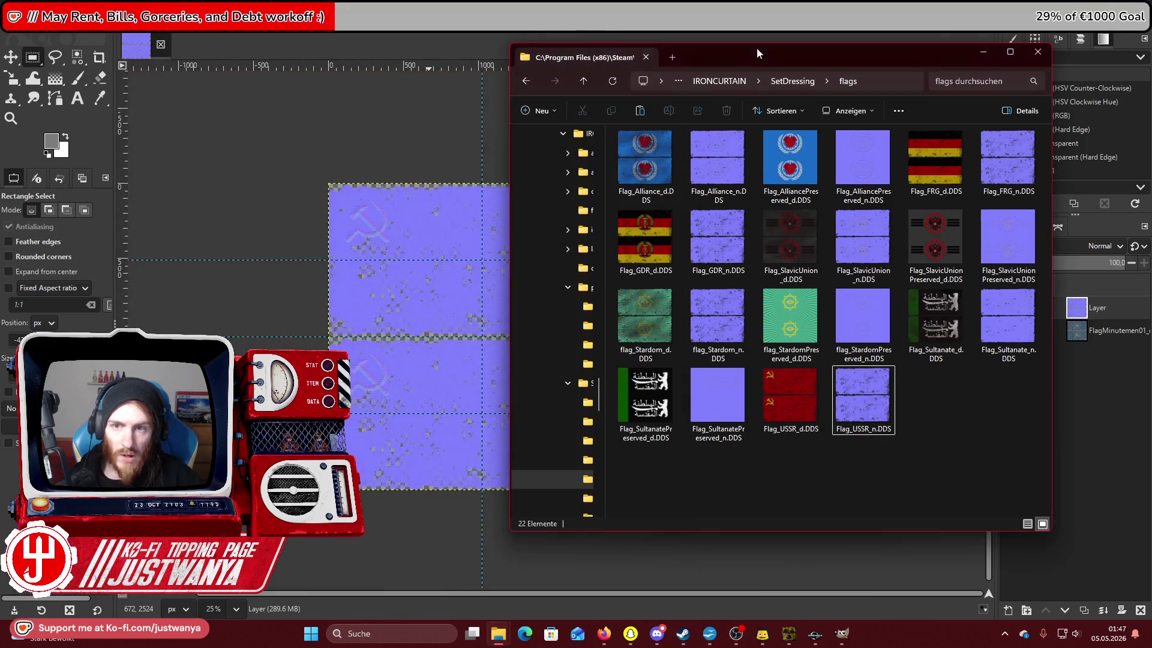
left_click_drag(757, 48, 468, 56)
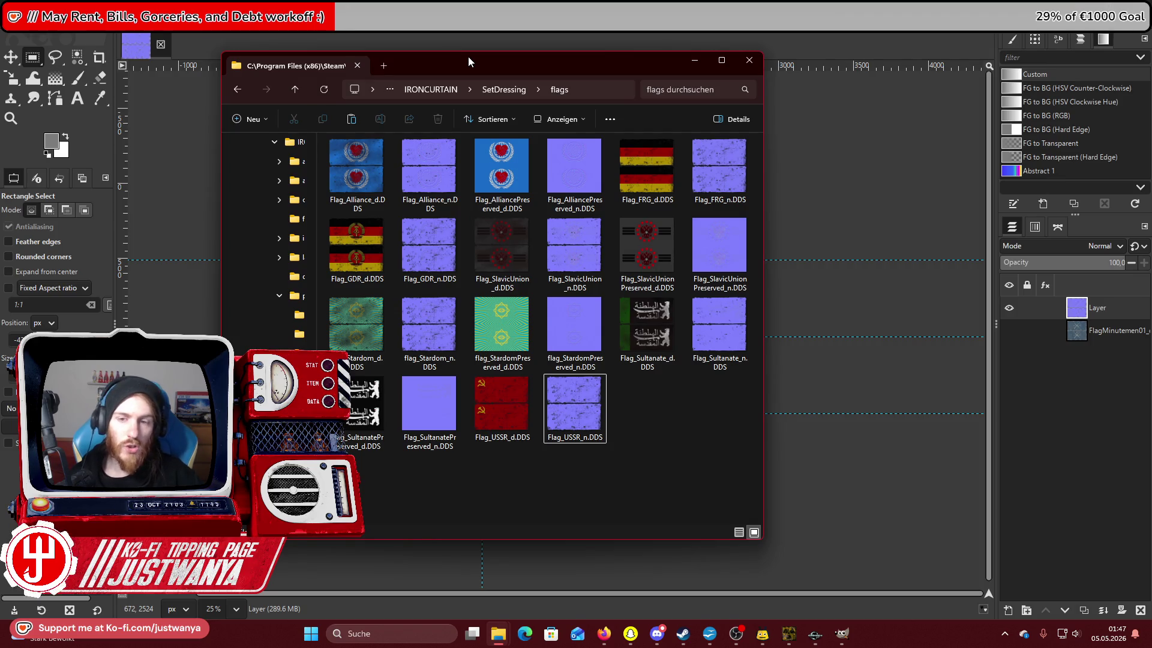
left_click(714, 634)
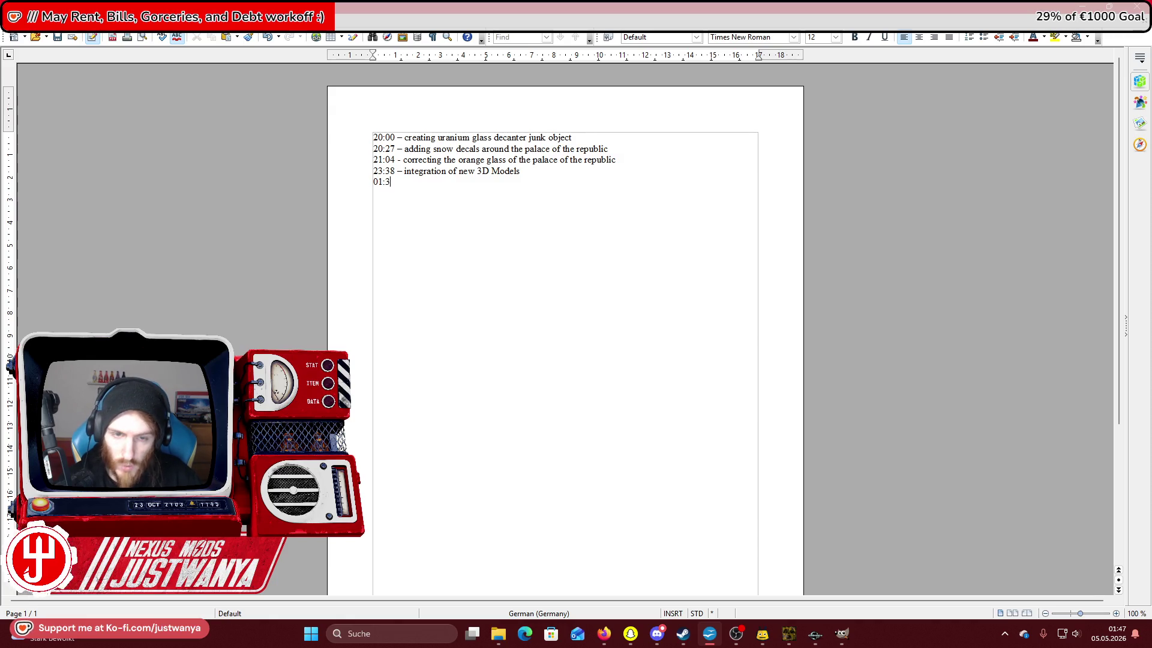
type("01:30 - Work")
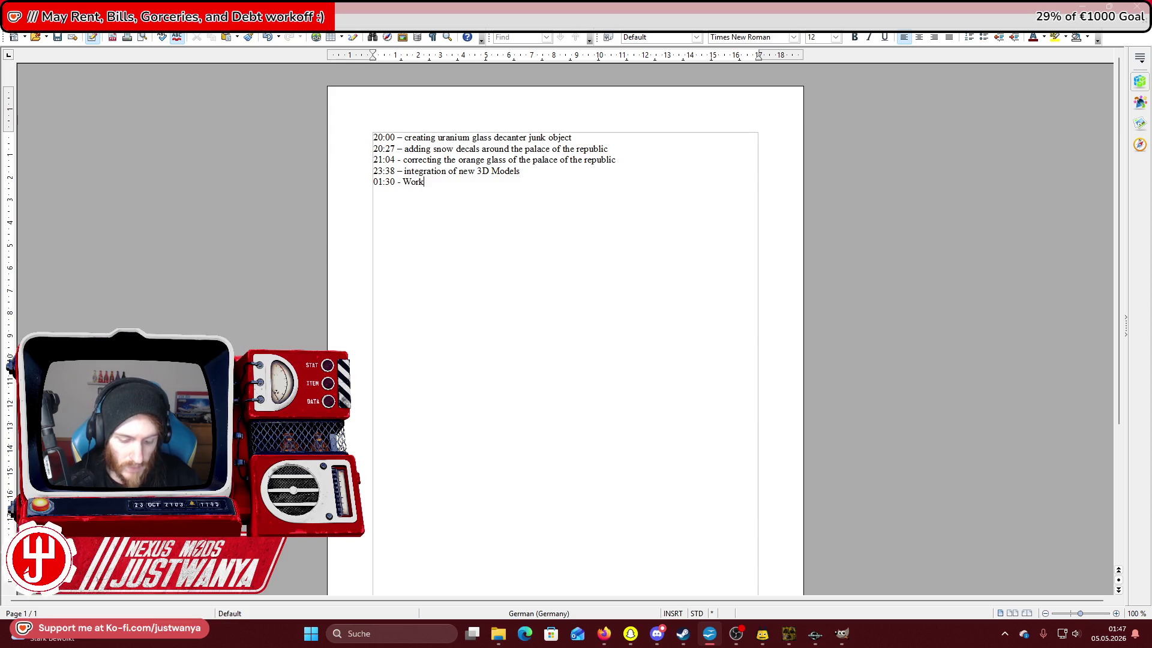
Log '01:30 – Working on Flag Textures' and '01:00 – cable splines around the Palace of the Republic' in the notes.
type("ing on Flag Textures")
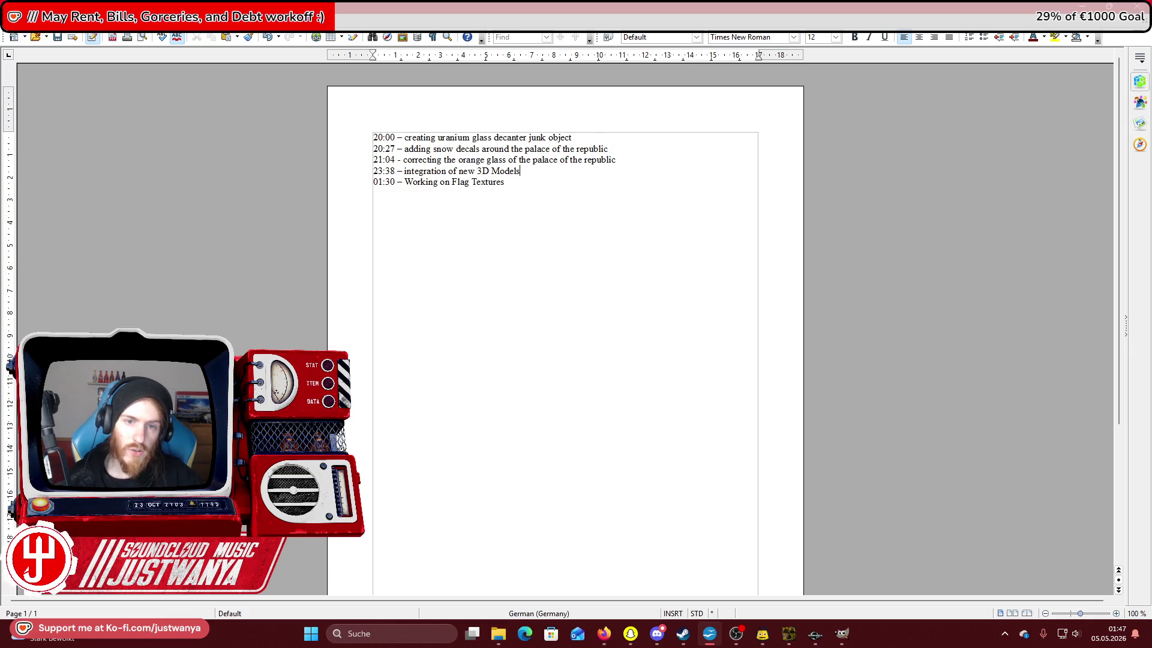
key("Return")
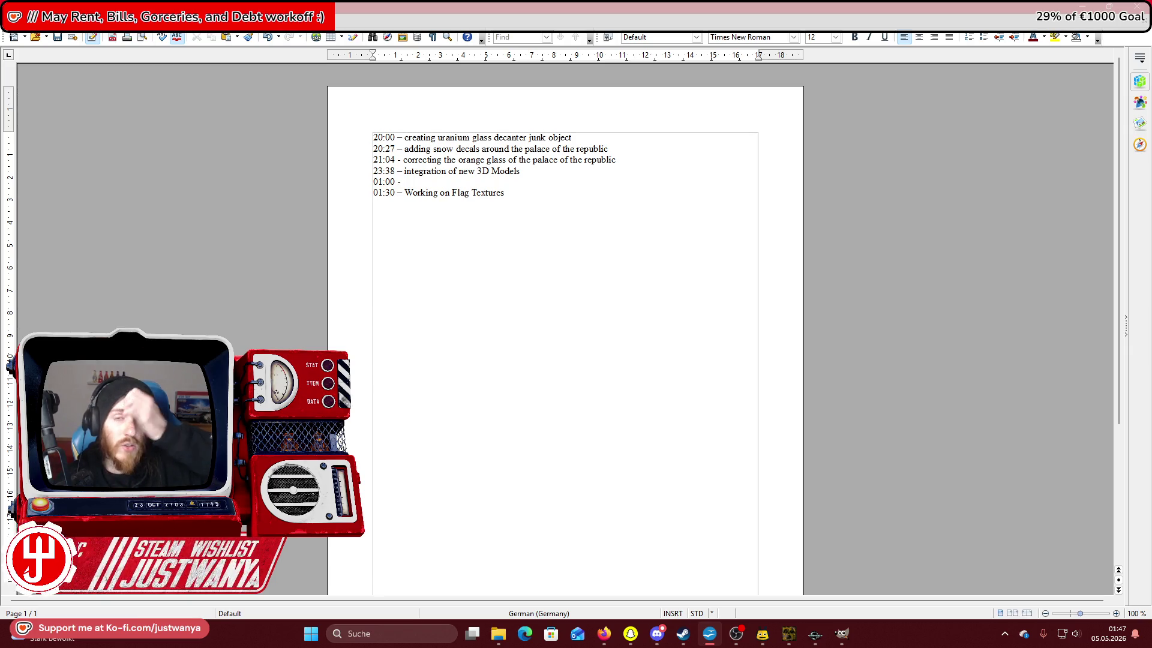
type("01:00 -")
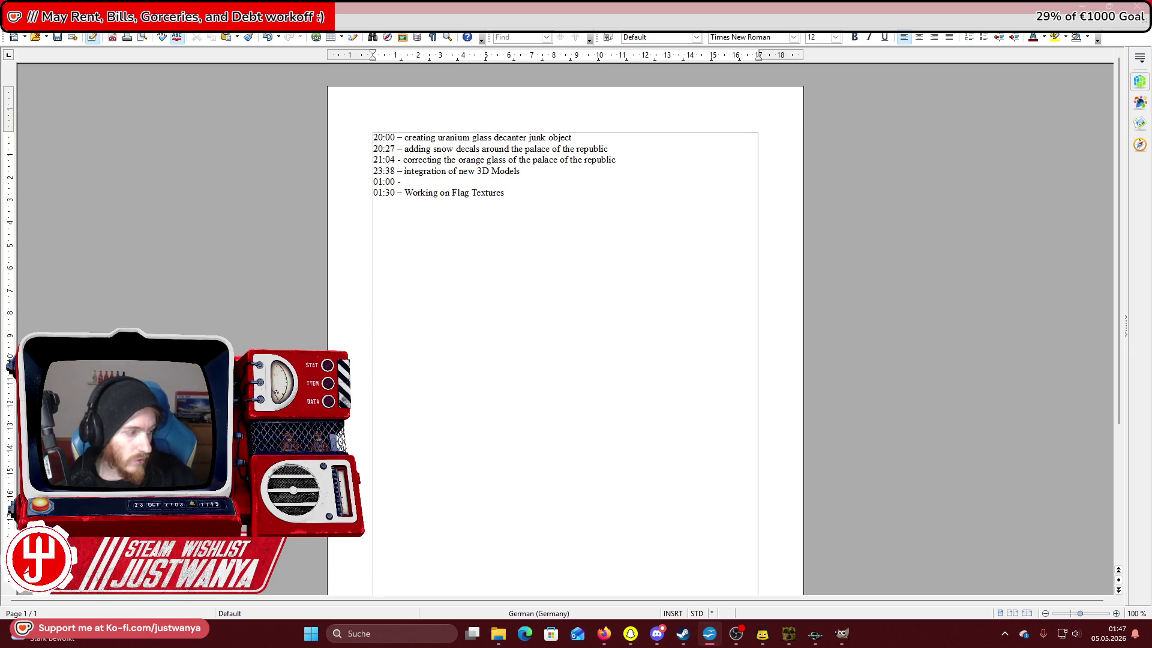
key("alt+Tab")
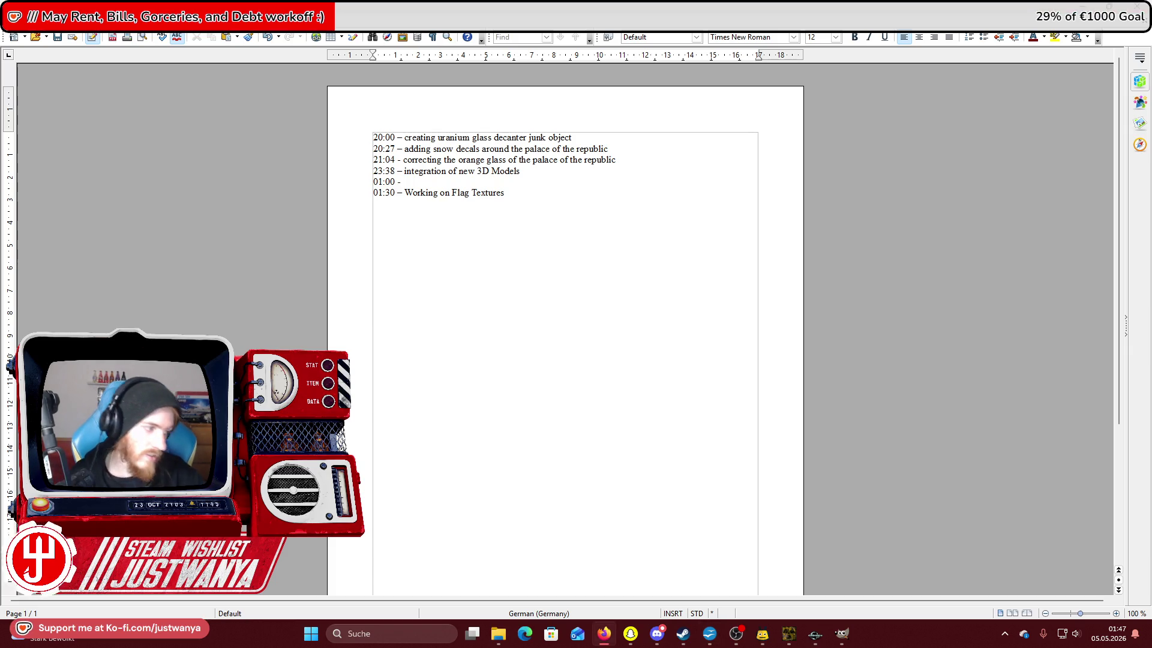
key("alt+Tab")
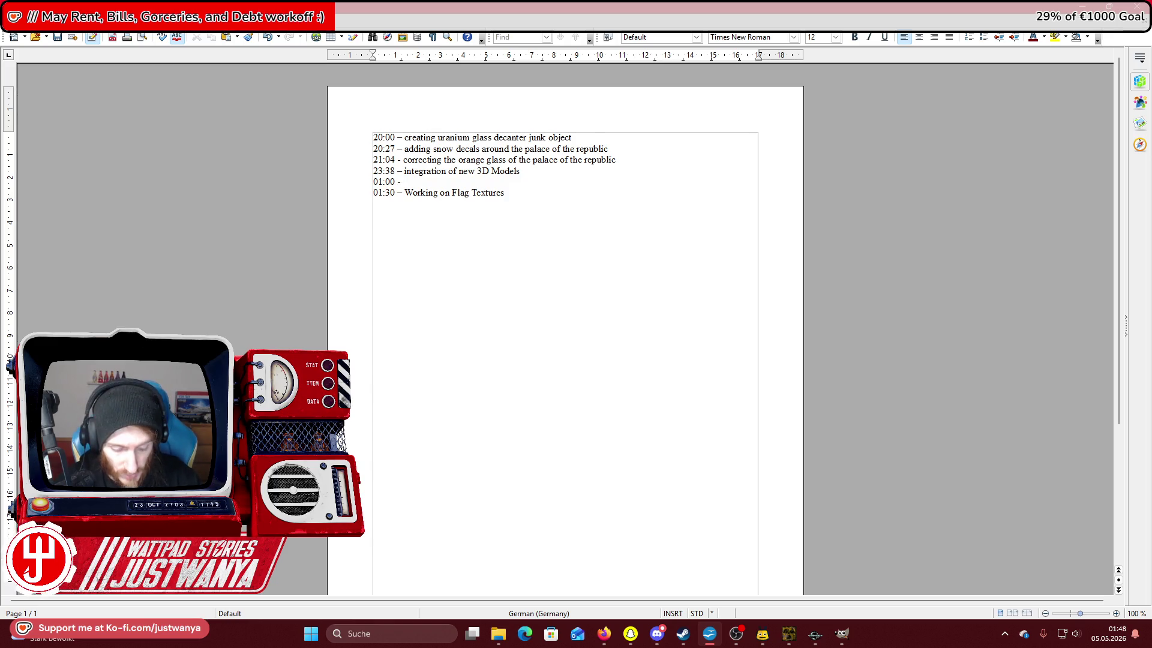
type("cable splines around the Palace of the Republic")
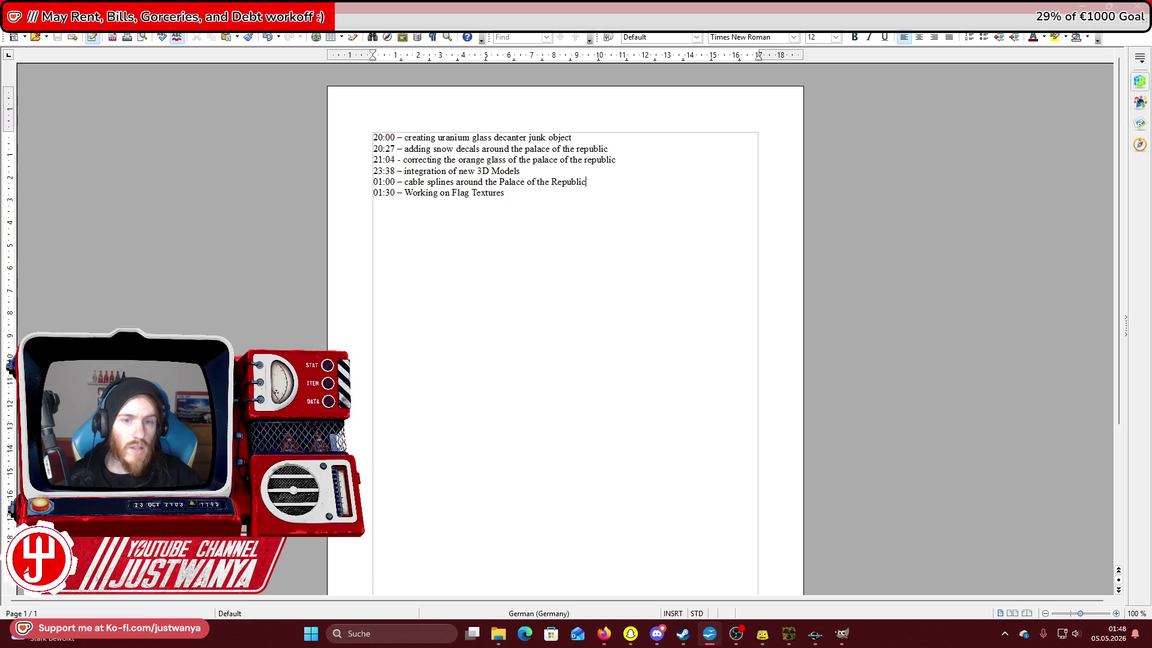
key("alt+Tab")
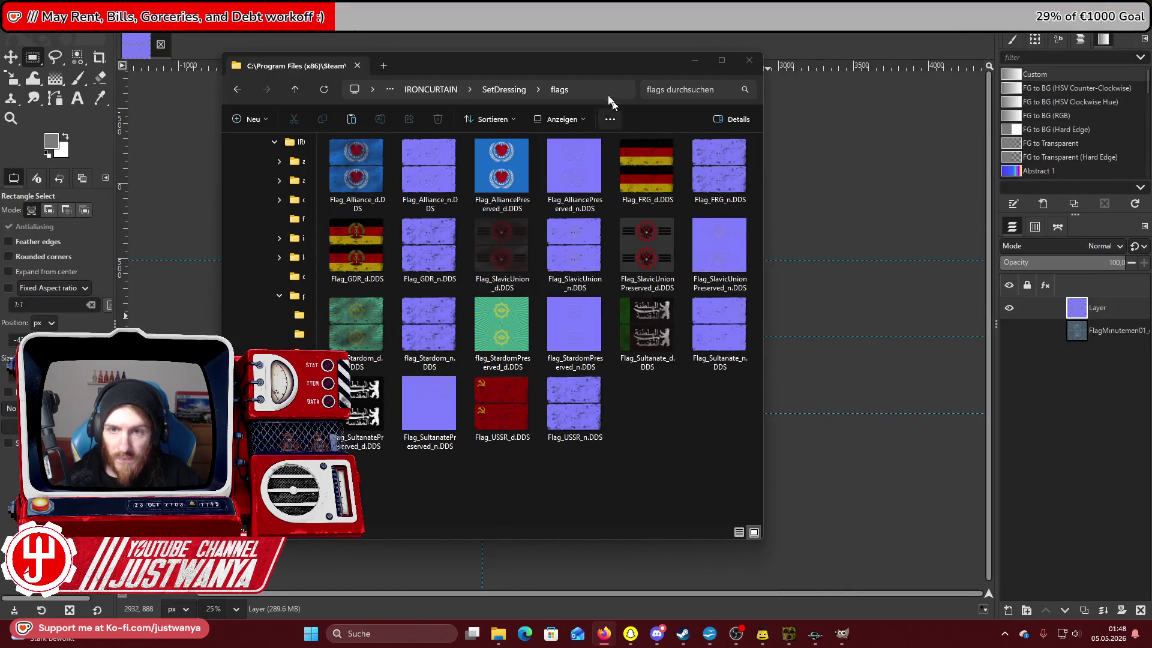
Go up to E:\mods\FO4 and run Material Editor.exe from Tools\[MATERIAL EDITOR], placing its window right.
mouse_move(620, 62)
left_mouse_down()
mouse_move(728, 66)
mouse_move(605, 54)
left_mouse_up()
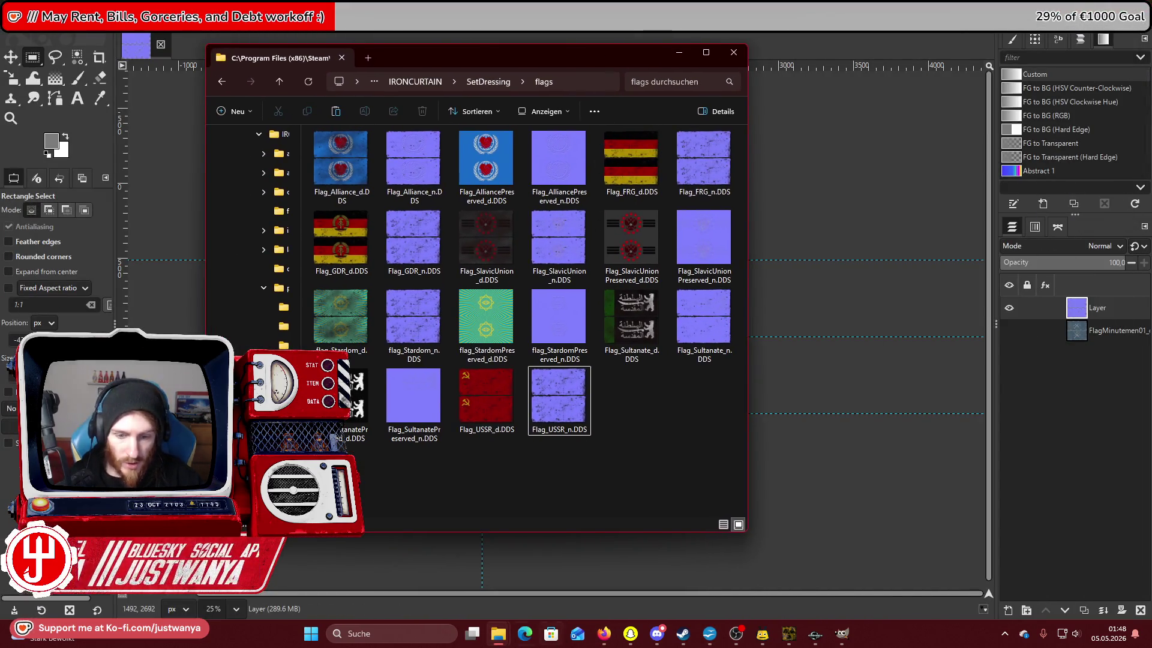
mouse_move(496, 633)
left_click(549, 584)
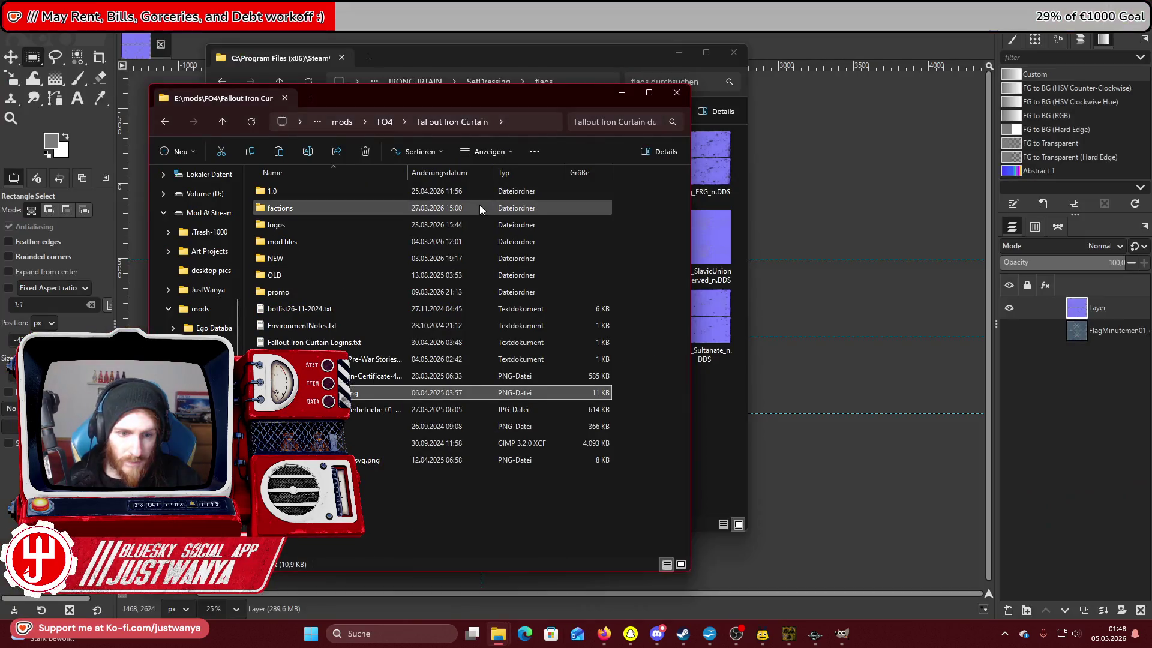
left_click(385, 121)
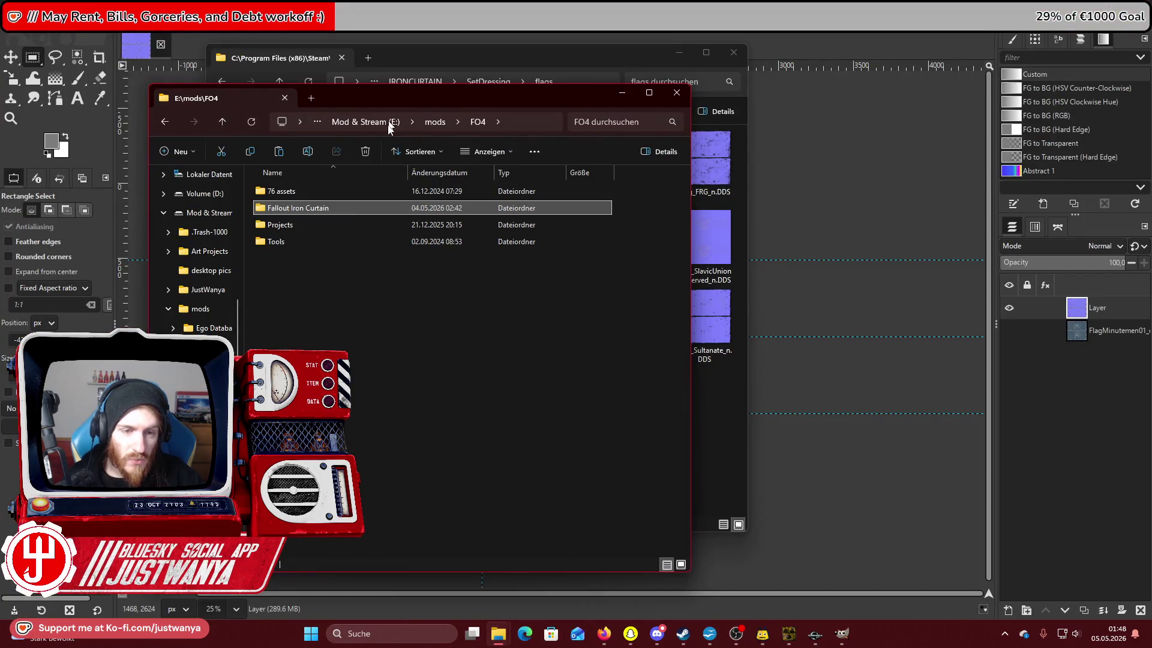
double_click(304, 245)
left_click(324, 295)
double_click(323, 295)
double_click(297, 211)
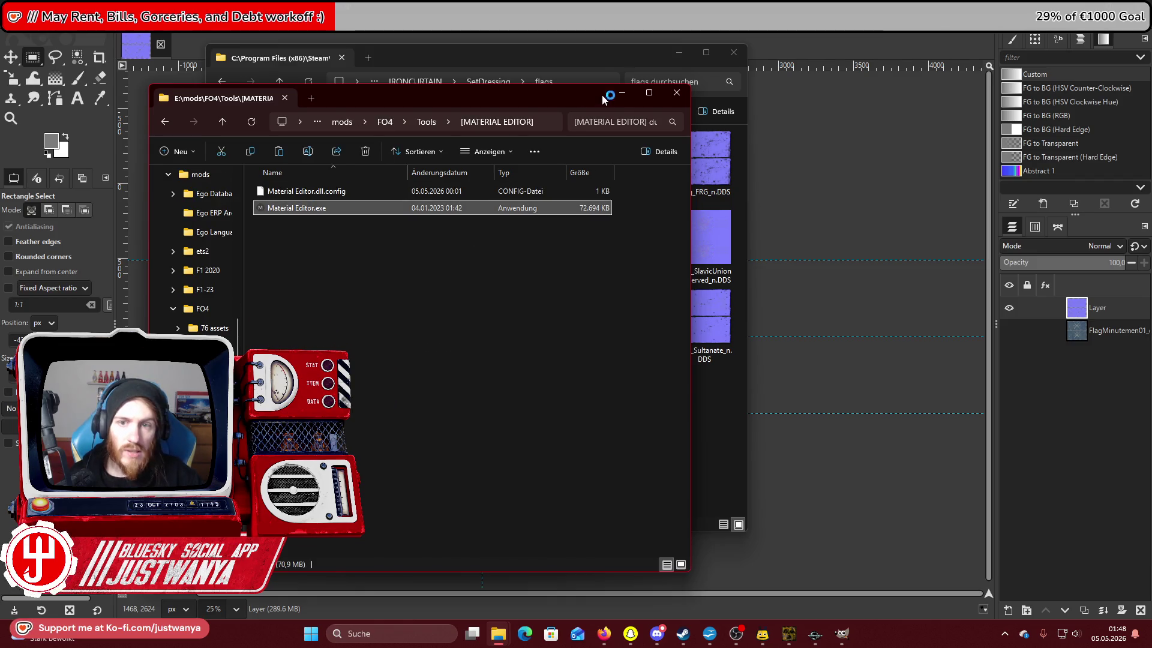
left_click(613, 106)
mouse_move(150, 102)
left_mouse_down()
mouse_move(411, 170)
mouse_move(590, 173)
left_mouse_up()
left_click(553, 189)
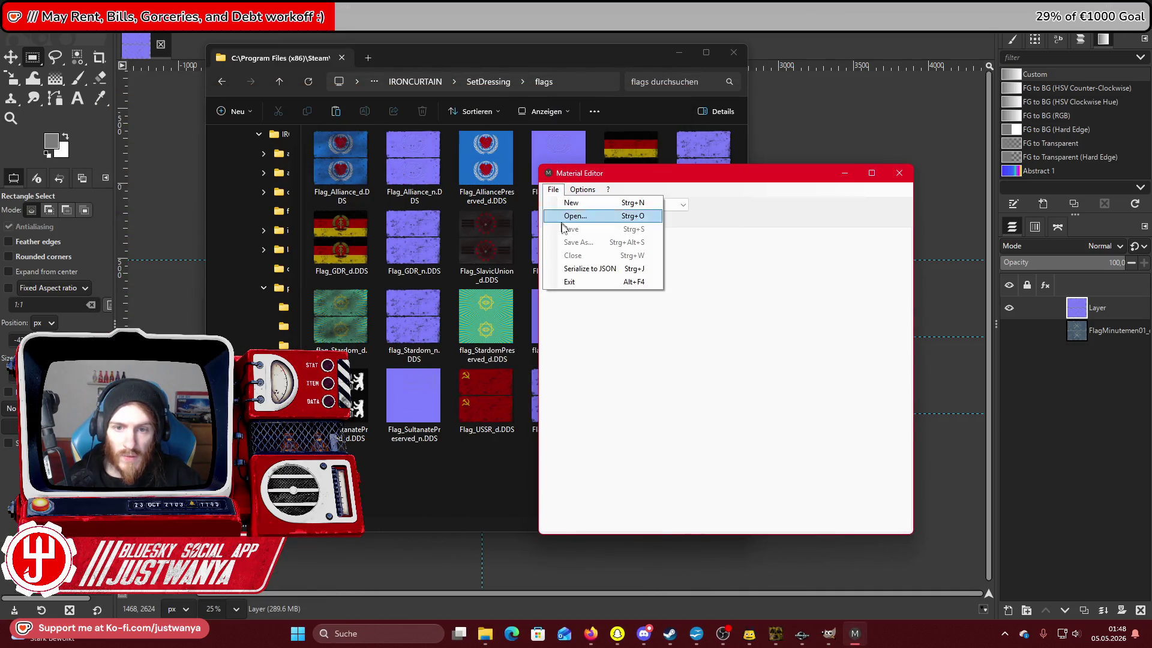
Open Flag_AllianceClean.bgsm from Data\Materials\IRONCURTAIN\SetDressing\flags.
left_click(570, 218)
left_click_drag(776, 193, 641, 200)
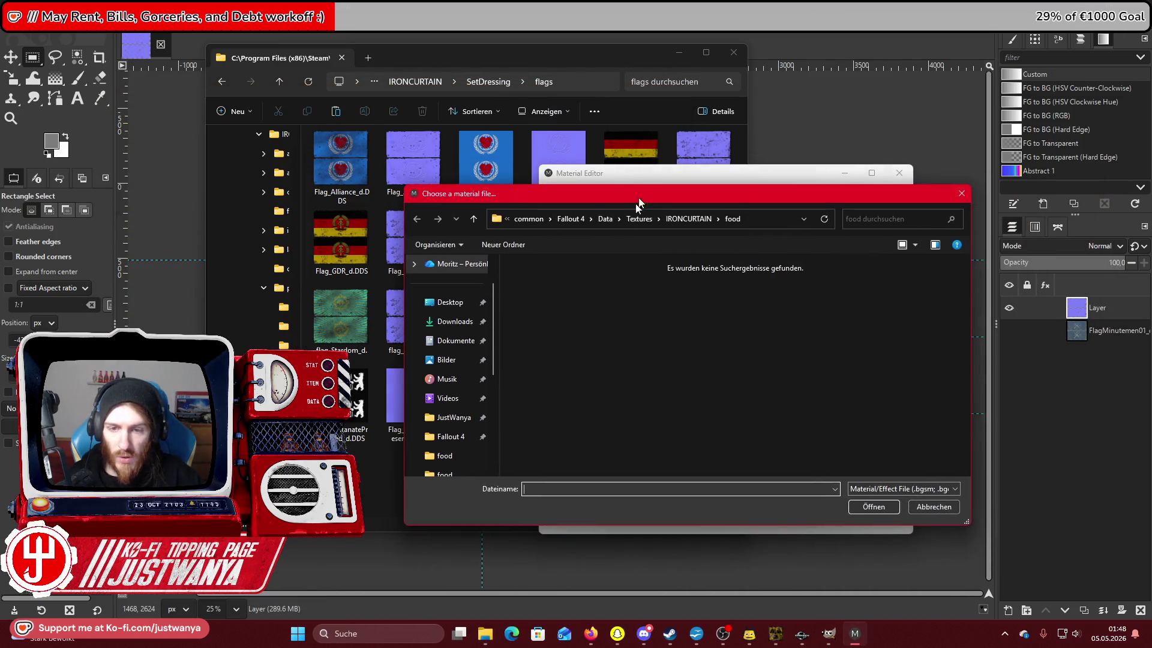
left_click(602, 218)
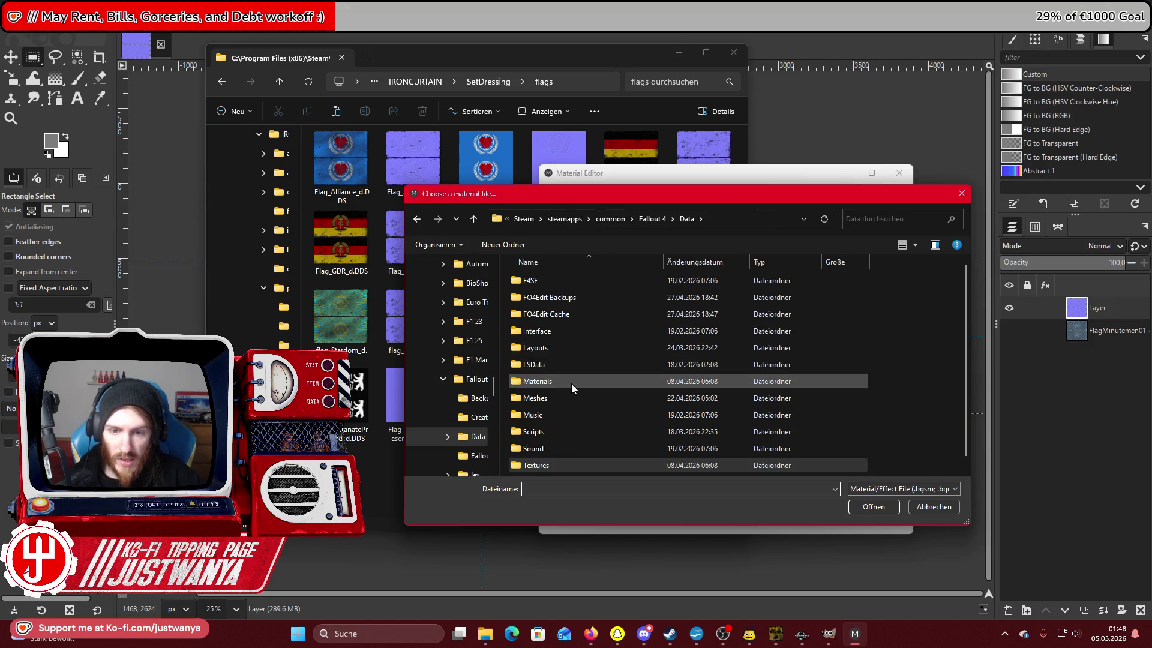
double_click(571, 382)
double_click(566, 364)
double_click(556, 379)
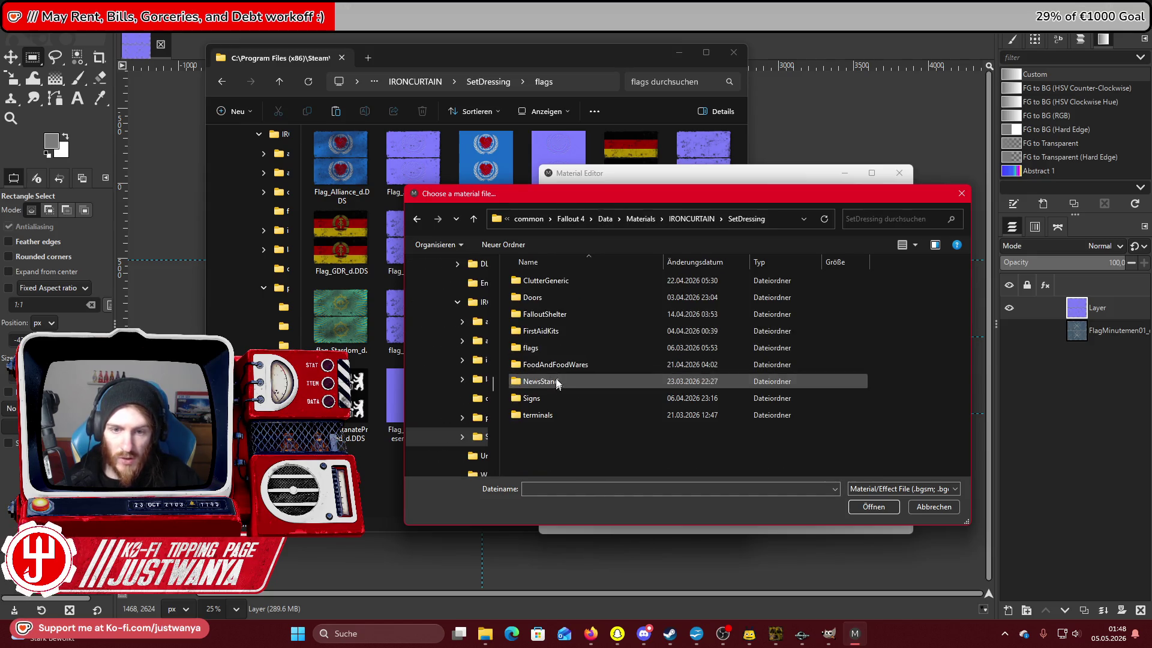
double_click(531, 348)
left_click(562, 281)
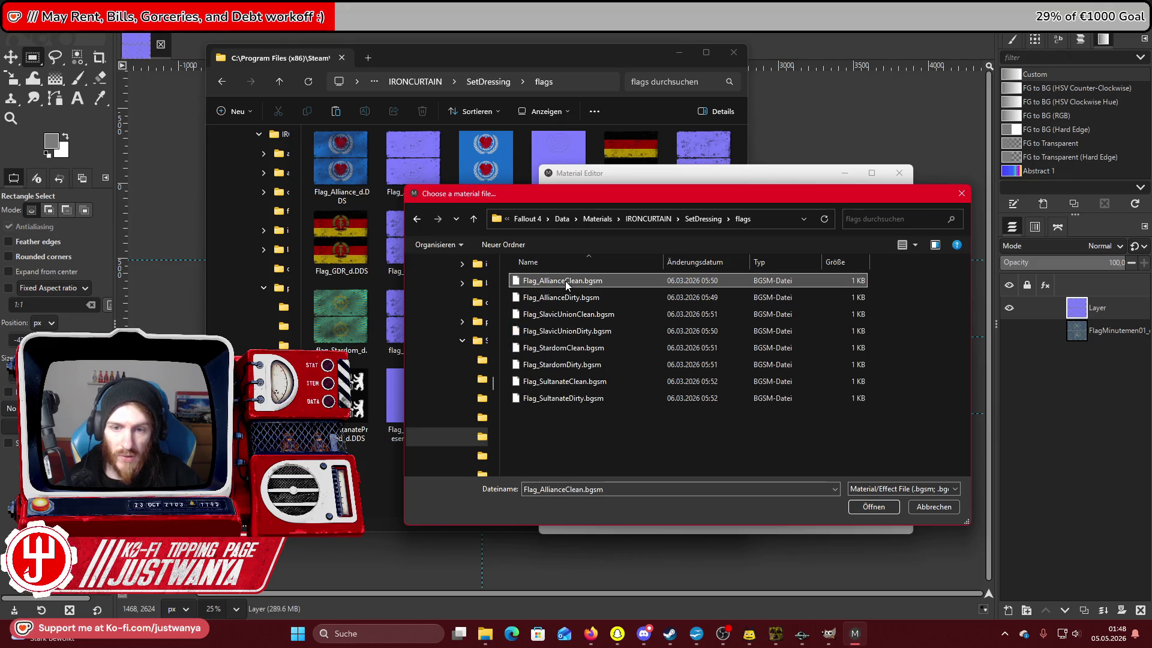
left_click(864, 506)
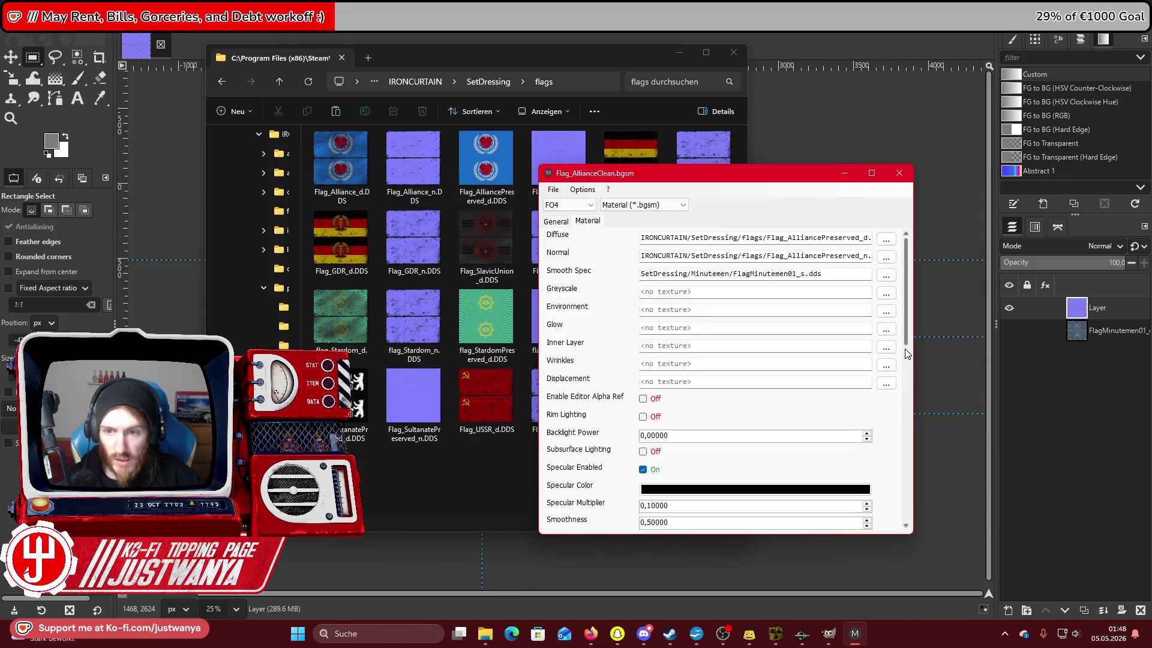
Set the diffuse texture to Flag_FRG_d.DDS from the Textures flags folder.
left_click_drag(760, 174, 859, 185)
left_click(985, 250)
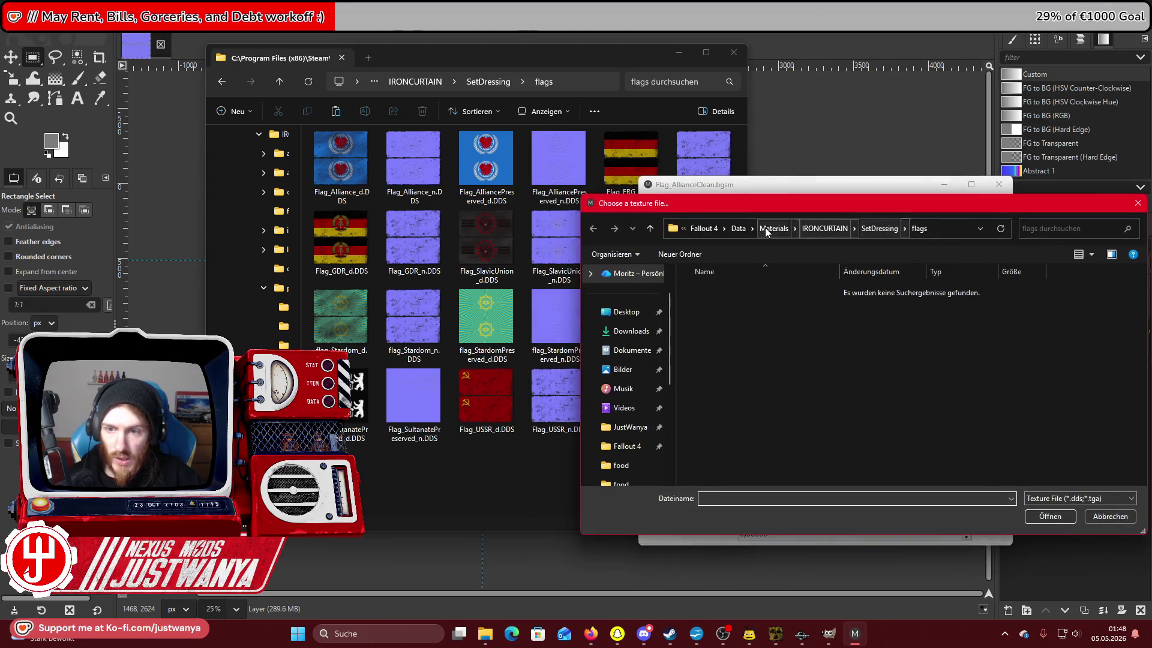
left_click(738, 230)
double_click(727, 462)
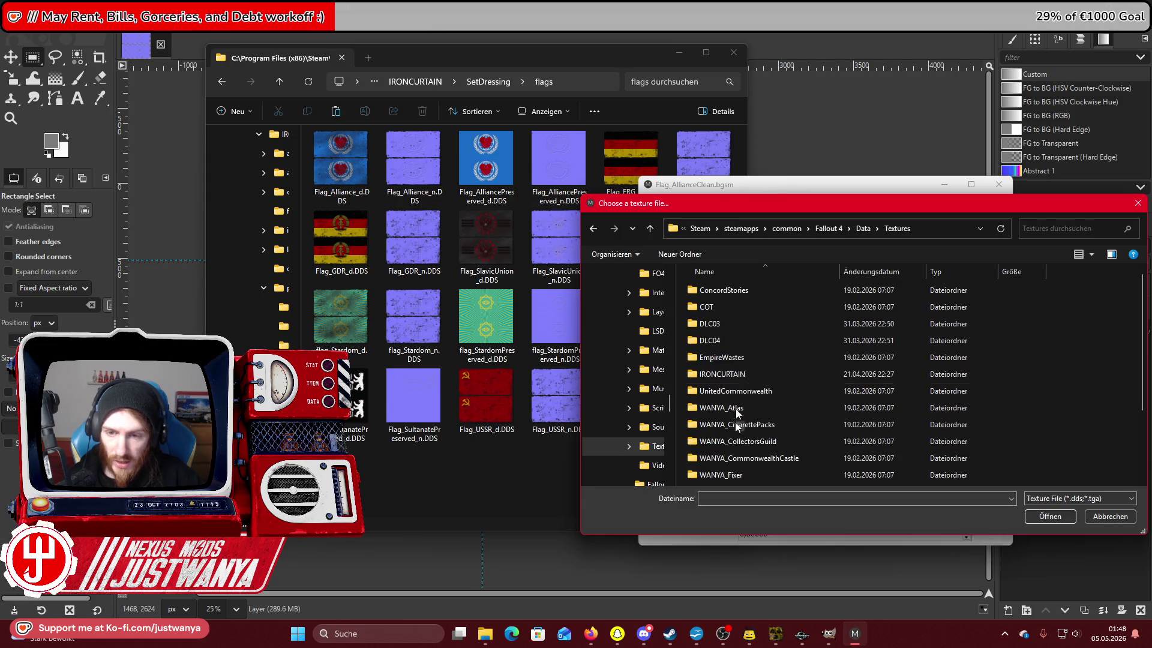
double_click(748, 373)
double_click(727, 427)
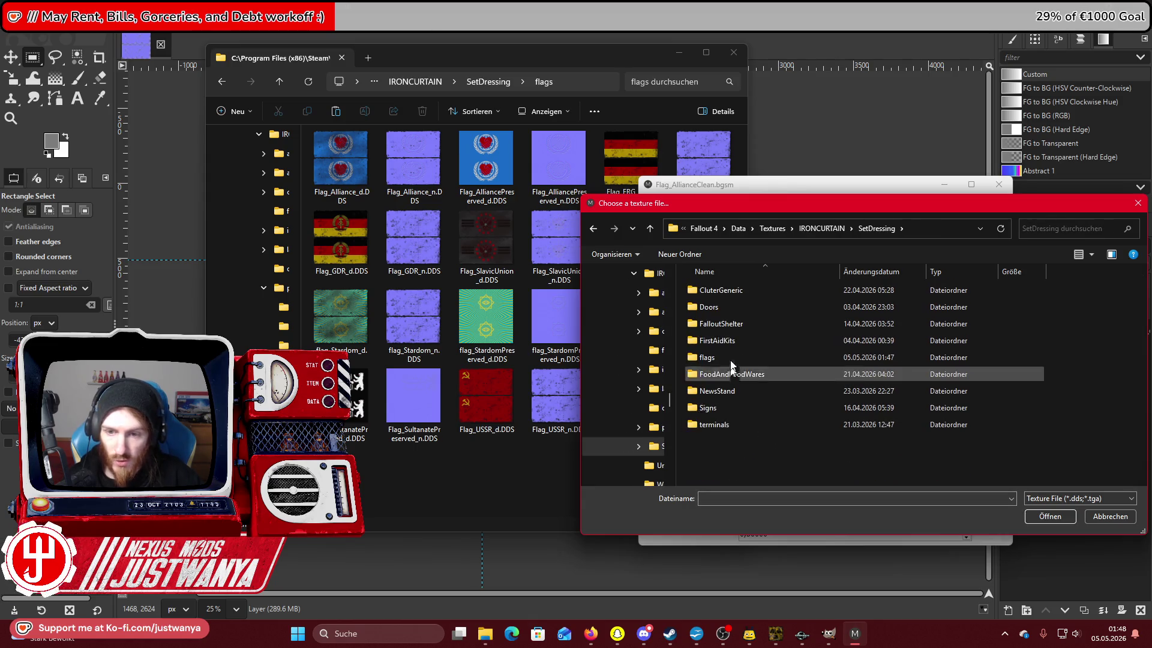
double_click(731, 358)
left_click(987, 306)
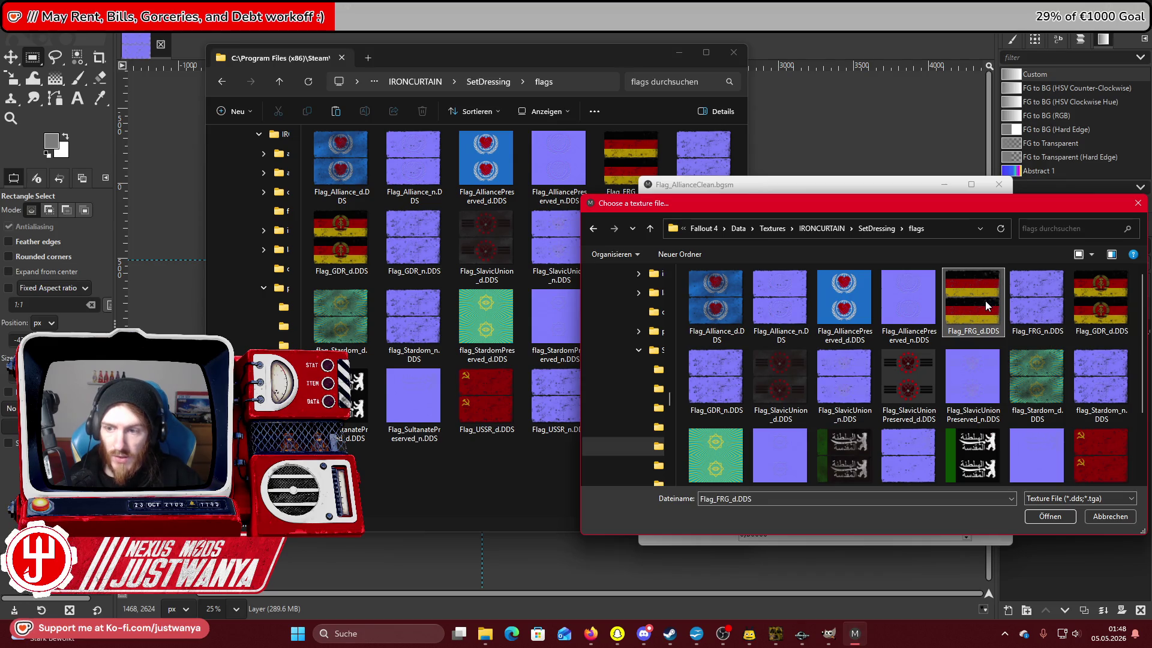
left_click(1050, 517)
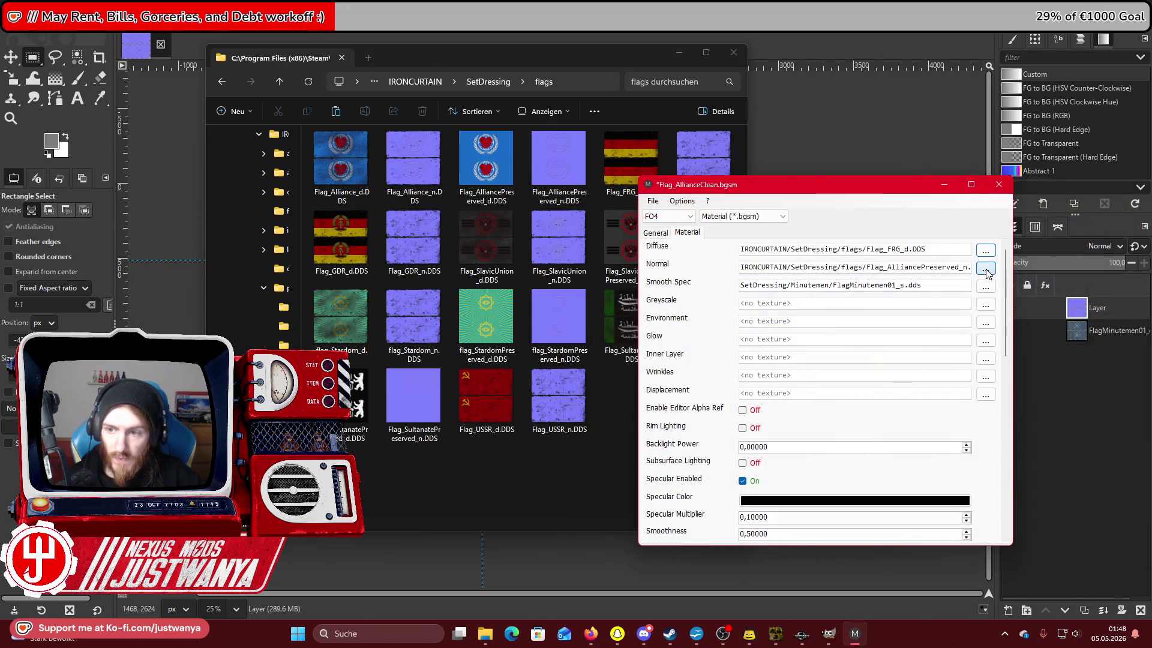
Set the normal texture to Flag_FRG_n.DDS and begin saving under a new name.
left_click(985, 268)
left_click(1037, 303)
left_click(1060, 515)
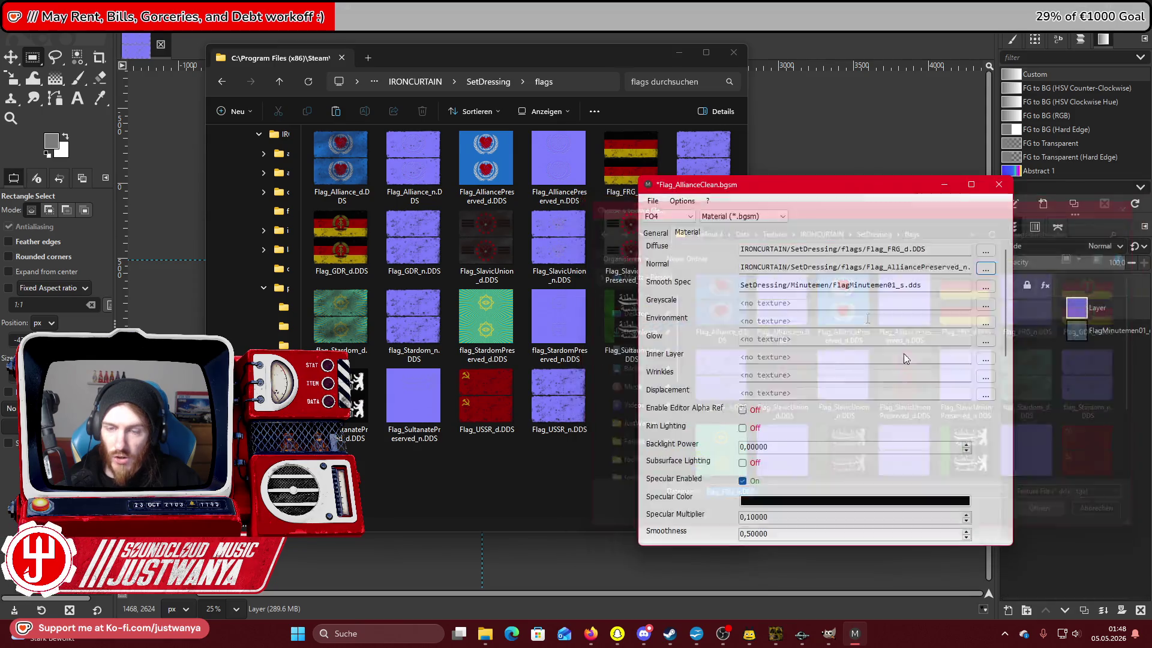
left_click(652, 201)
left_click(671, 255)
left_click(718, 454)
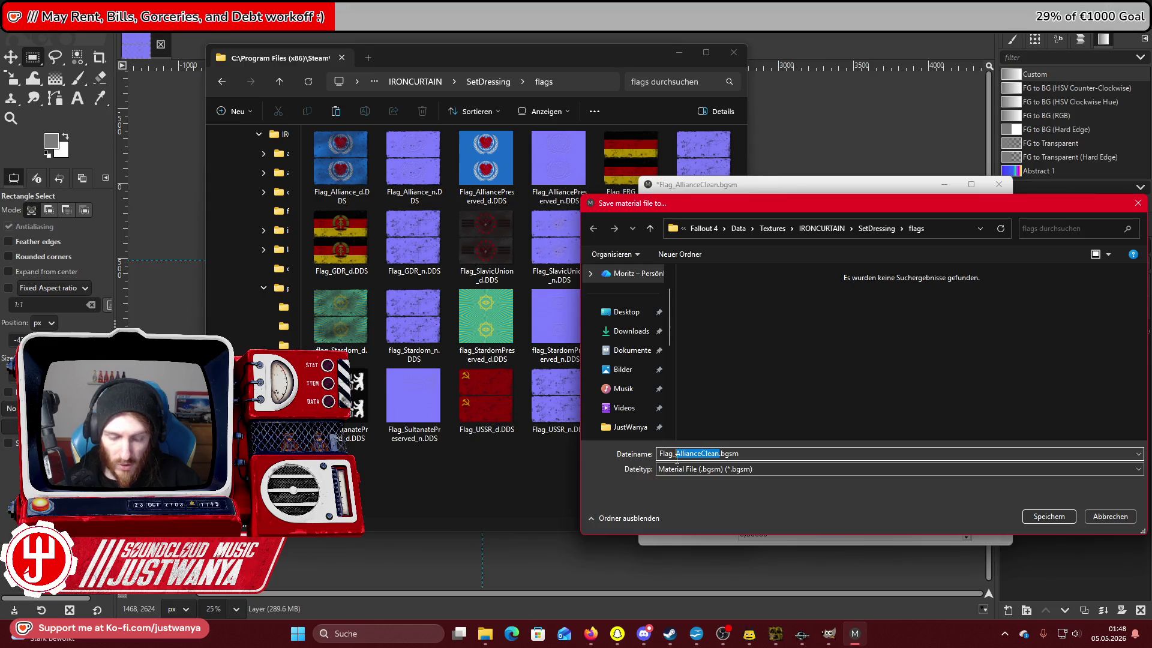
Save as Flag_FRG.bgsm, then swap diffuse and normal to Flag_GDR_d.DDS and Flag_GDR_n.DDS.
type("FRG")
left_click(1045, 520)
left_click(996, 240)
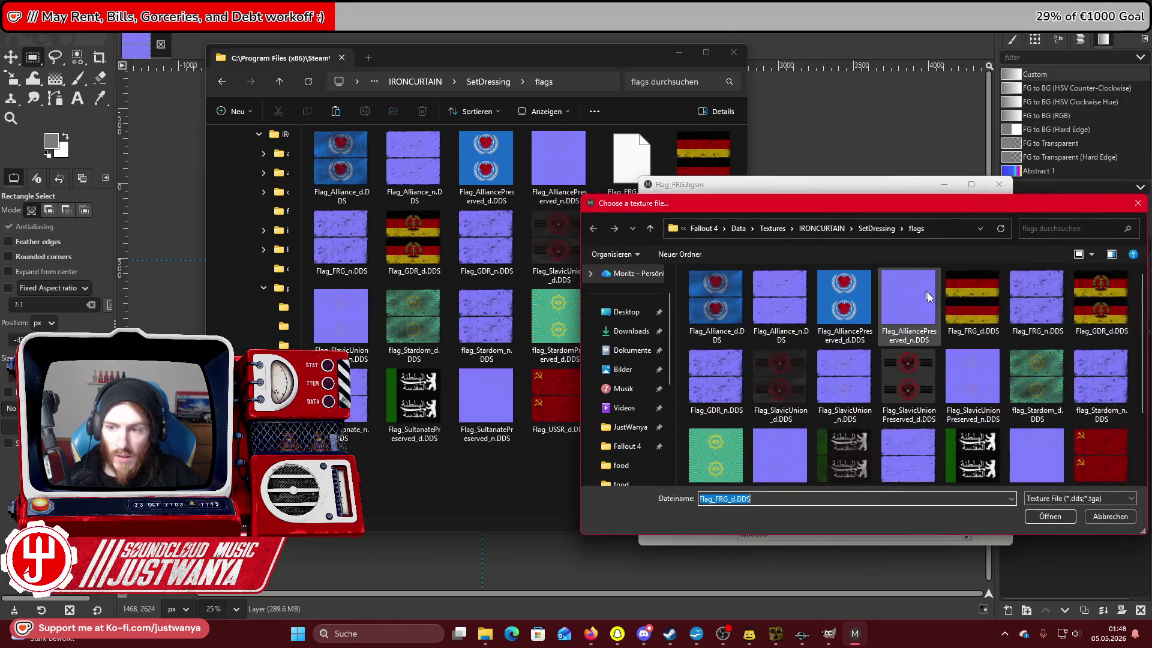
left_click(1101, 300)
left_click(1050, 517)
left_click(985, 269)
left_click(716, 378)
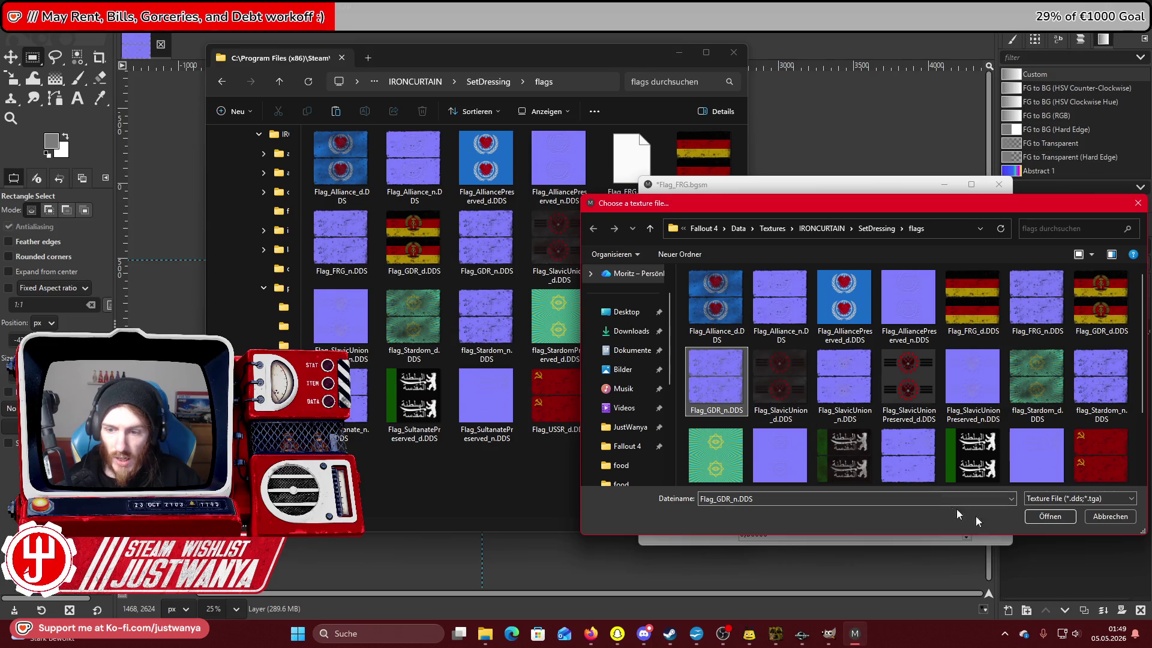
left_click(1042, 520)
Save the material as Flag_GDR.bgsm.
left_click(652, 201)
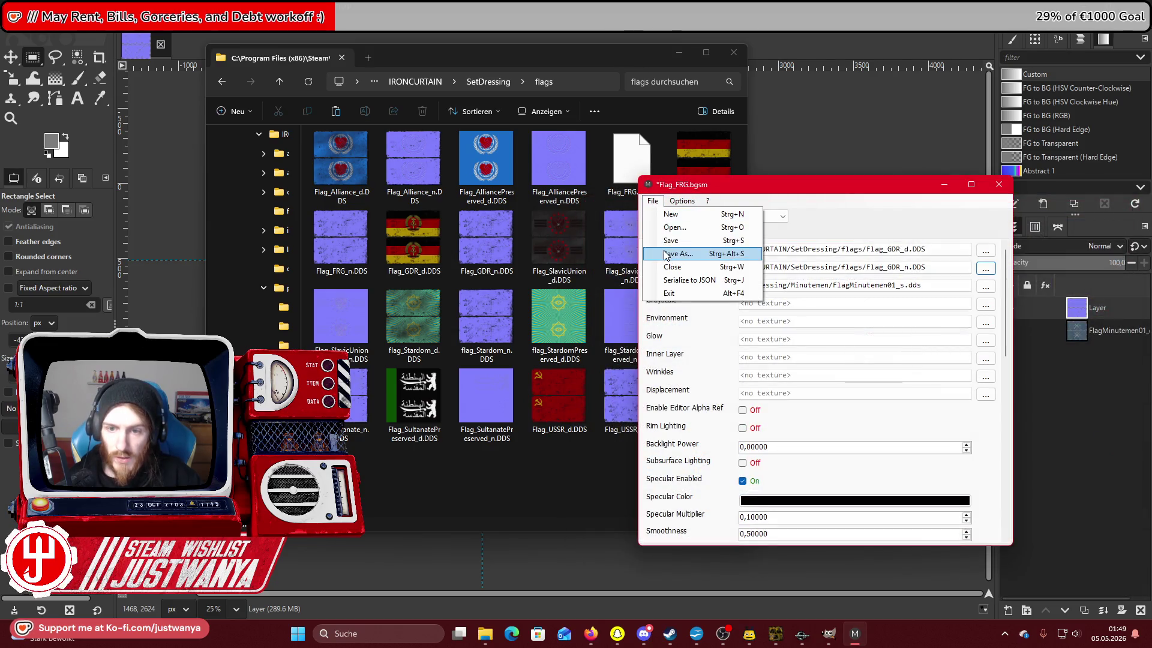
left_click(666, 254)
left_click(691, 453)
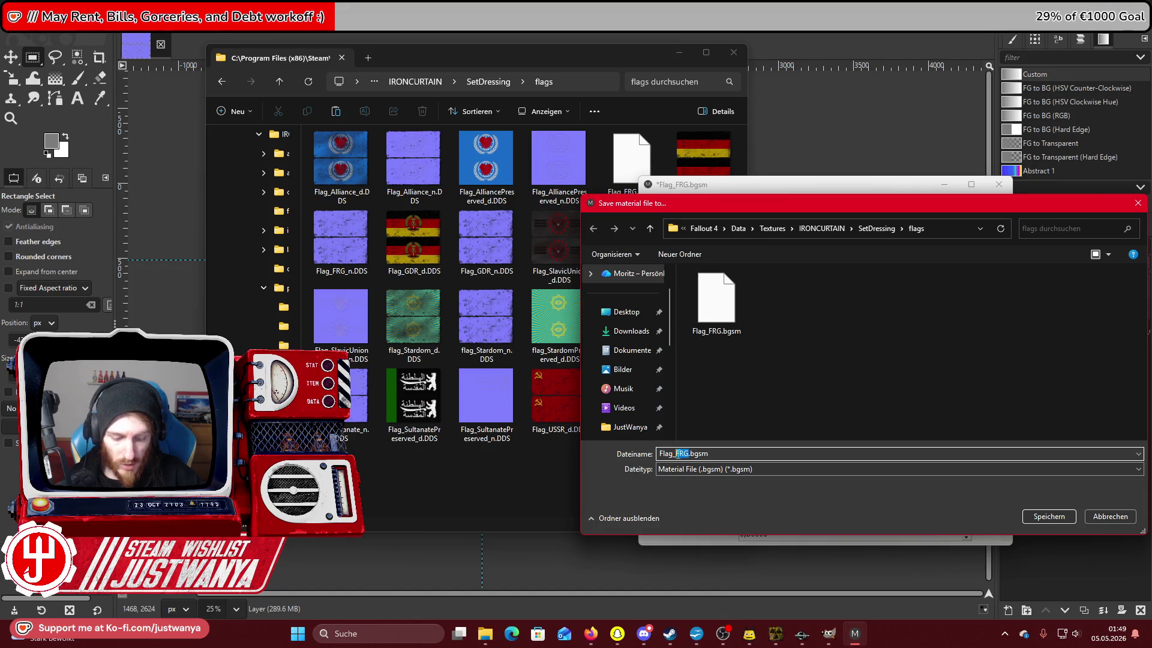
left_click(1044, 517)
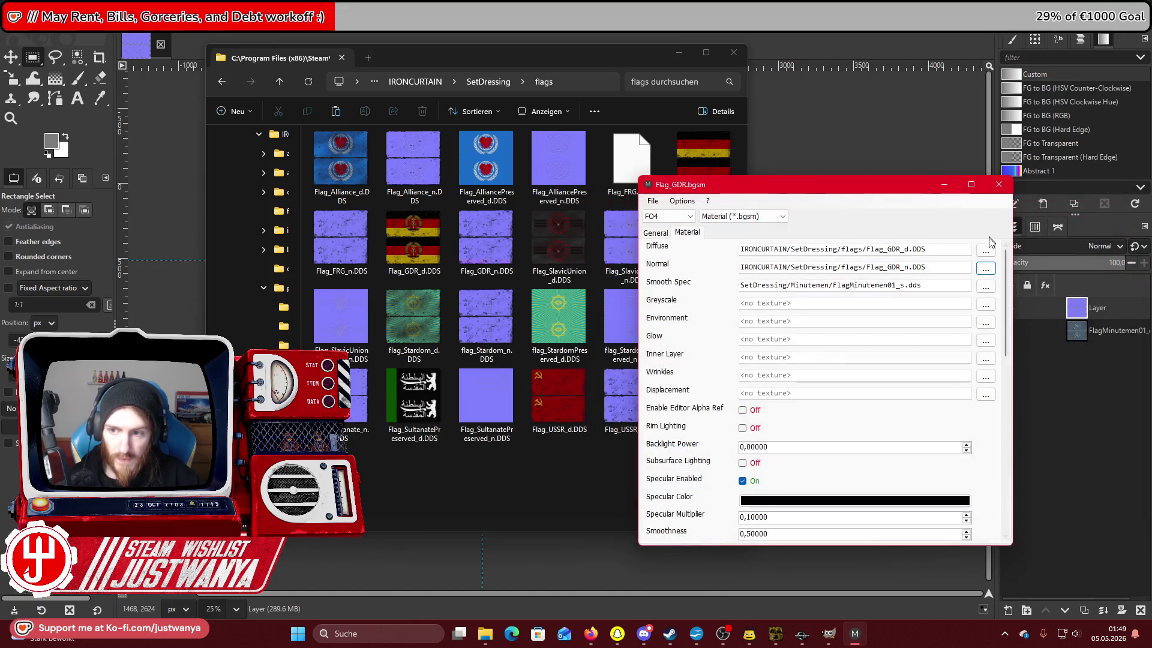
Swap diffuse and normal to Flag_USSR_d.DDS and Flag_USSR_n.DDS.
left_click(988, 253)
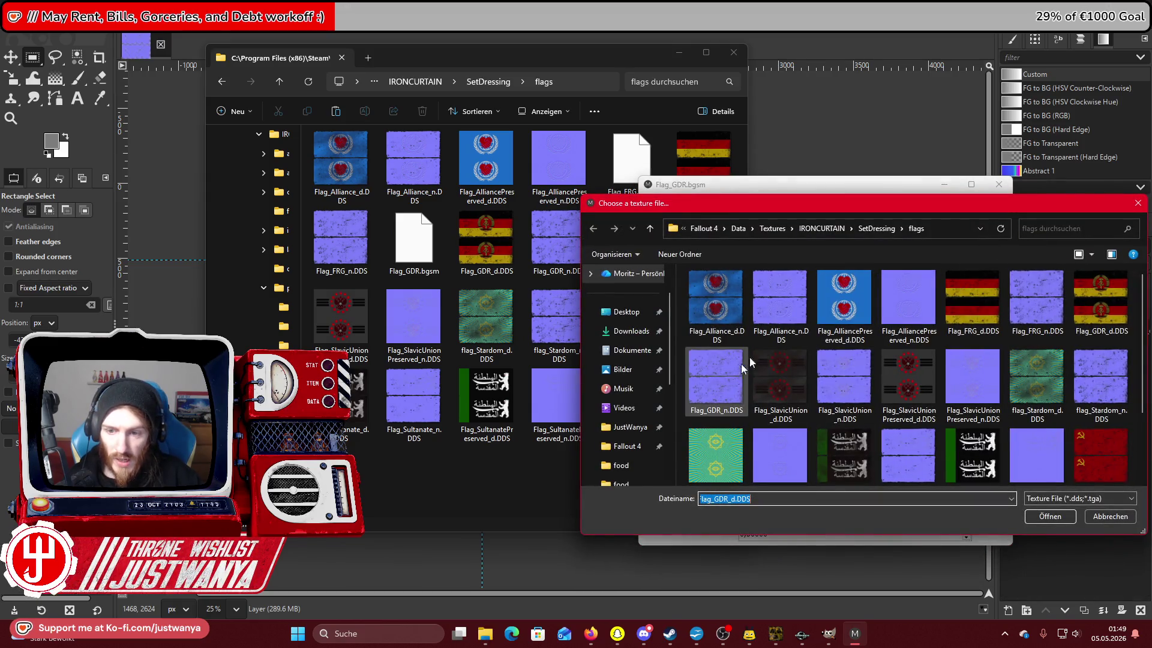
left_click_drag(845, 204, 724, 185)
scroll(972, 369, "down", 2)
left_click(972, 369)
left_click(930, 499)
left_click(985, 268)
scroll(780, 353, "down", 1)
left_click(596, 427)
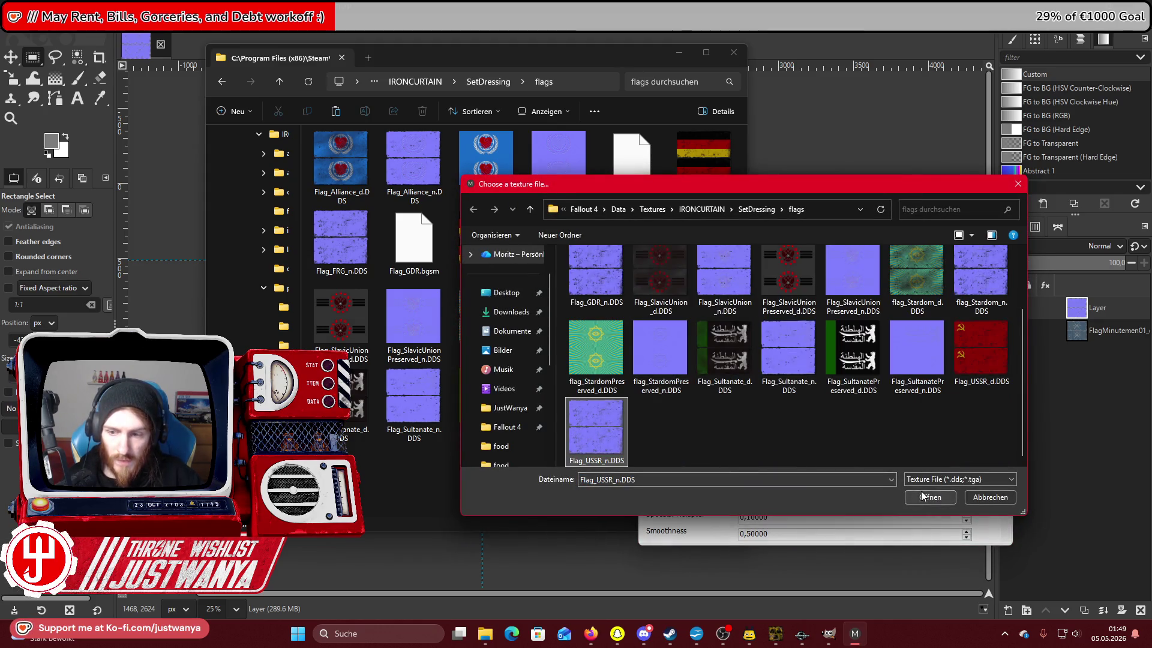
left_click(923, 496)
Save the material as Flag_USSR.bgsm by replacing GDR in the file name.
left_click(652, 201)
left_click(671, 261)
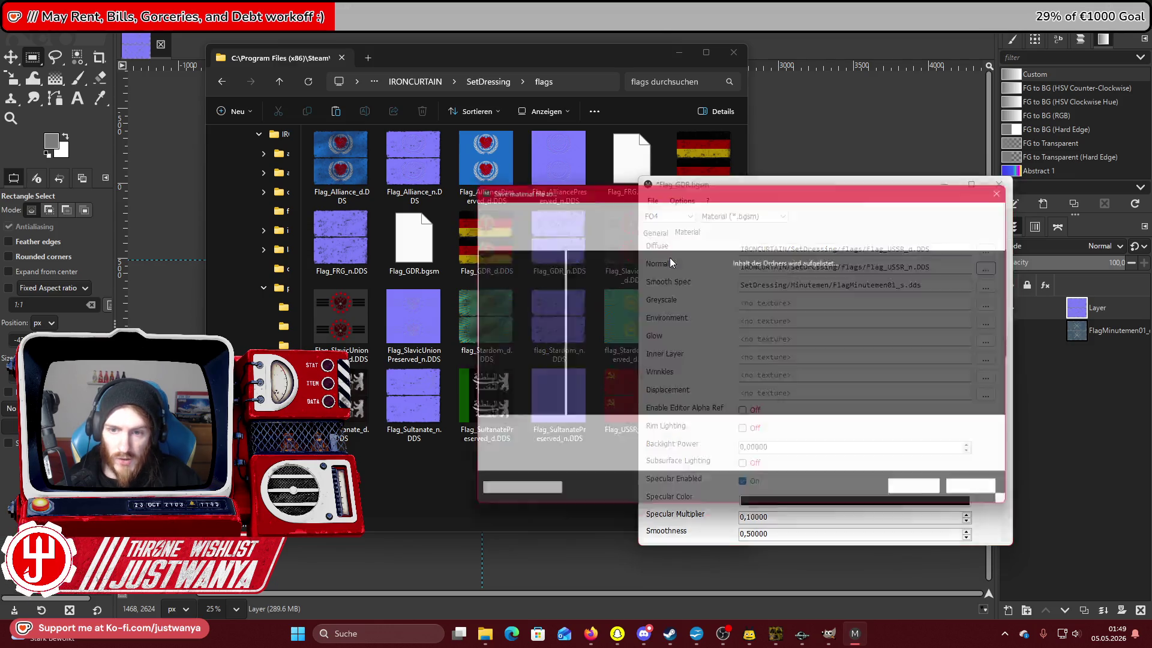
left_click(570, 434)
left_click_drag(570, 434, 556, 434)
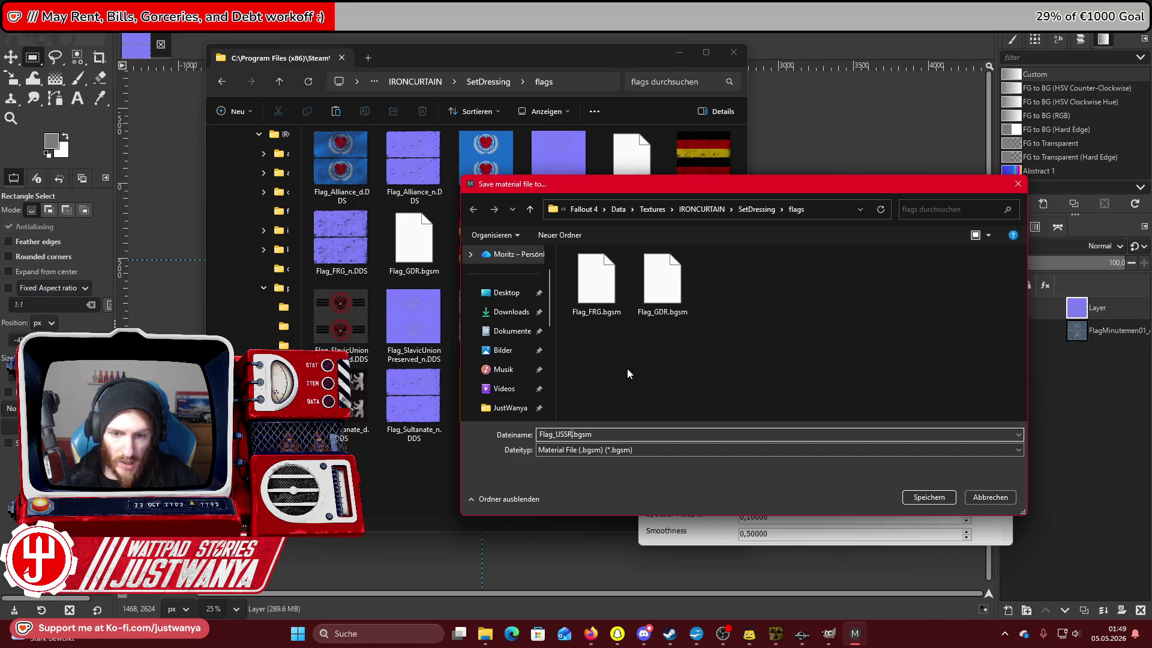
left_click(934, 503)
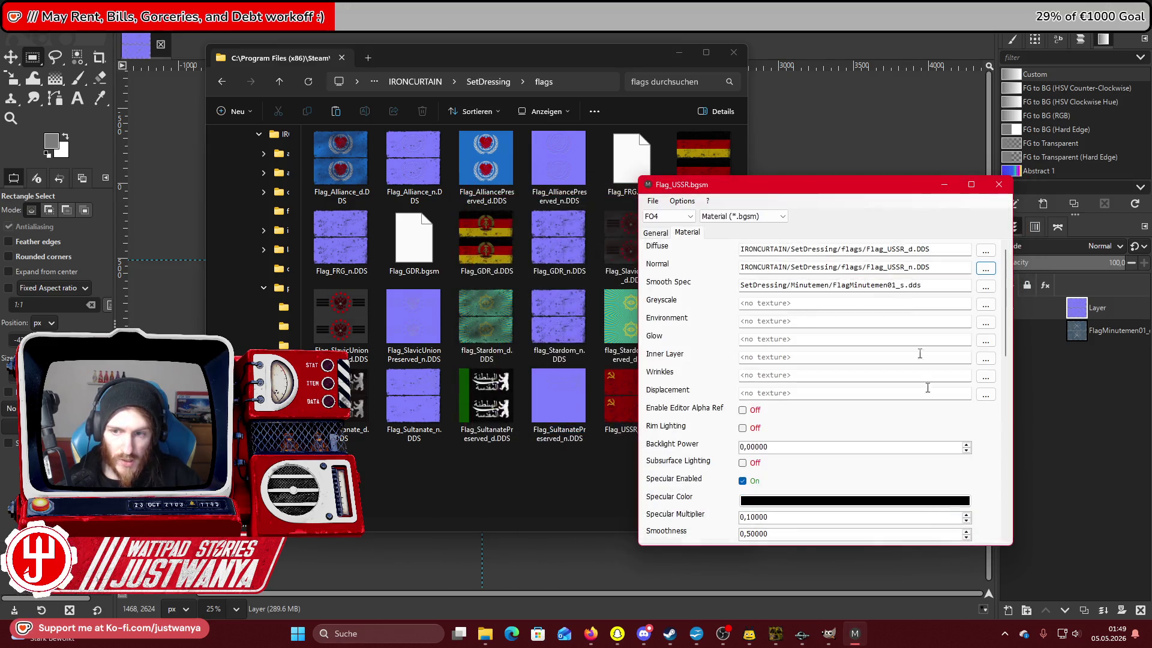
left_click(529, 491)
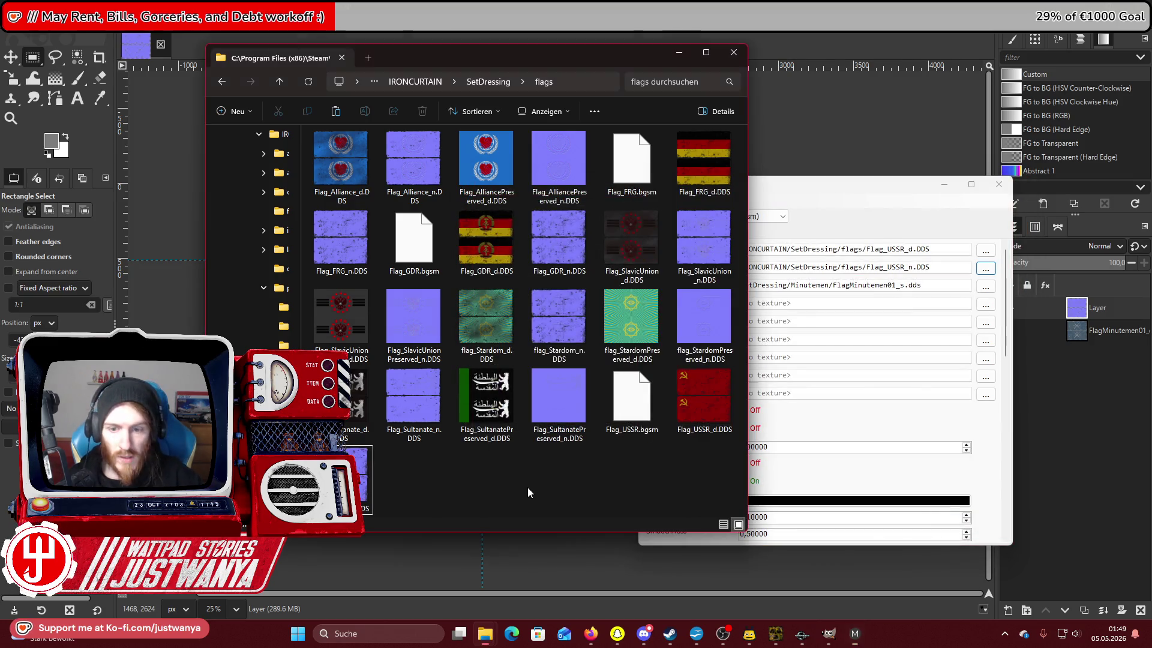
Browse to Data\Materials\IRONCURTAIN\SetDressing\flags to check the new FRG, GDR and USSR materials.
right_click(629, 175)
left_click(414, 82)
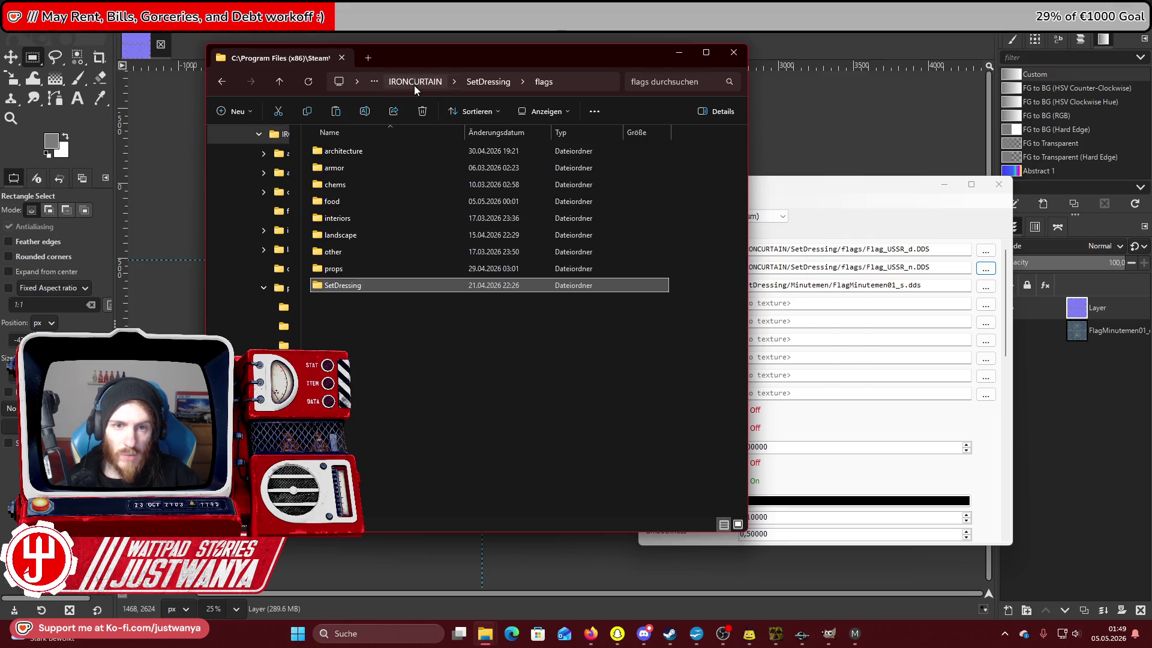
left_click(397, 83)
double_click(374, 253)
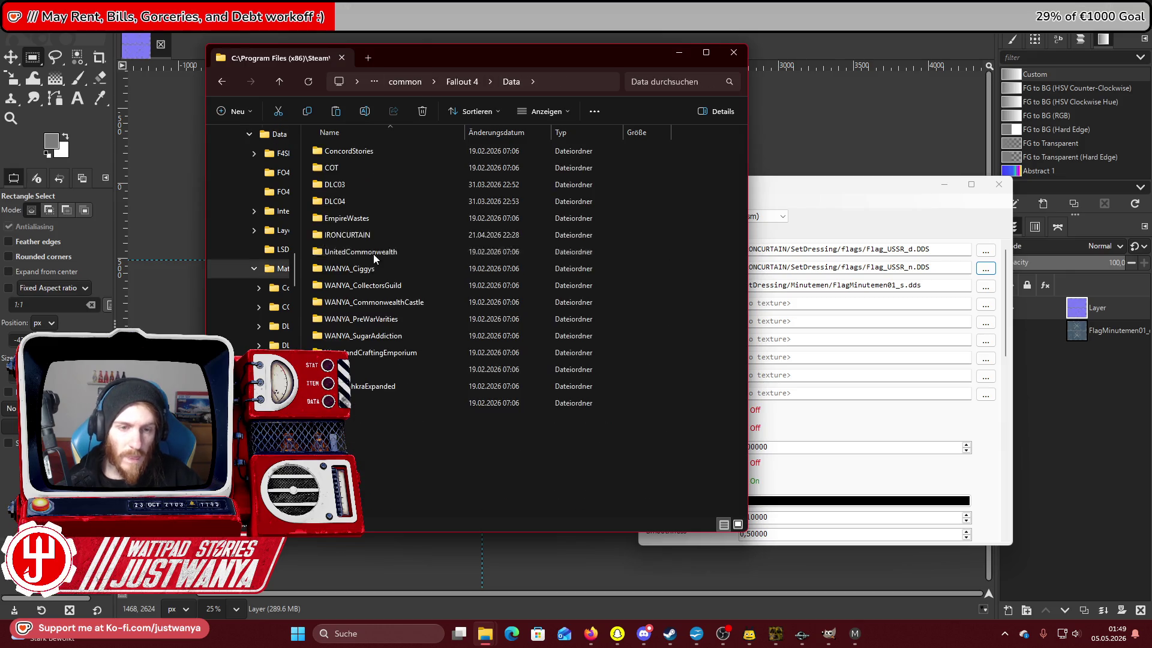
double_click(372, 237)
double_click(348, 252)
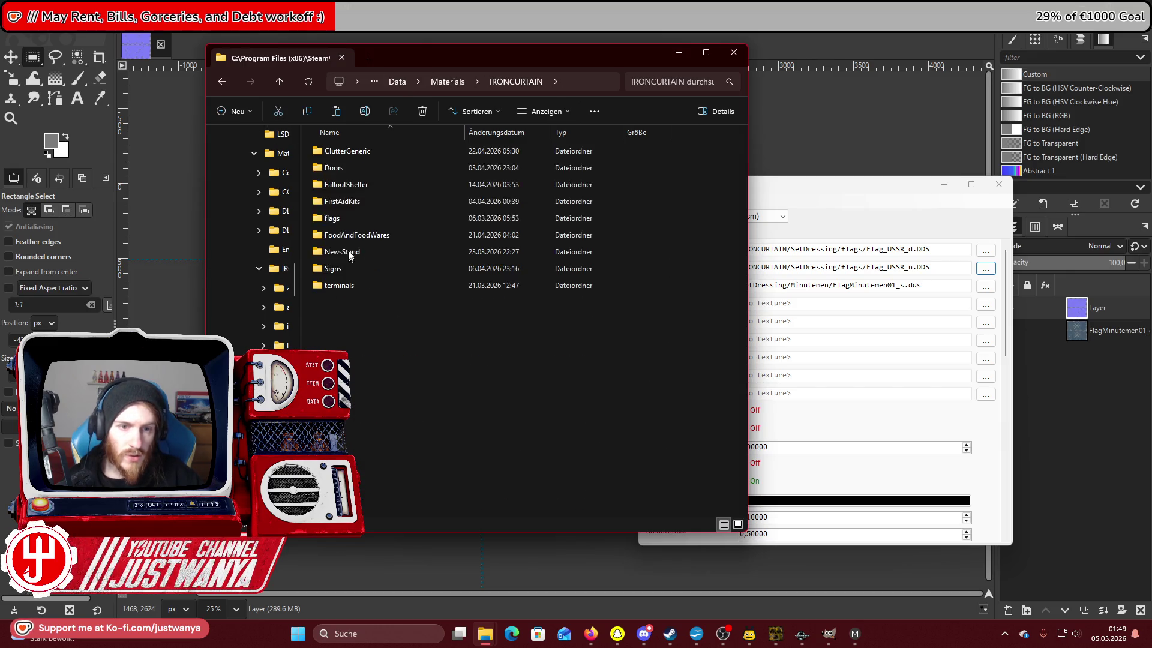
double_click(344, 220)
right_click(399, 338)
key("Escape")
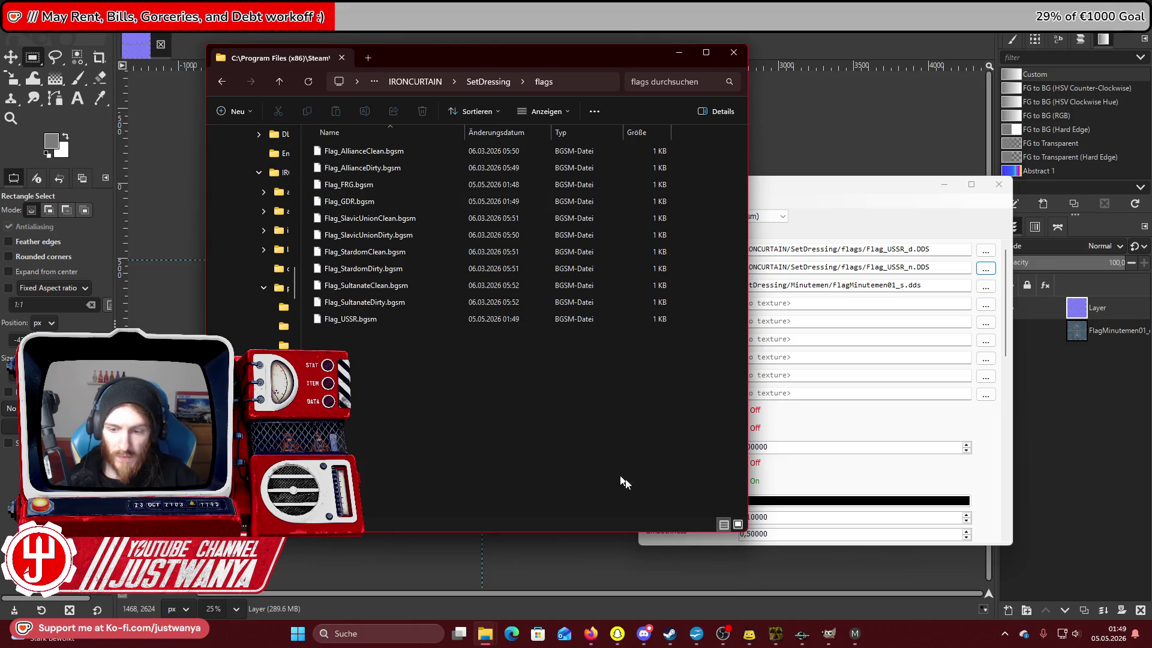
mouse_move(802, 633)
left_click(738, 573)
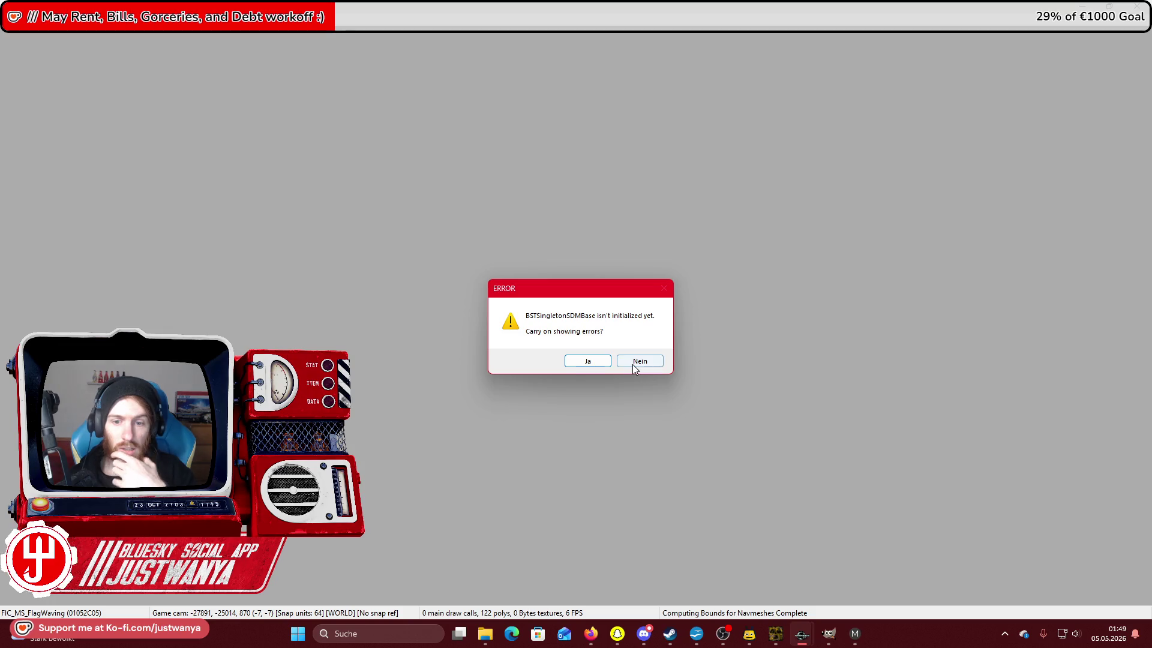
Answer Nein to the initialization error and relaunch Creation Kit from Steam.
left_click(633, 364)
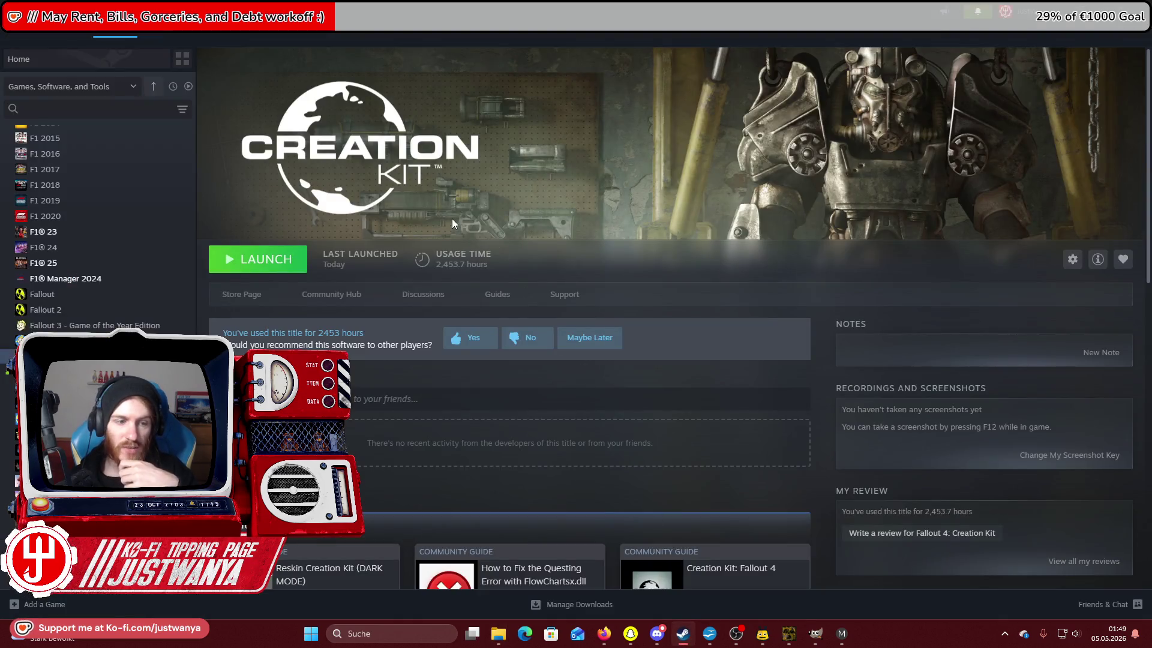
left_click(288, 269)
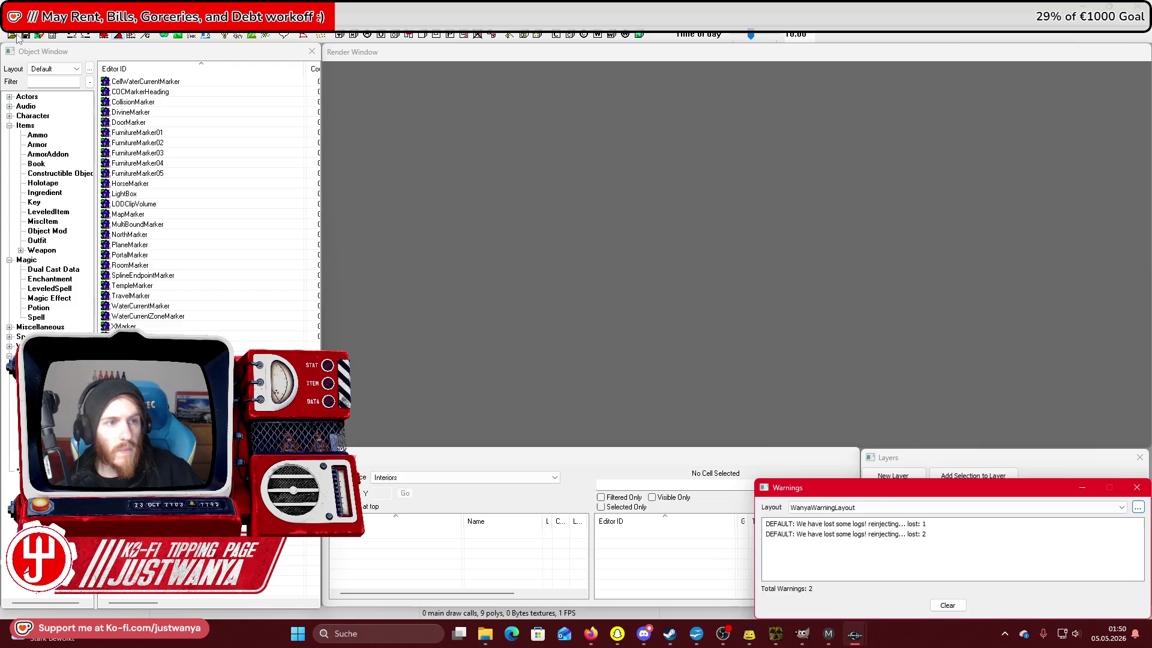
Check IRONCURTAIN.esp in File > Data, set it as the active file and load it.
left_click(12, 34)
scroll(468, 312, "down", 10)
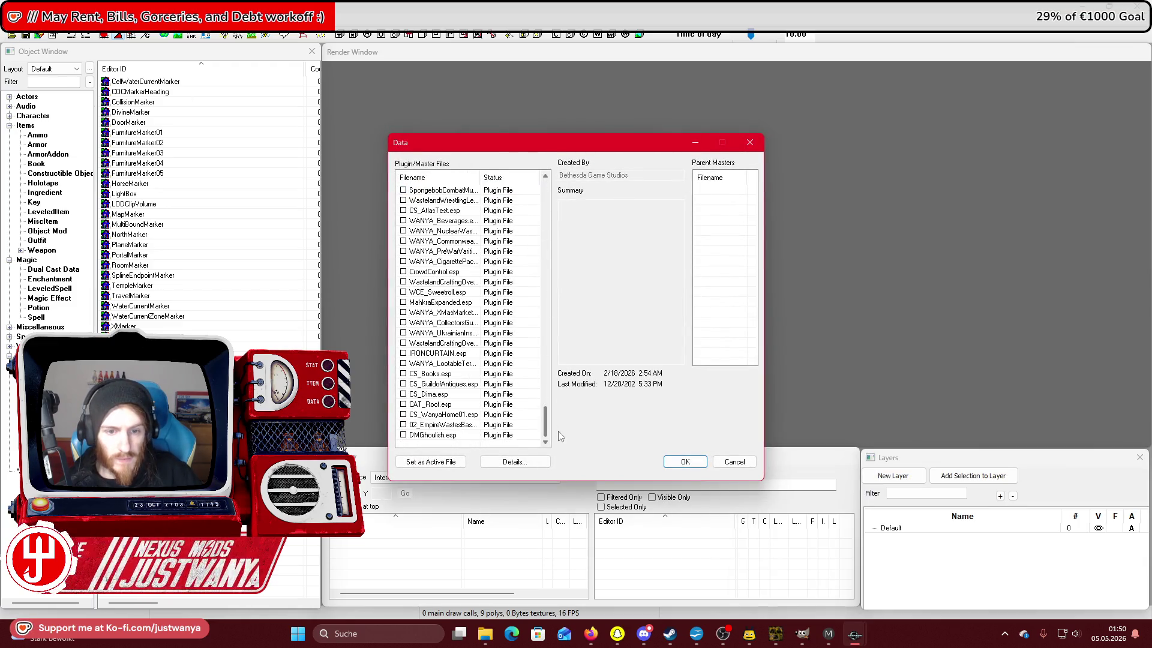
left_click(438, 353)
left_click(430, 462)
left_click(681, 461)
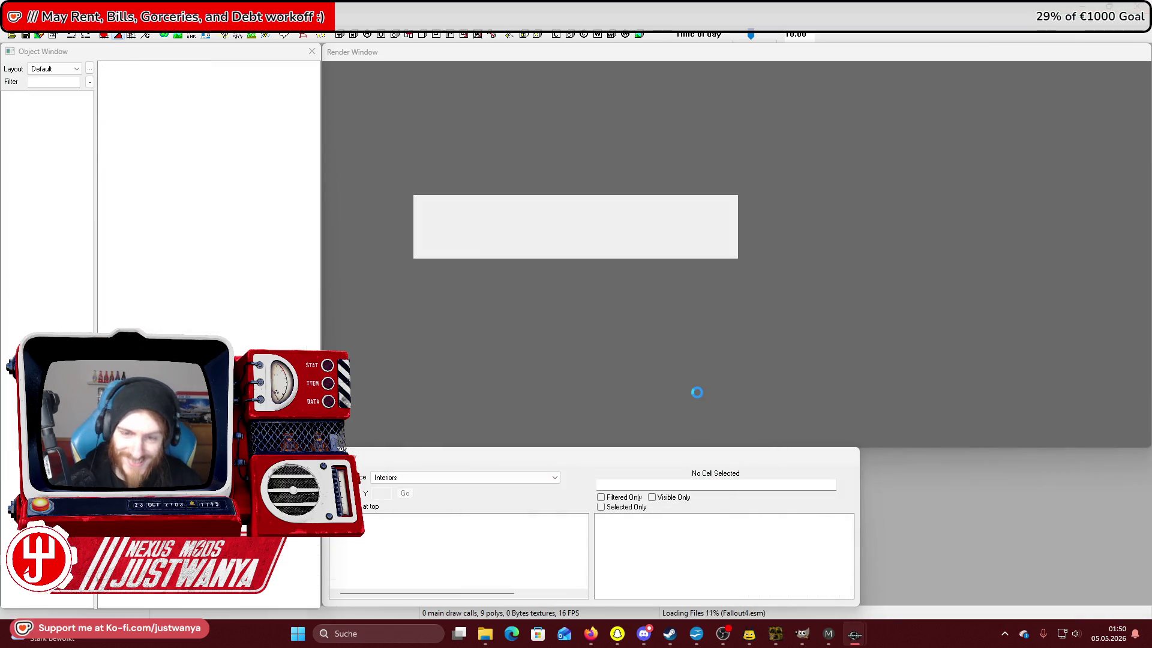
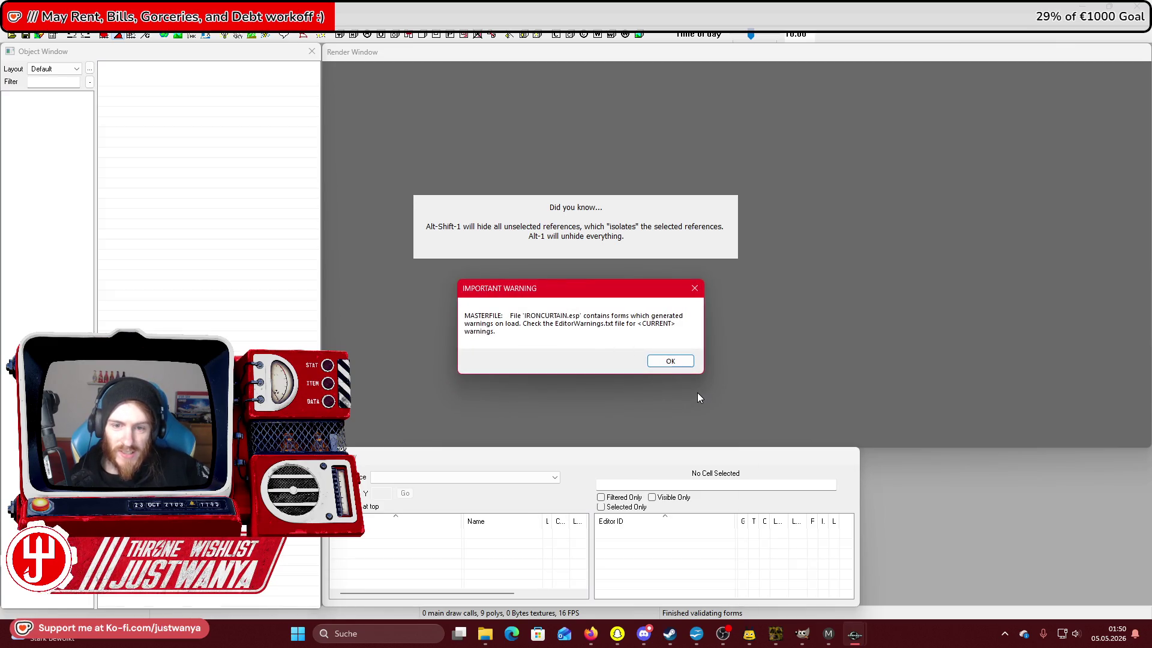
Dismiss the plugin load warning and expand Miscellaneous down to the AllianceClean flag material swap.
left_click(668, 361)
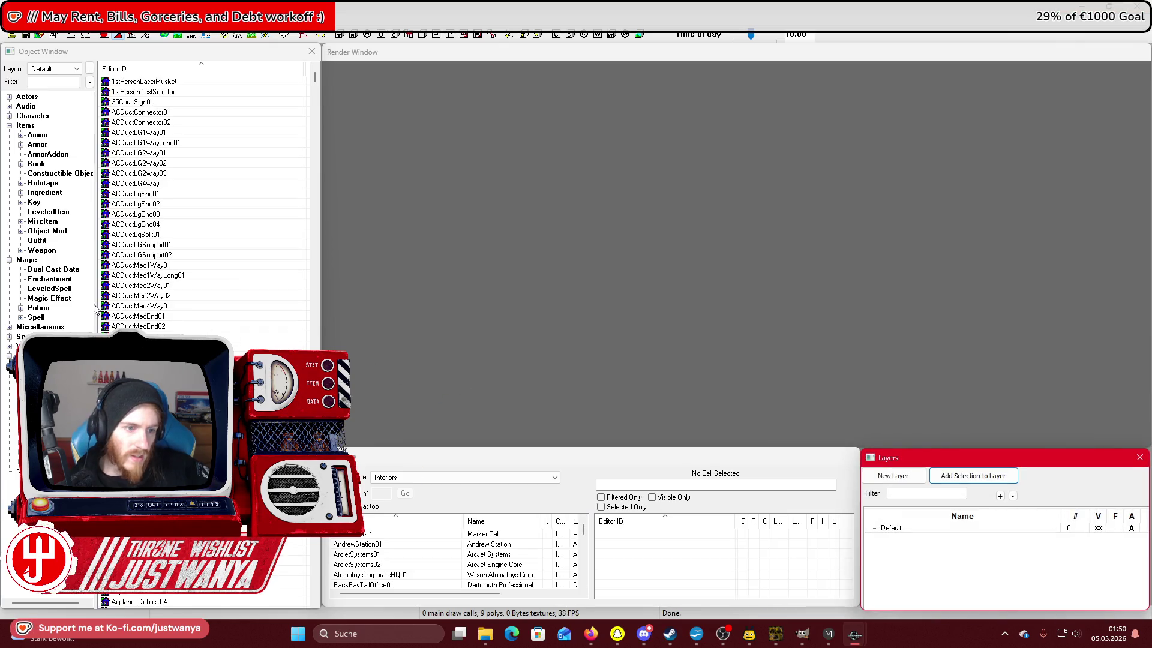
left_click(9, 327)
left_click(9, 260)
left_click(9, 125)
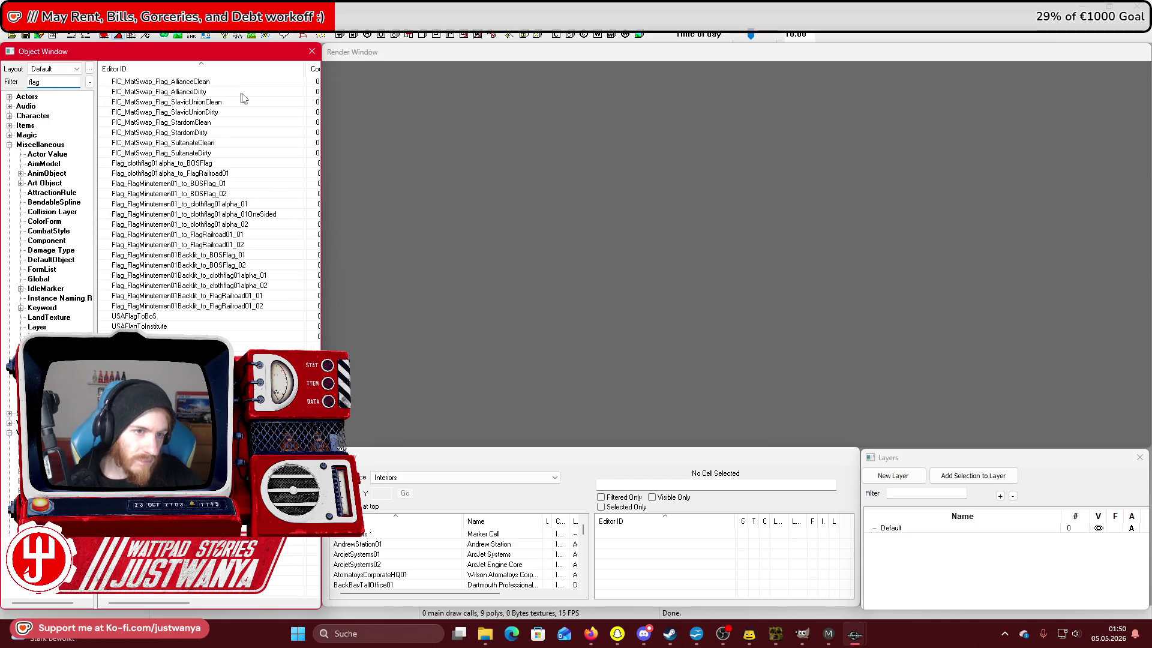
right_click(244, 83)
Duplicate FIC_MatSwap_Flag_AllianceClean and open the copy for editing.
left_click(264, 113)
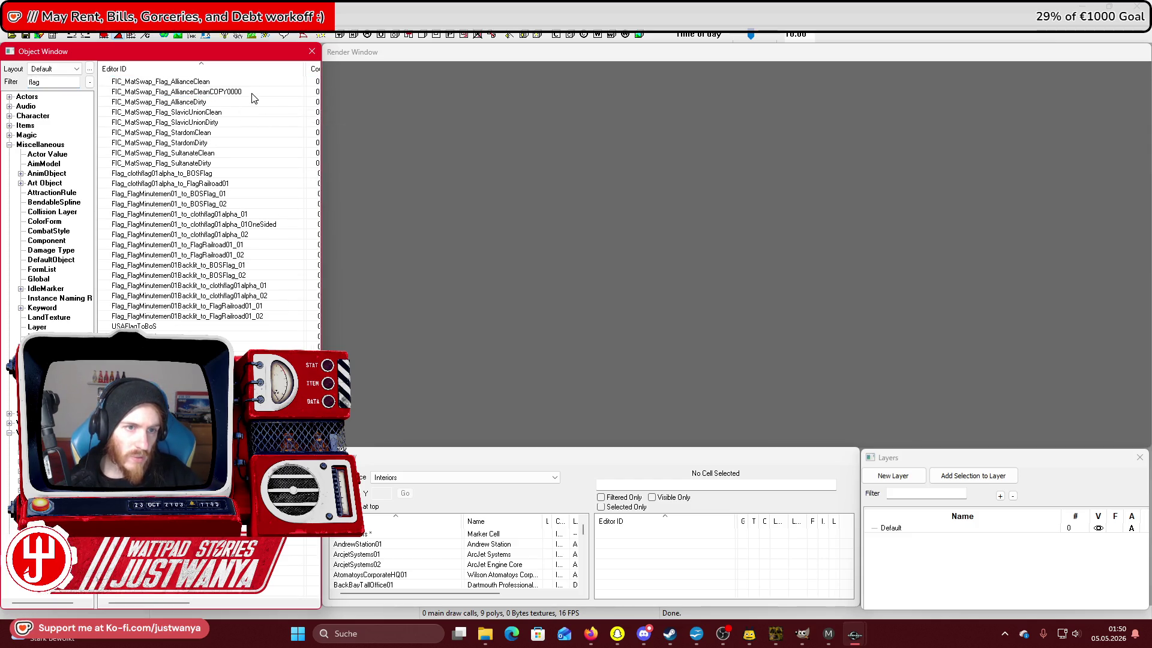
double_click(252, 92)
left_click_drag(458, 158, 476, 158)
left_click_drag(598, 159, 698, 169)
left_click_drag(549, 307, 597, 308)
Set the copy's replacement material to IRONCURTAIN\SetDressing\flags\Flag_FRG.bgsm.
left_click(543, 171)
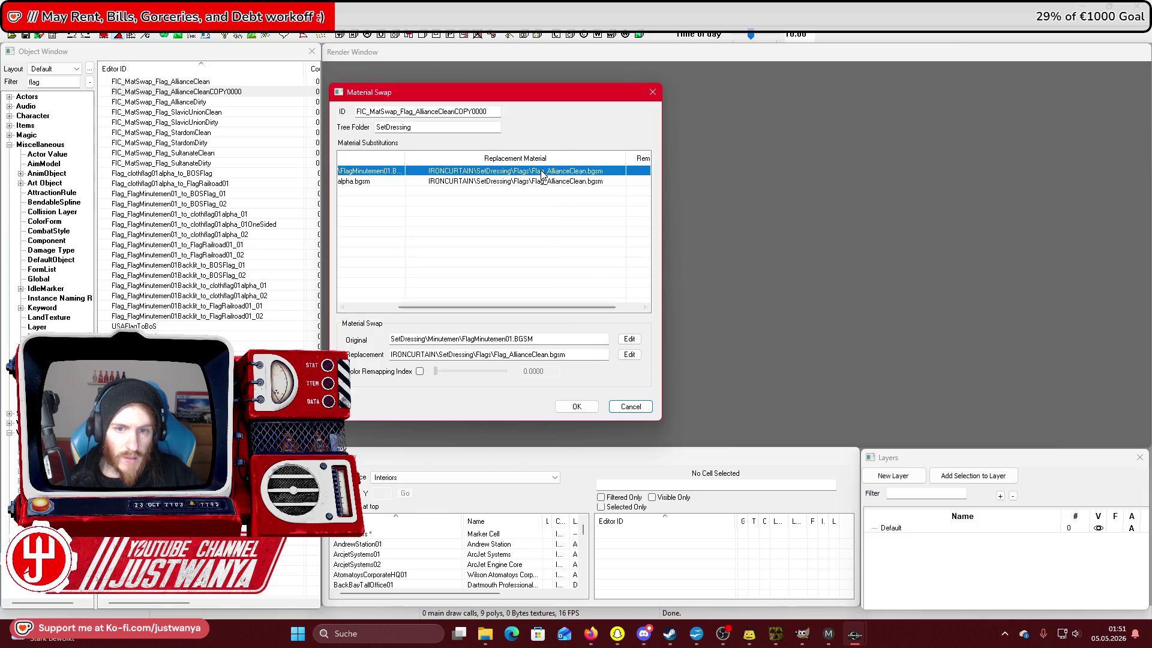
left_click(630, 355)
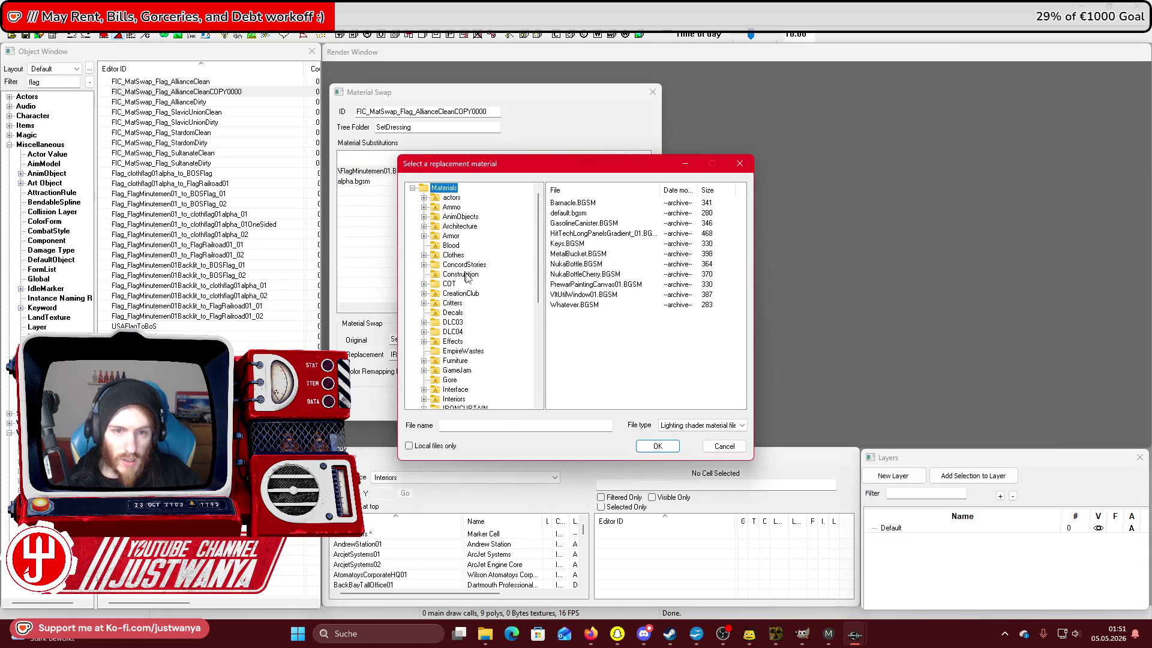
scroll(464, 304, "down", 2)
left_click(423, 351)
scroll(435, 396, "down", 1)
left_click(436, 389)
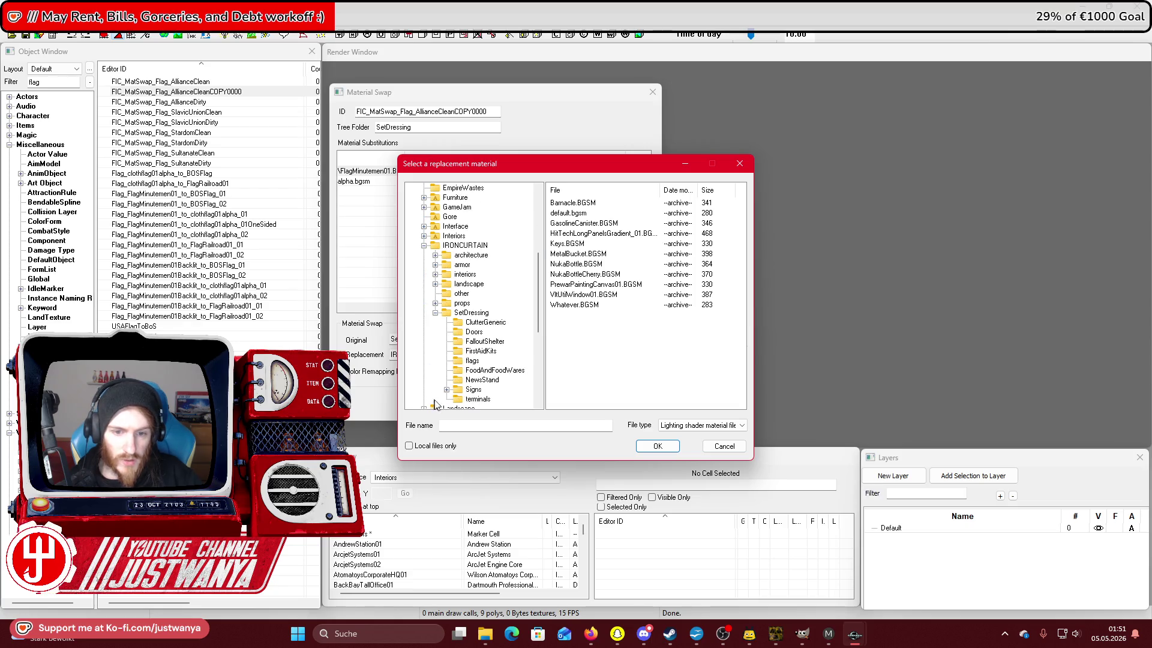
left_click(473, 360)
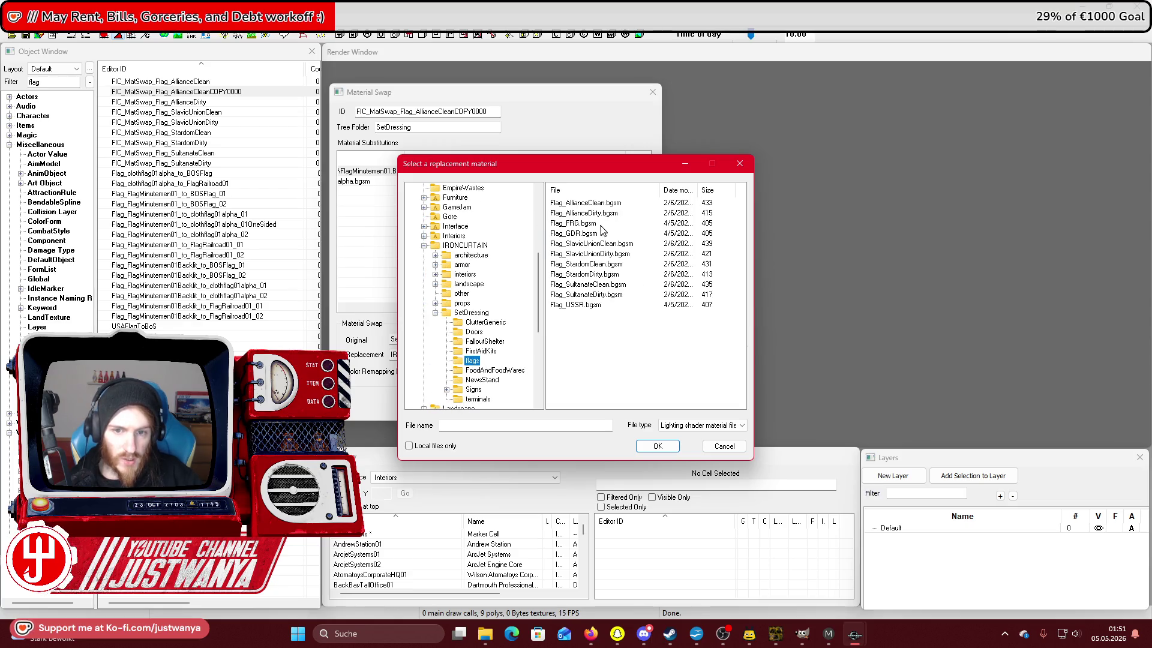
left_click(601, 226)
left_click(672, 447)
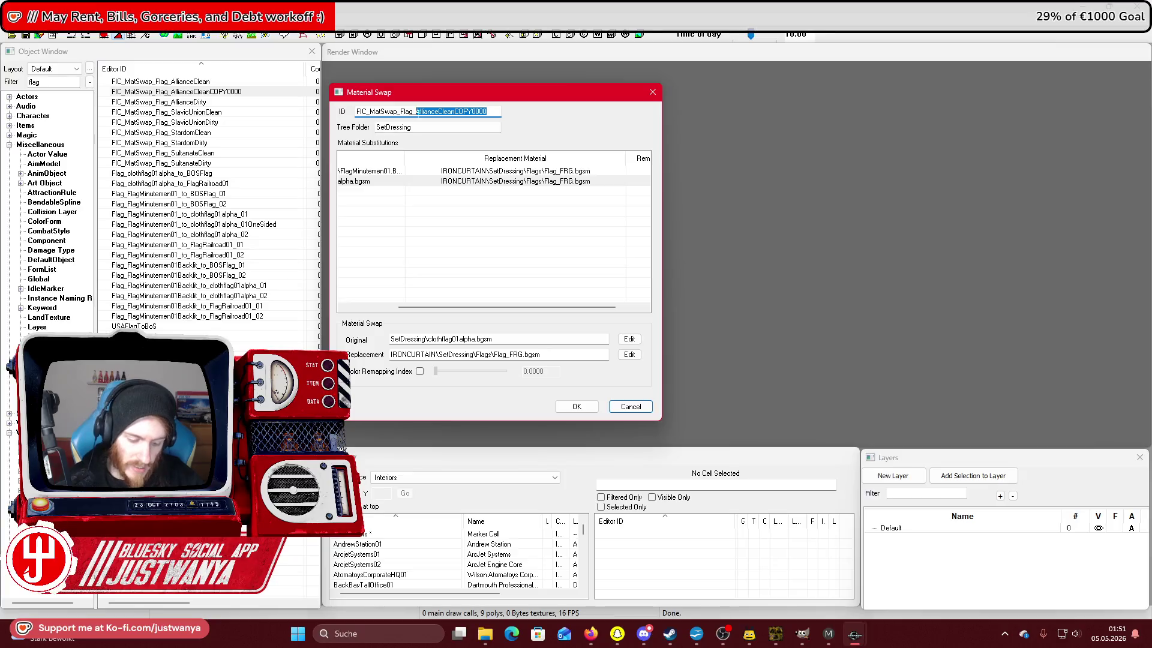
Rename the copy to FIC_MatSwap_Flag_WestGermany and save it as a renamed record.
type("FIC_MatSwap_Flag_FRG")
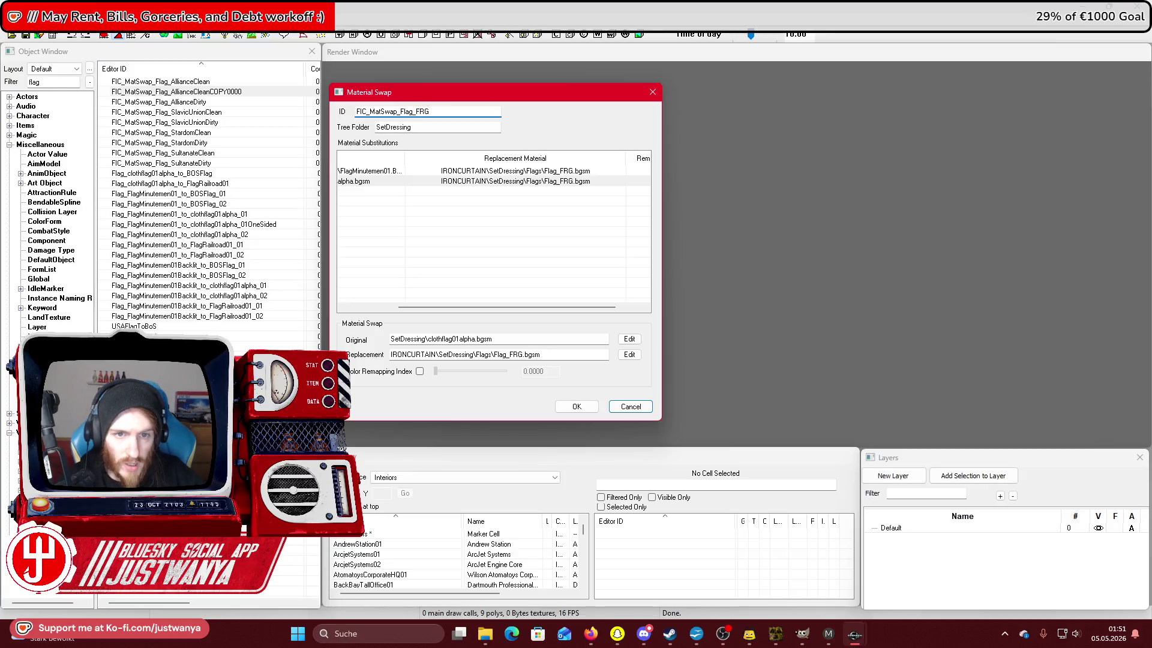
type("ny")
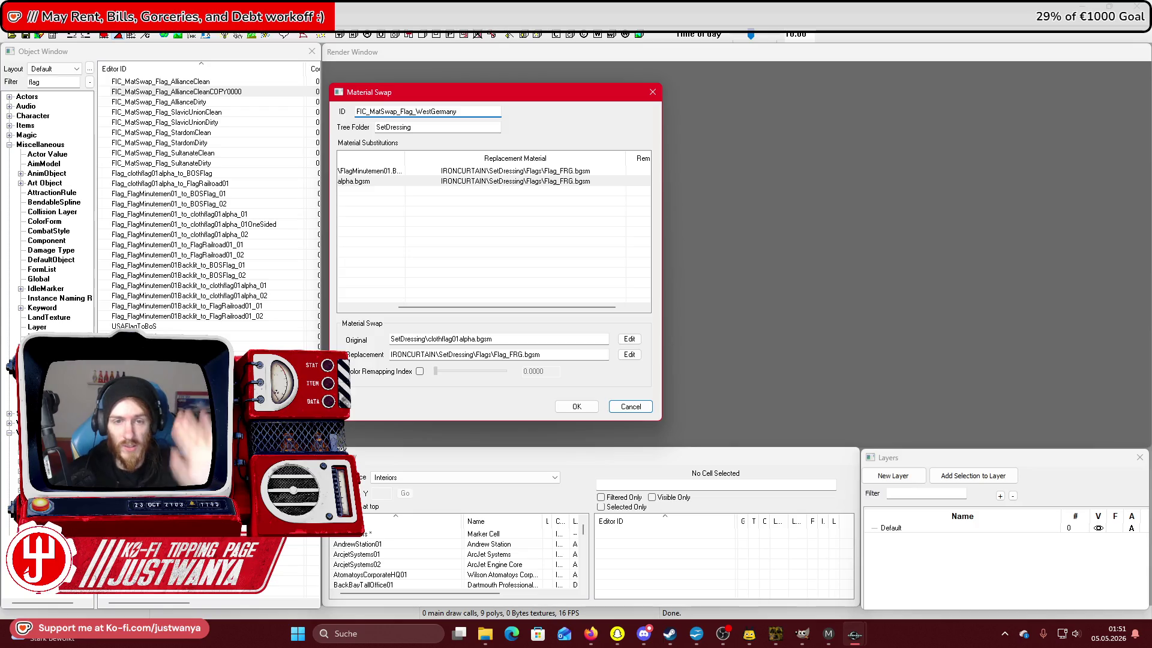
left_click(563, 406)
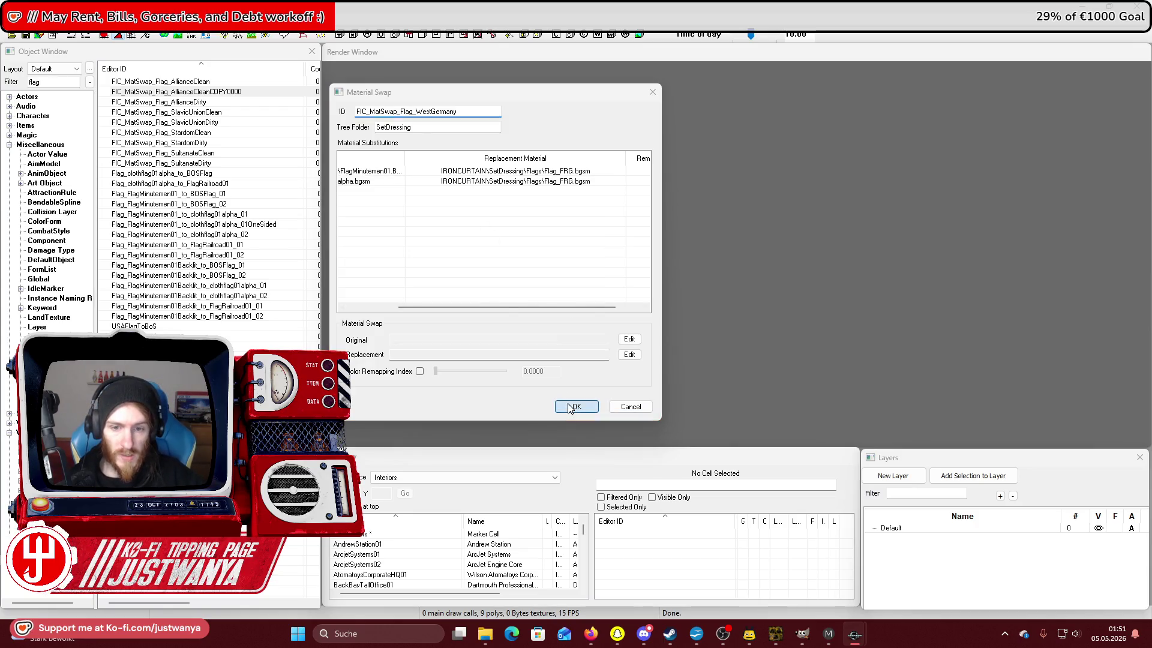
left_click(627, 367)
left_click(620, 358)
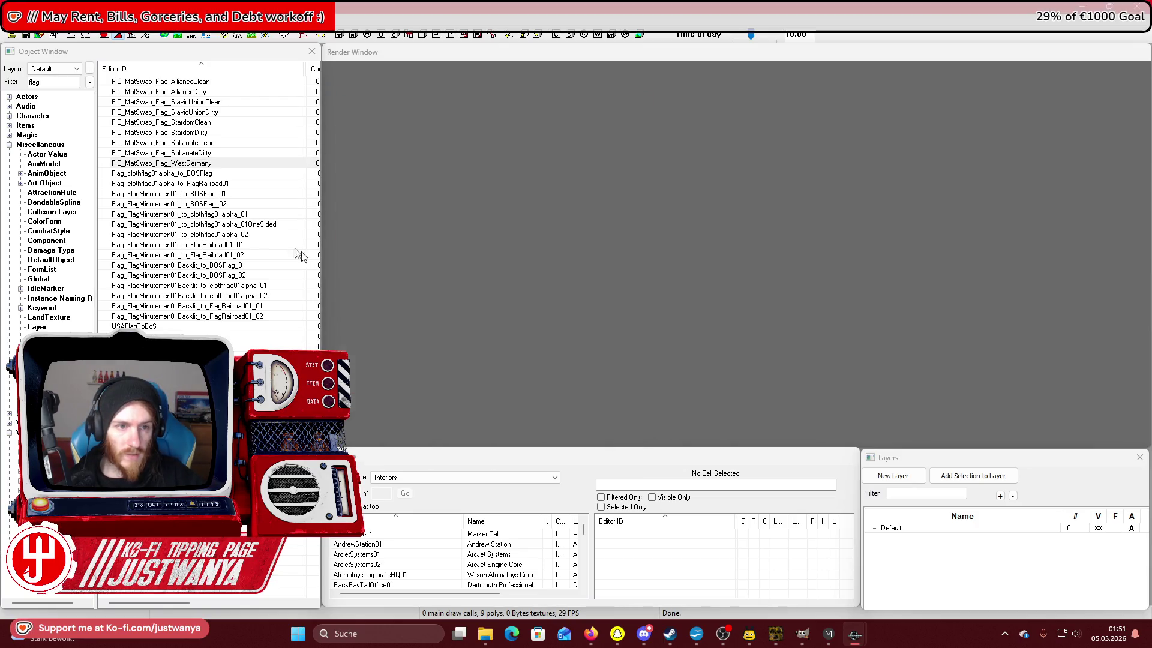
Duplicate the WestGermany swap and set both replacement materials to Flag_GDR.bgsm.
right_click(243, 165)
left_click(273, 197)
double_click(253, 175)
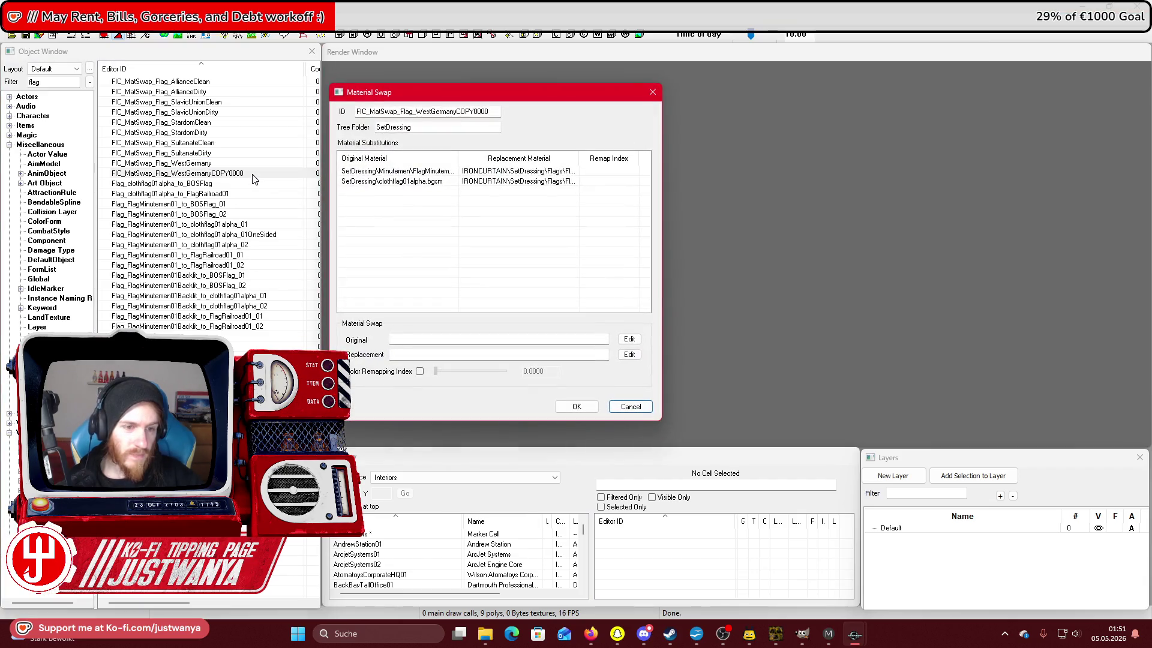
left_click(536, 177)
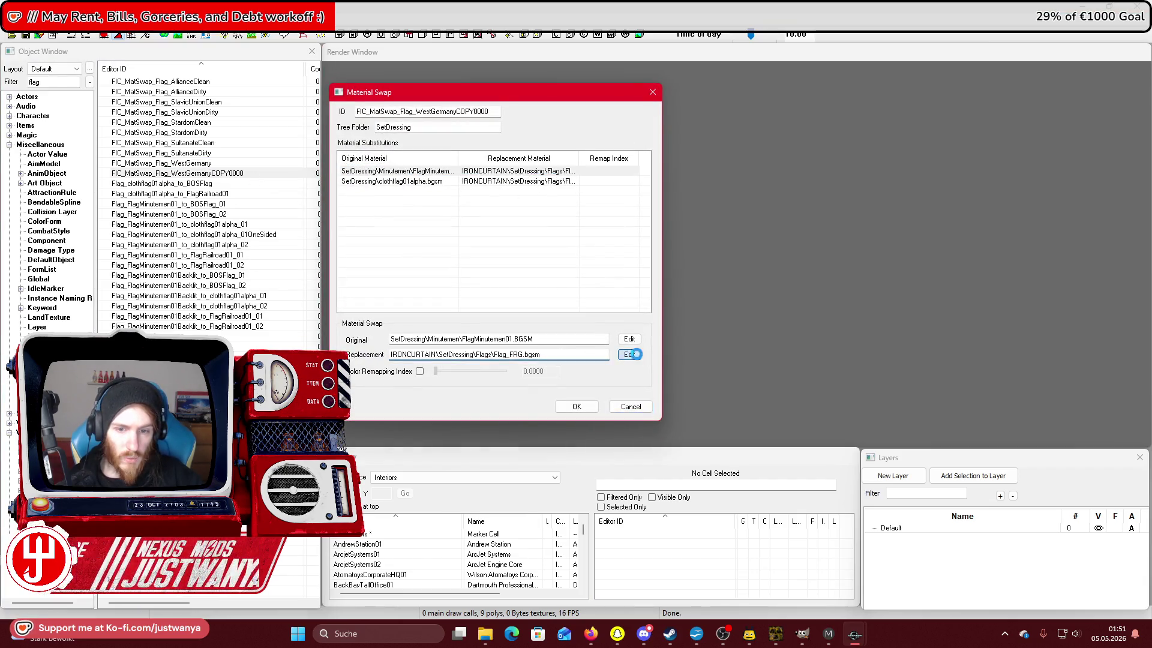
left_click(629, 353)
left_click(603, 235)
left_click(660, 447)
left_click(523, 181)
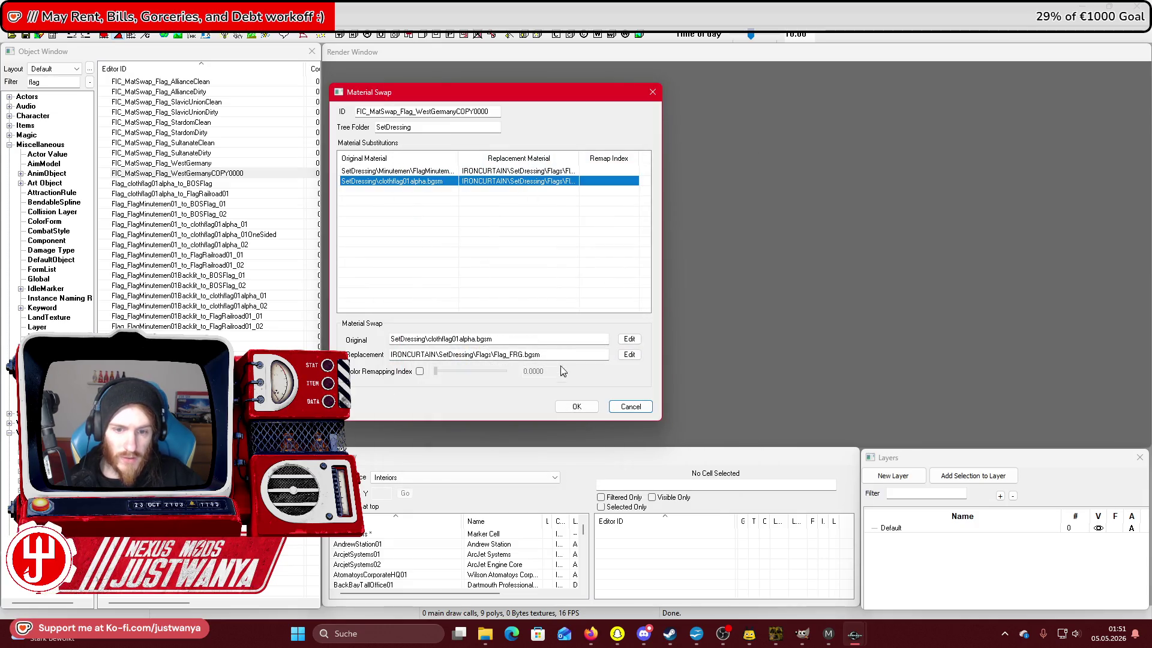
left_click(629, 354)
left_click(596, 233)
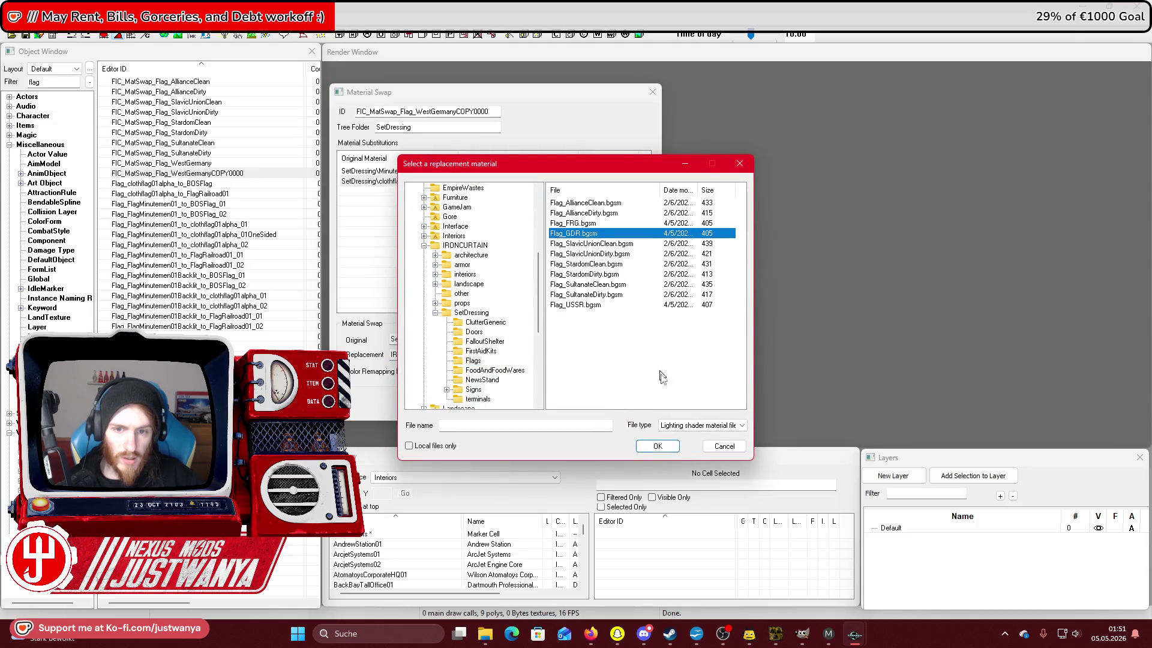
left_click(657, 445)
Rename the copy to FIC_MatSwap_Flag_EastGermany and save it as a renamed record.
left_click_drag(487, 114, 436, 125)
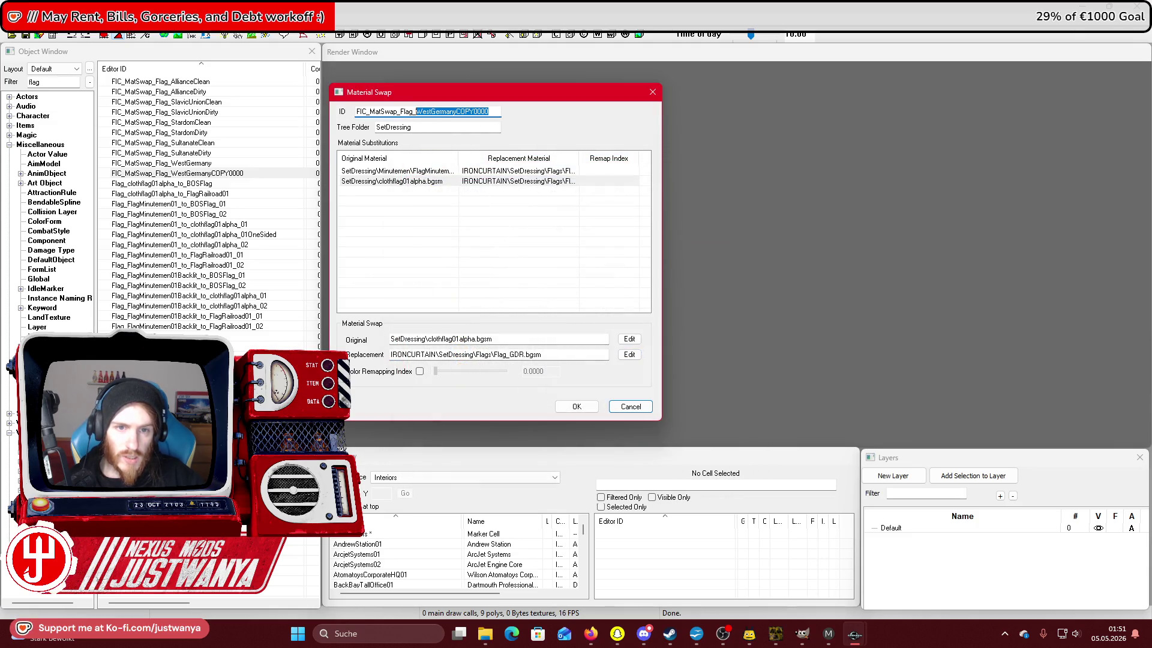
type("EastGermany")
left_click(577, 406)
left_click(668, 369)
left_click(618, 359)
Duplicate the EastGermany swap and set both replacement materials to Flag_USSR.bgsm.
right_click(230, 102)
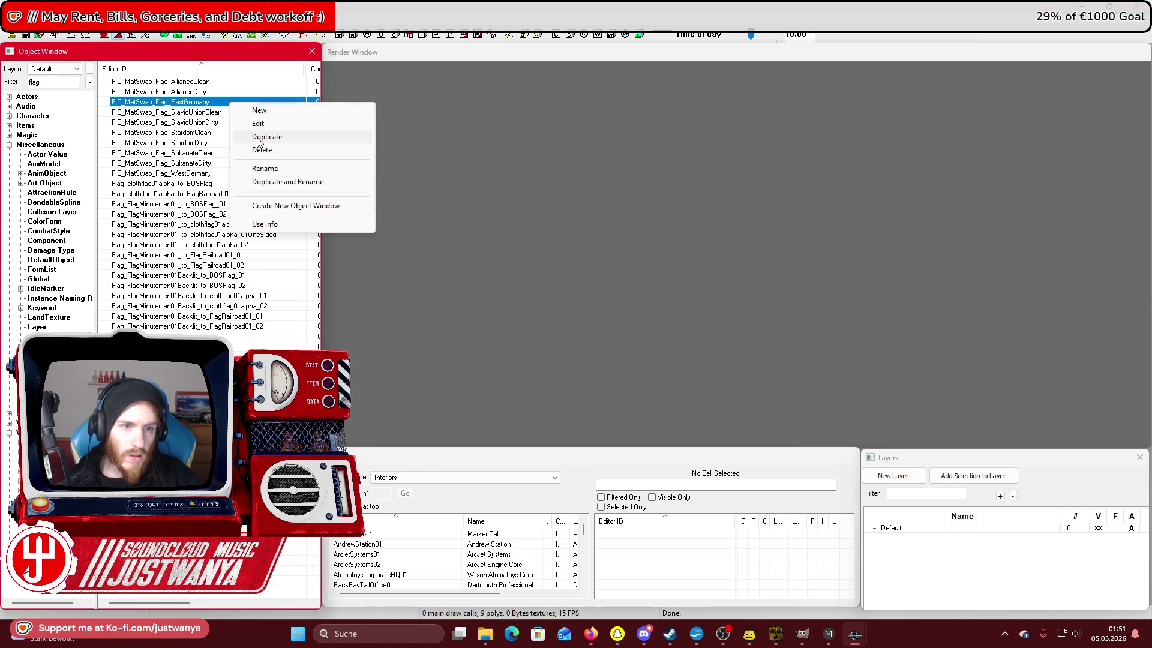
left_click(257, 138)
left_click(537, 171)
left_click(628, 354)
left_click(580, 305)
left_click(657, 445)
left_click(543, 181)
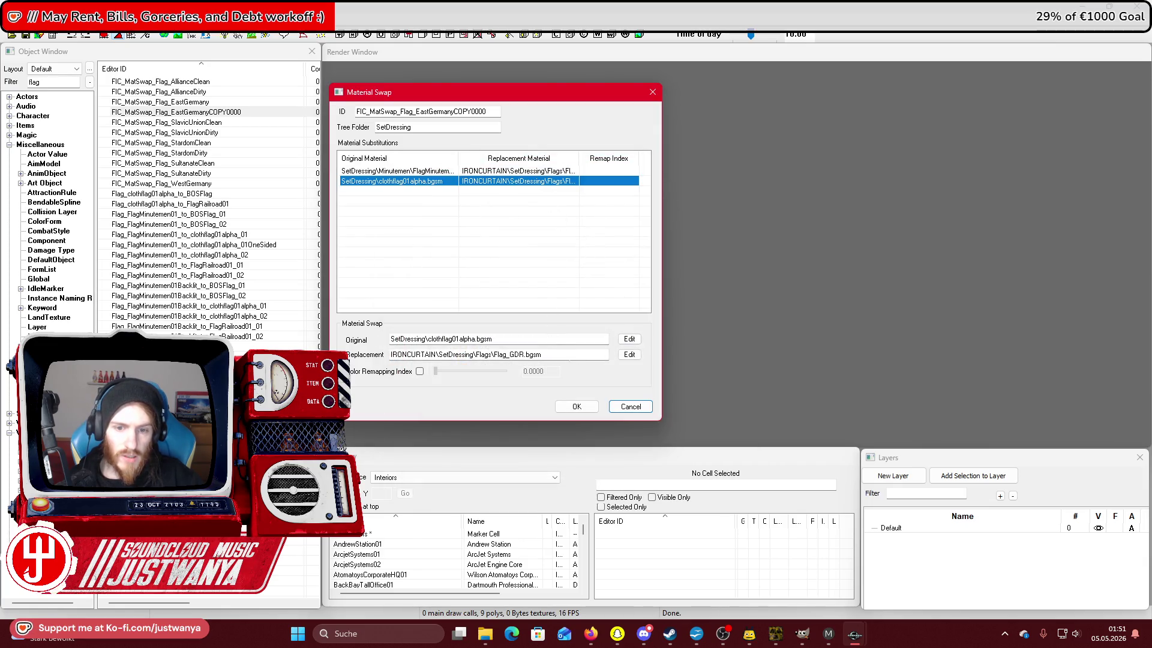
left_click(629, 354)
left_click(580, 304)
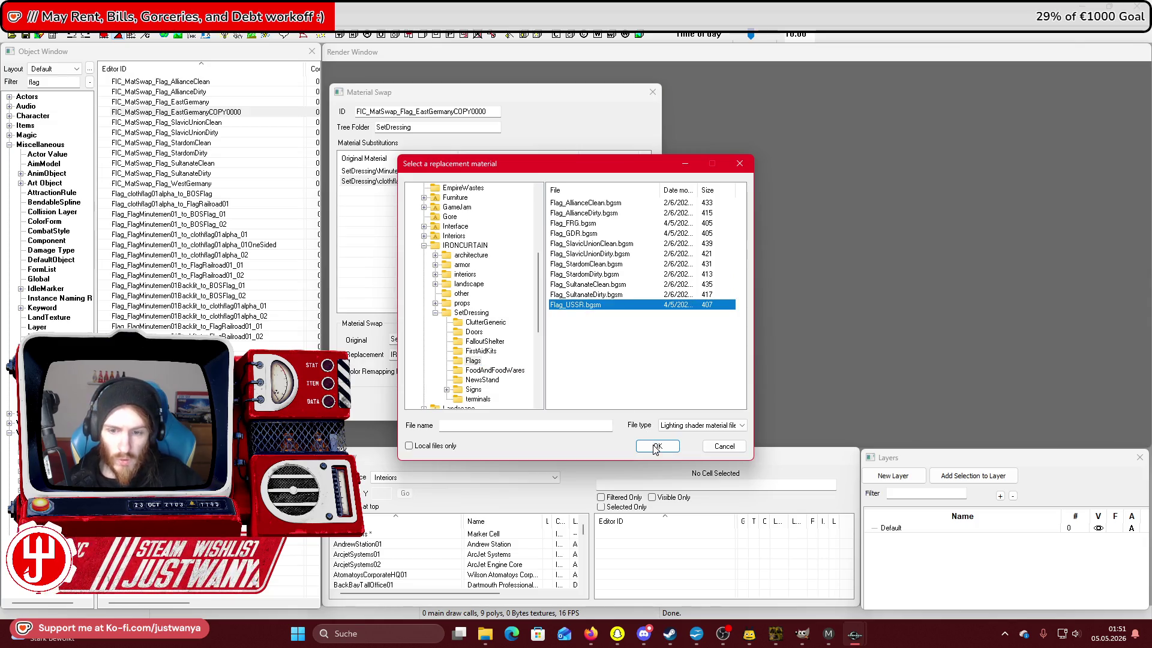
left_click(655, 446)
Rename the copy to FIC_MatSwap_Flag_USSR and save it, accepting the confirmations.
left_click_drag(486, 112, 416, 112)
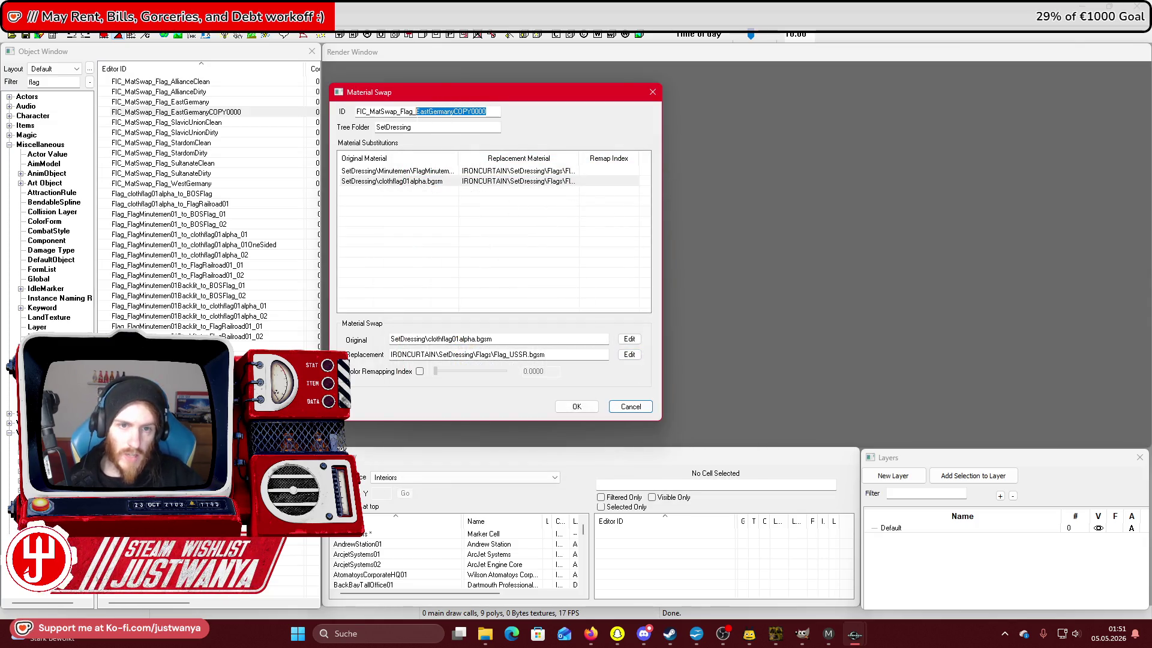
type("USSR")
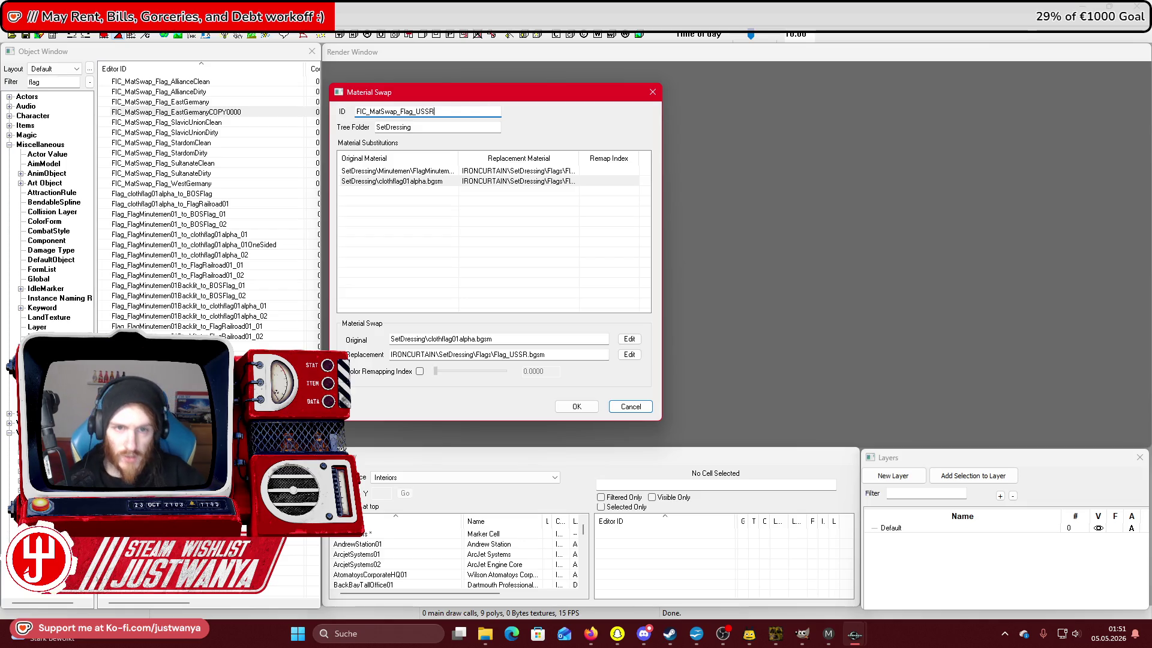
left_click(576, 406)
key("Return")
key("Return")
key("Return")
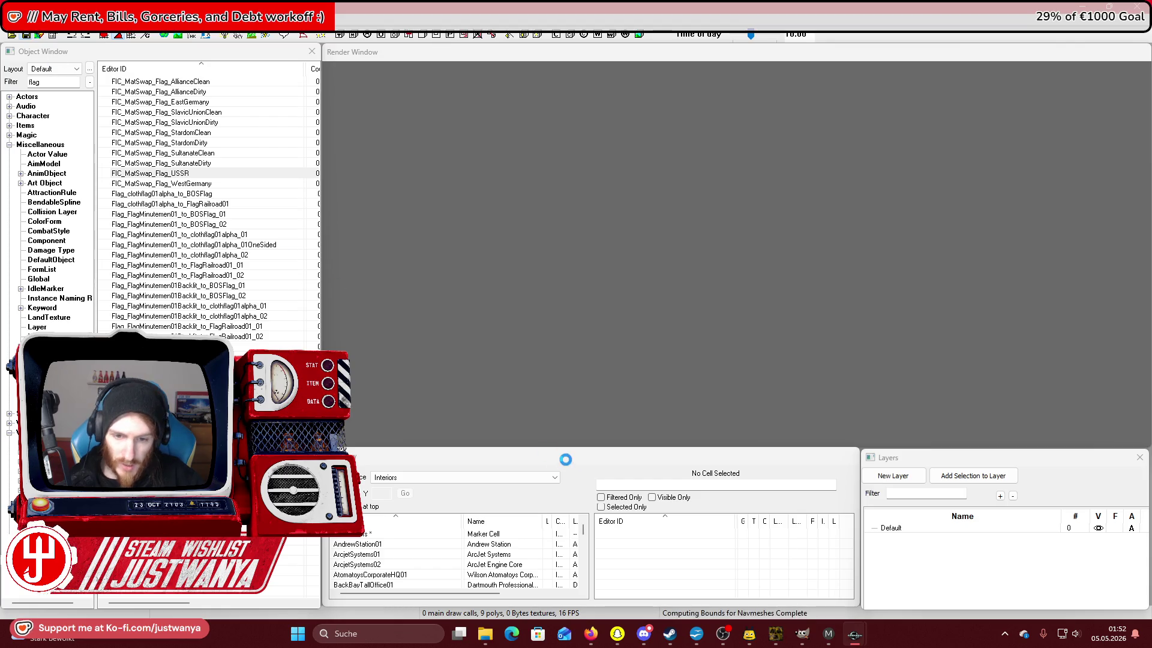
left_click(517, 478)
Inspect the waving flag's swaps and model data (FlagMinutemen01Backlit.BGSM), then open FIC_MatSwap_Flag_USSR.
left_click(463, 496)
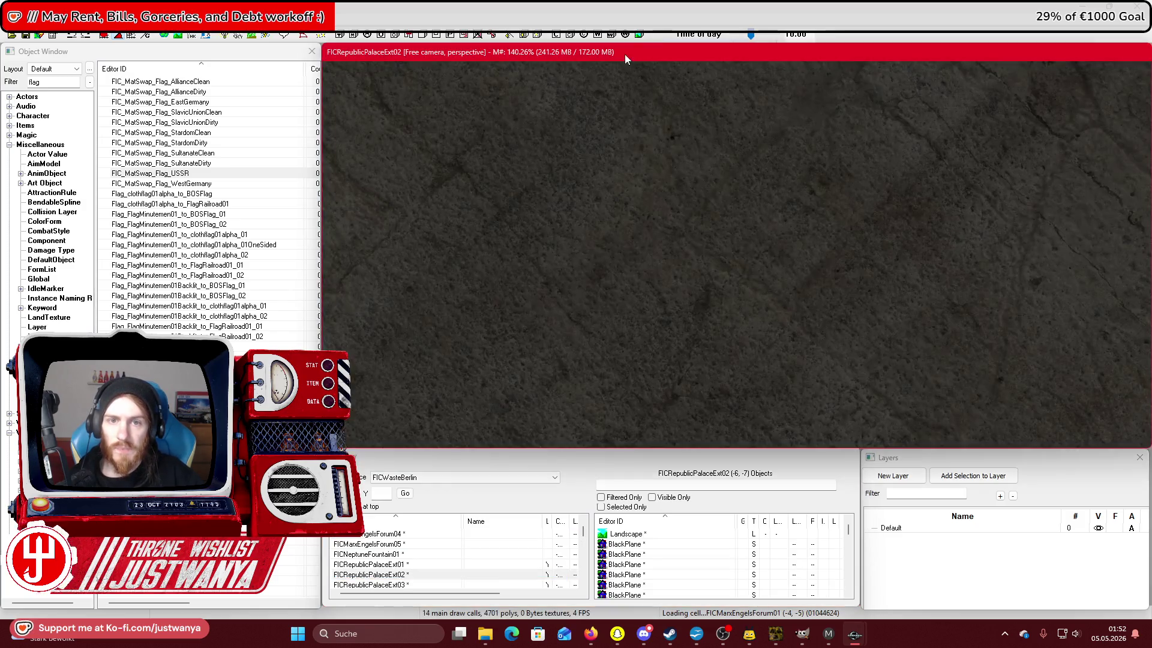
scroll(688, 318, "down", 5)
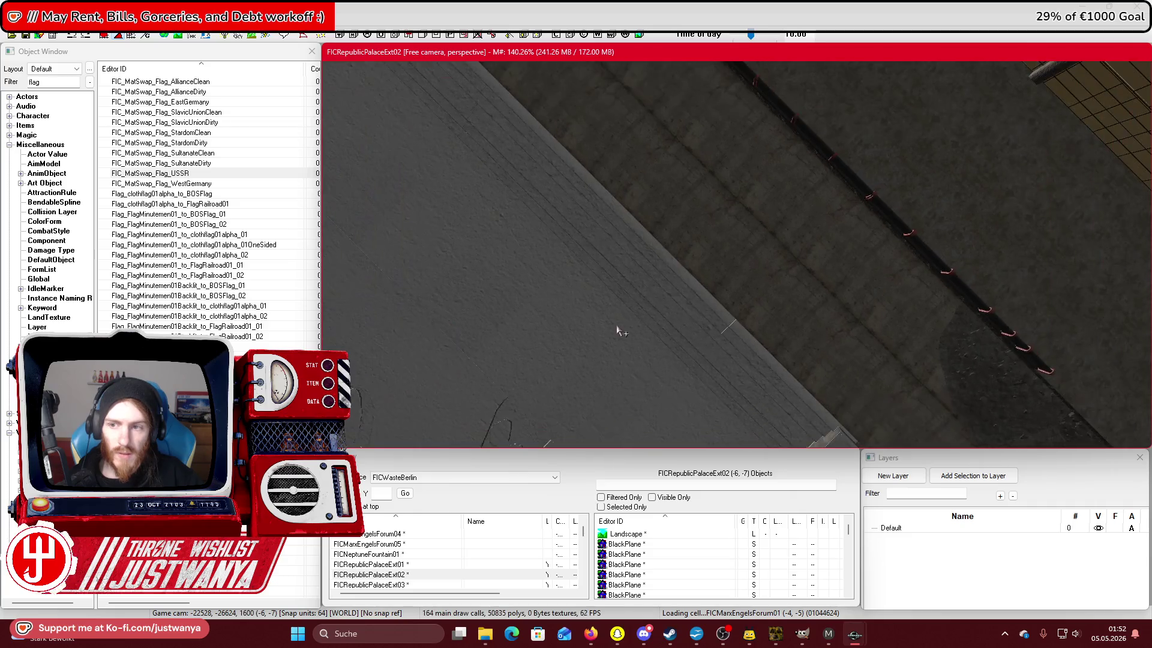
scroll(726, 274, "down", 5)
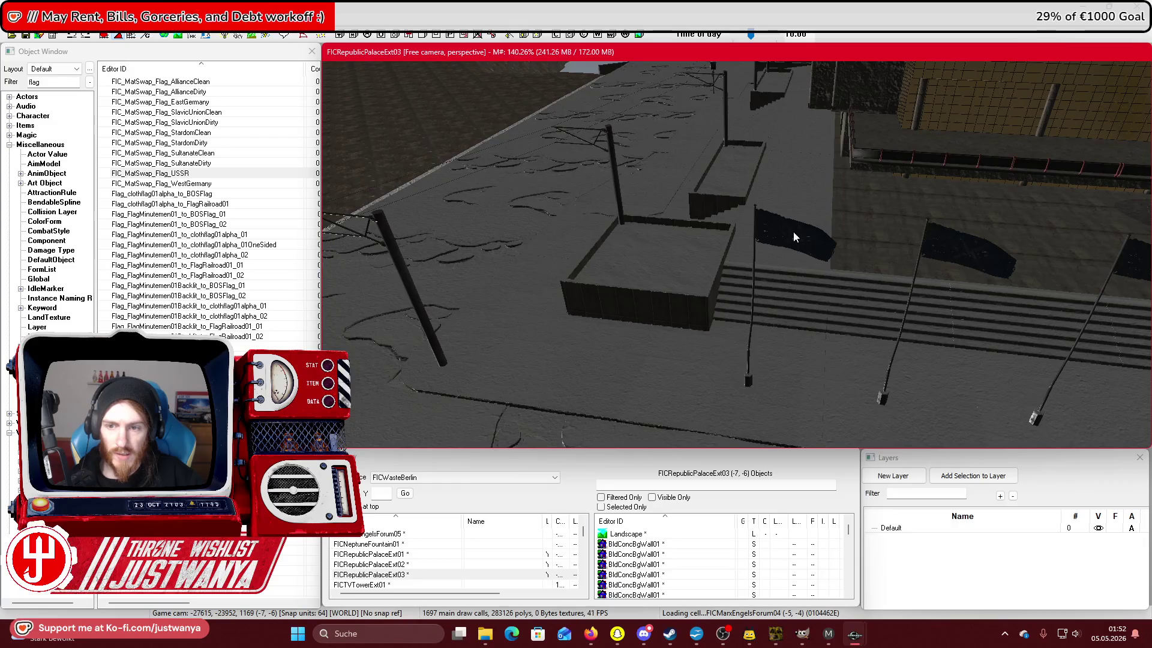
double_click(793, 232)
left_click(585, 334)
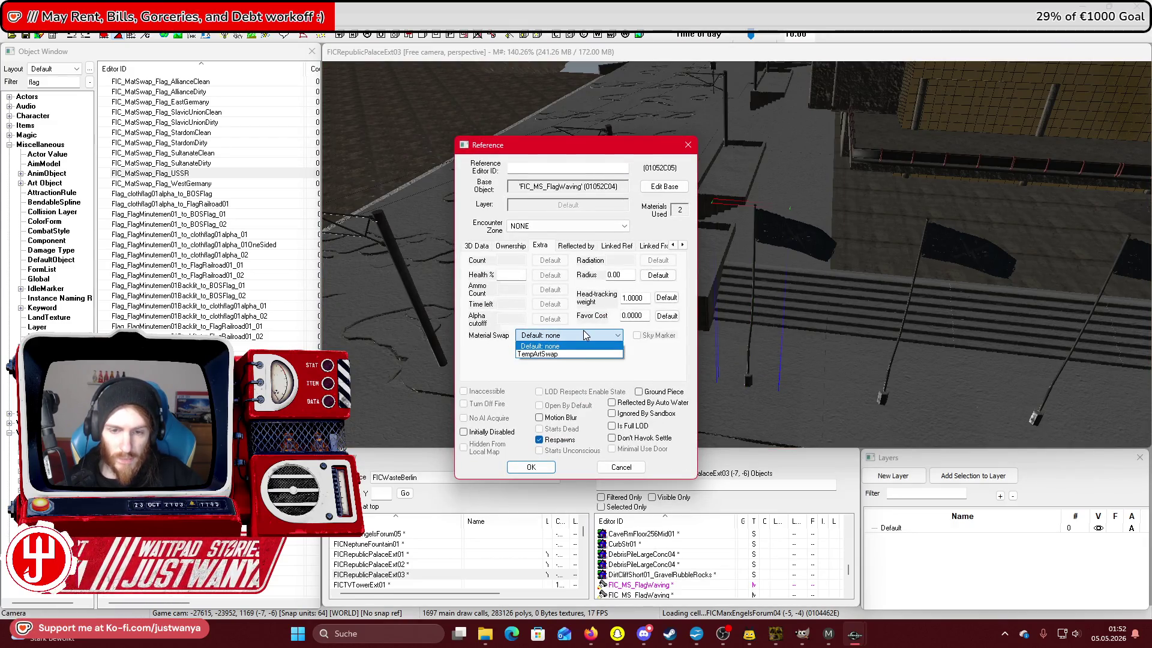
left_click(585, 335)
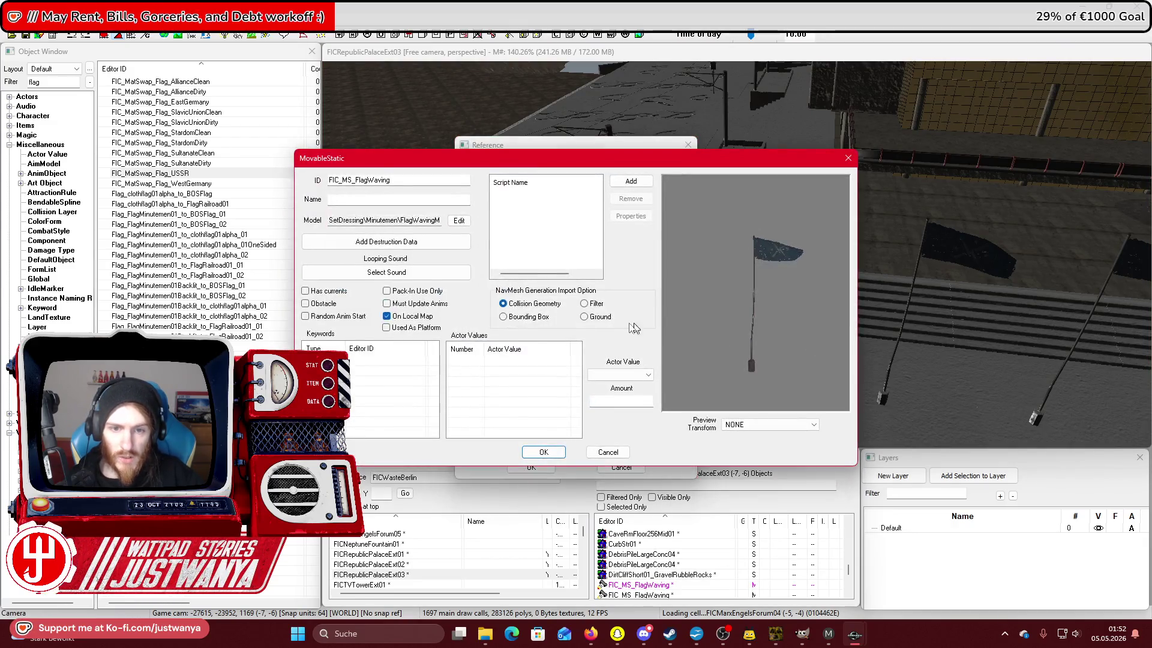
left_click(459, 219)
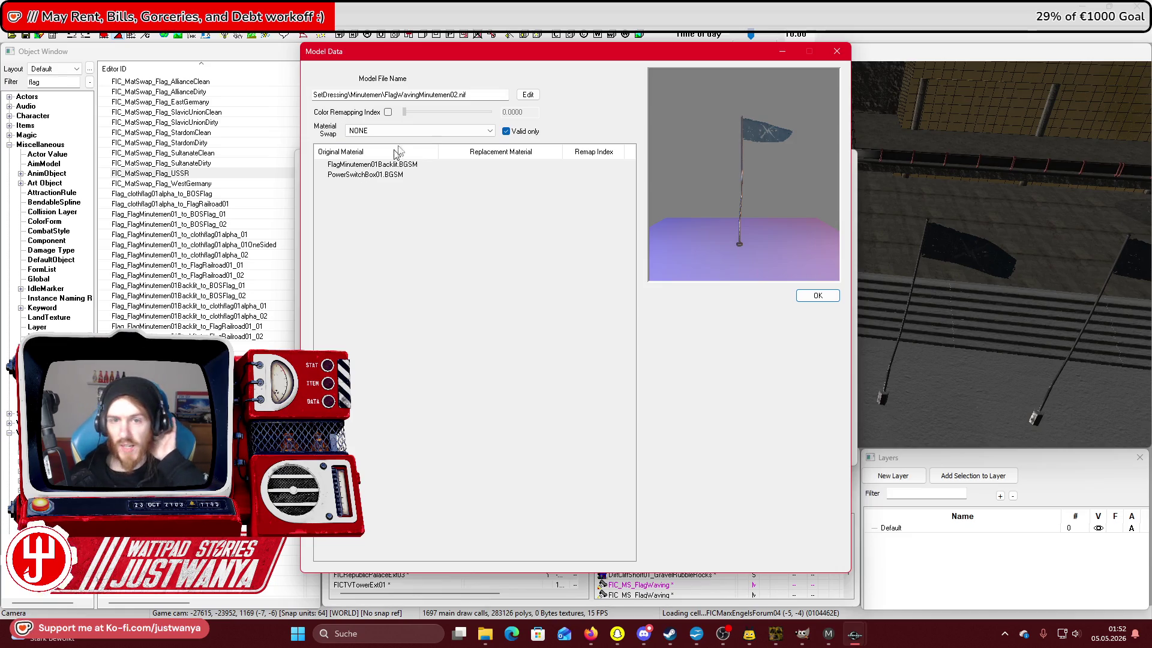
mouse_move(511, 53)
left_mouse_down()
mouse_move(811, 53)
mouse_move(672, 53)
left_mouse_up()
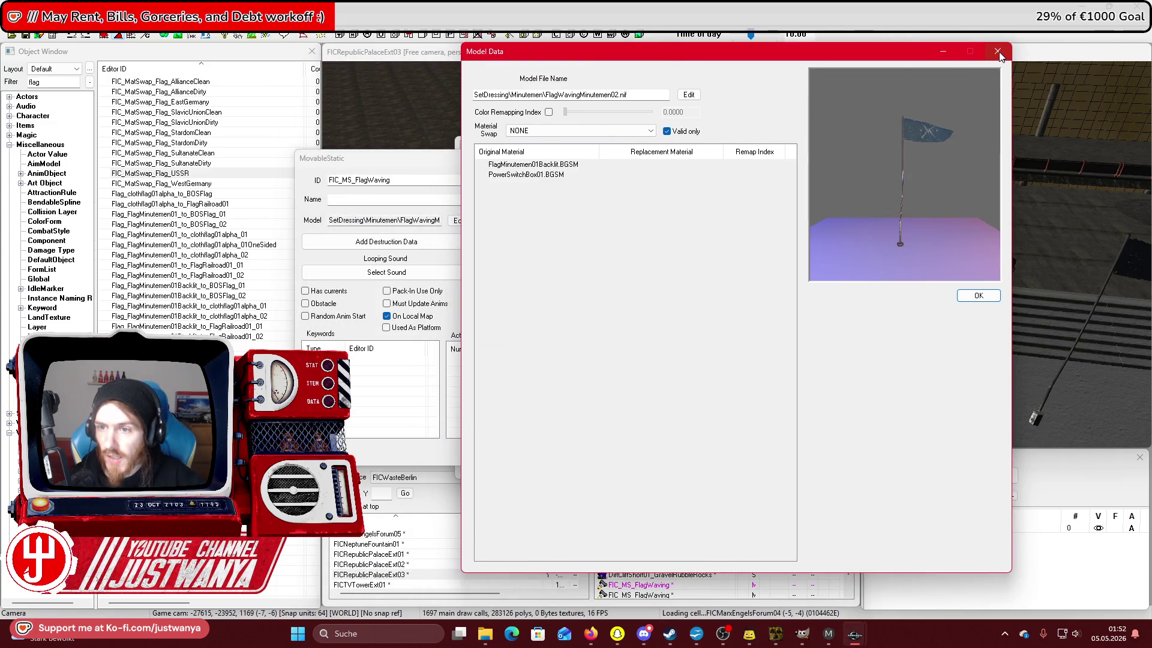
double_click(242, 174)
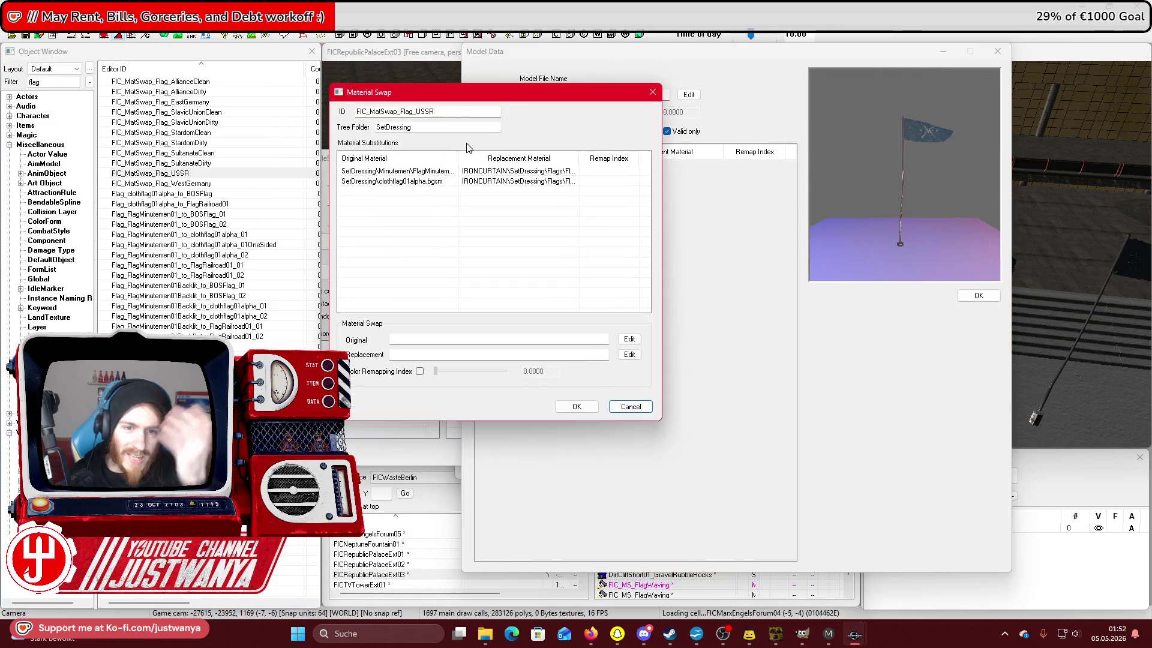
Add a new substitution row with FlagMinutemen01Backlit.BGSM as the base material.
left_click_drag(517, 97, 293, 97)
left_click_drag(234, 159, 269, 159)
double_click(240, 199)
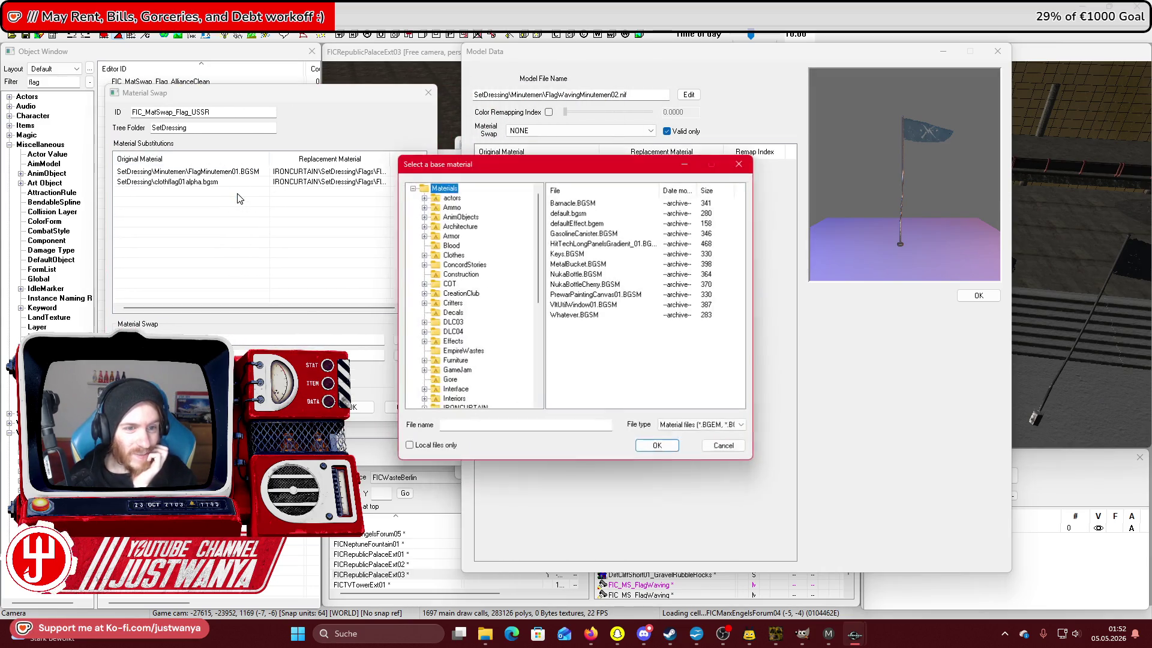
mouse_move(480, 165)
left_mouse_down()
mouse_move(187, 167)
mouse_move(226, 167)
left_mouse_up()
scroll(269, 260, "down", 5)
scroll(228, 270, "up", 1)
left_click(173, 278)
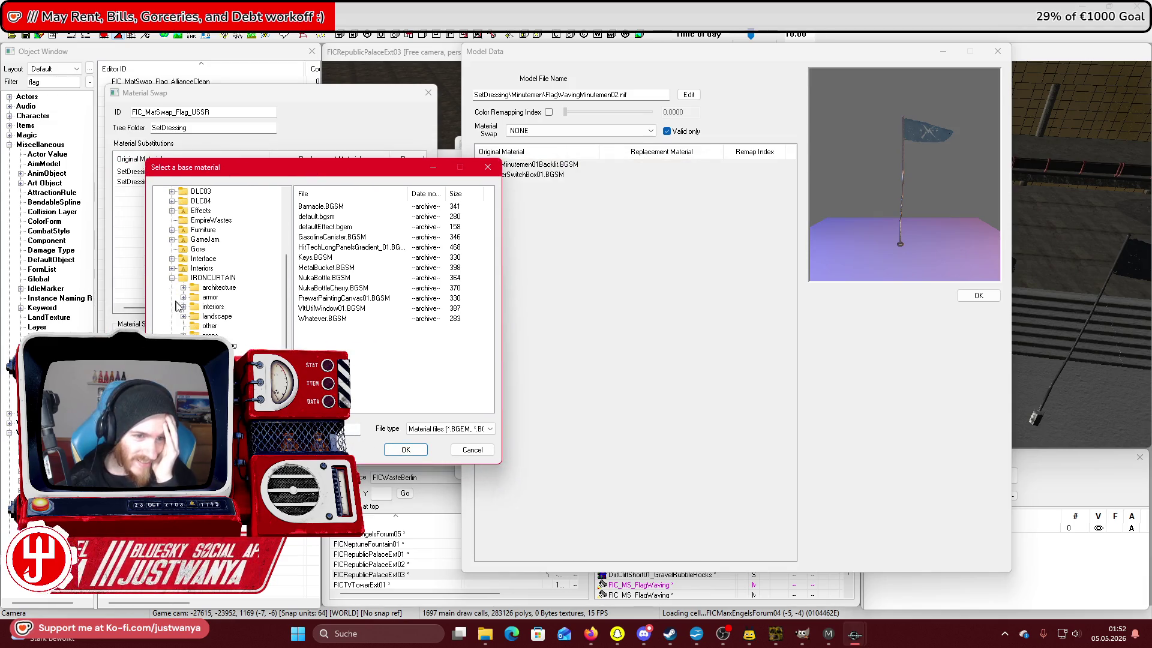
left_click(183, 345)
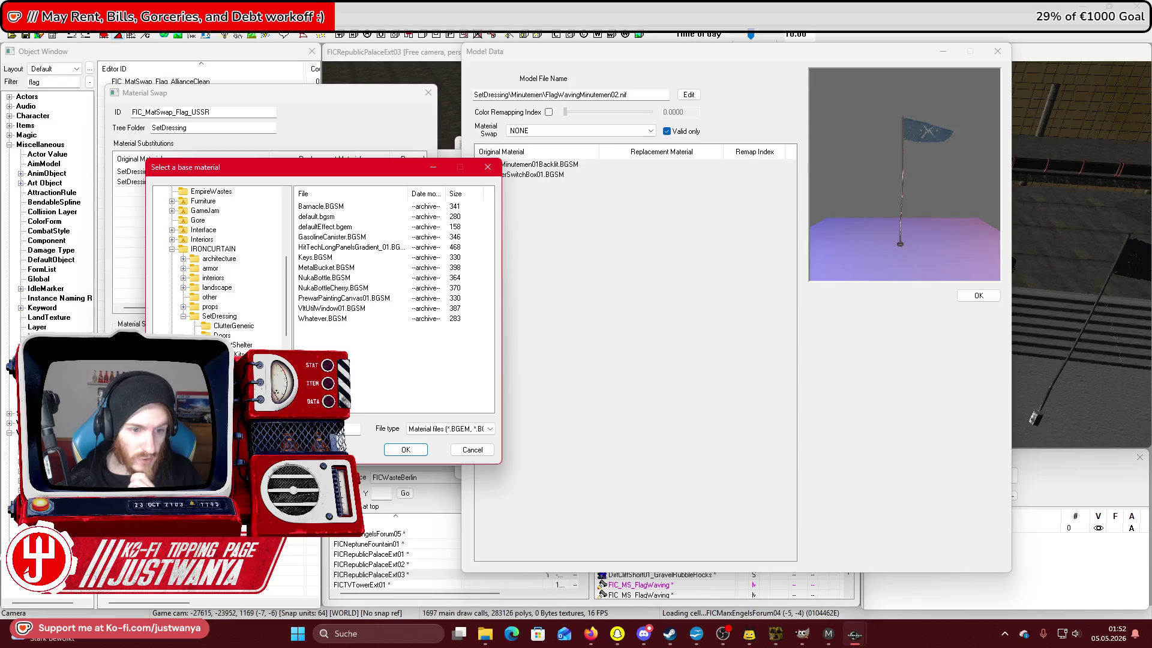
key("Home")
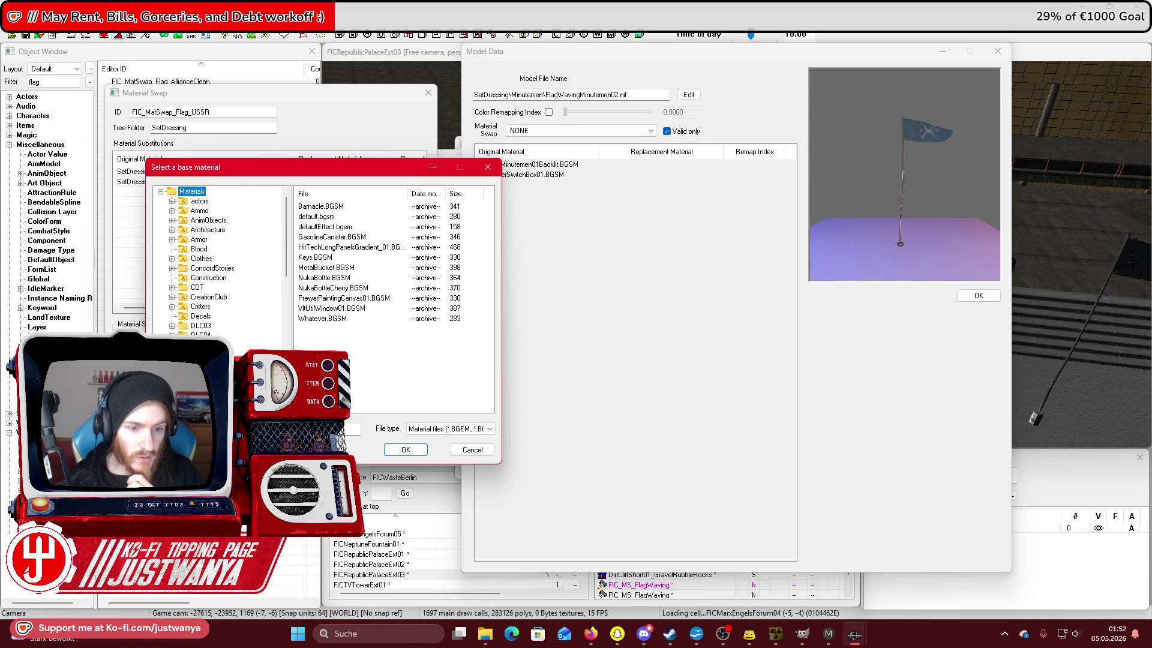
left_click(353, 428)
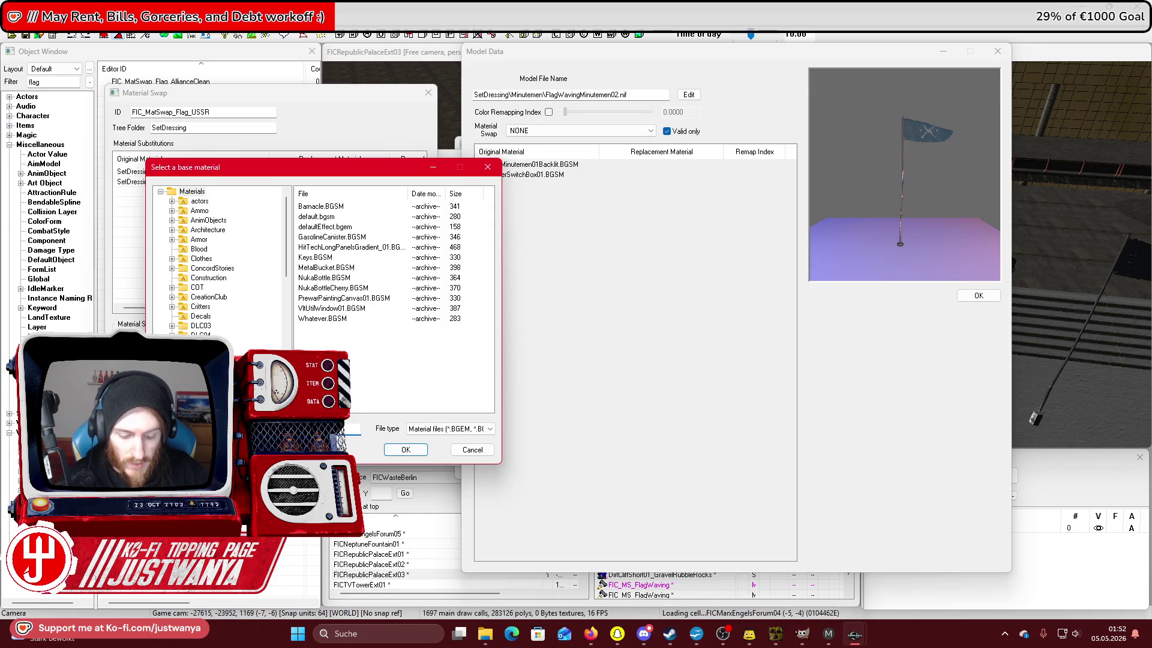
key("ctrl+v")
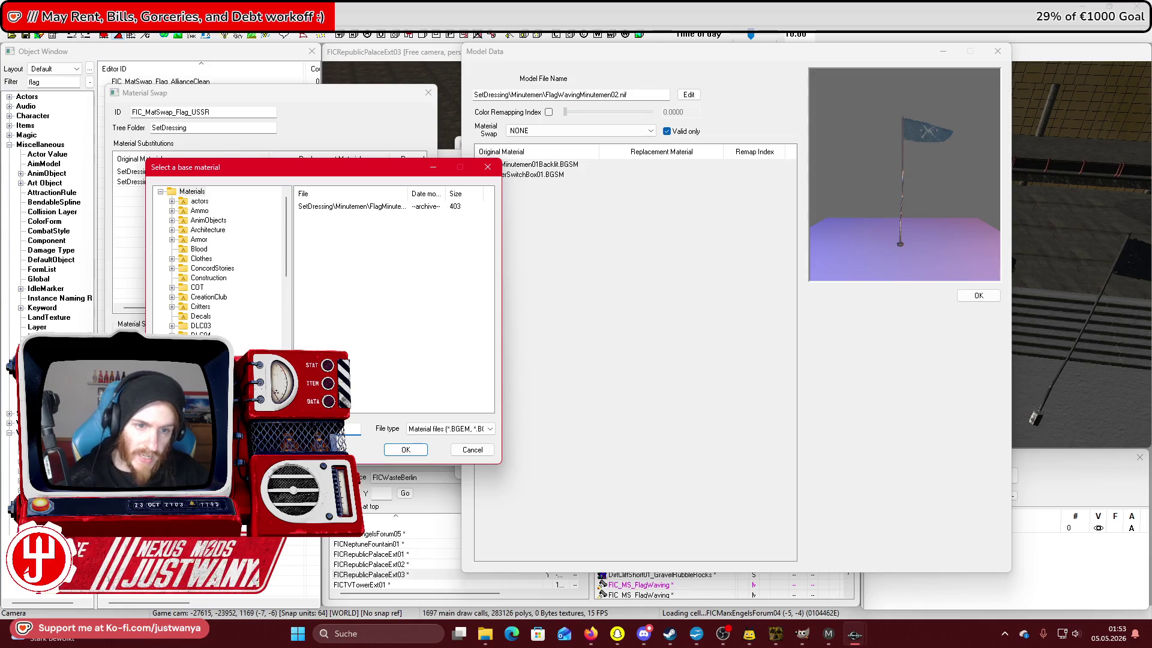
left_click(335, 206)
left_click(386, 448)
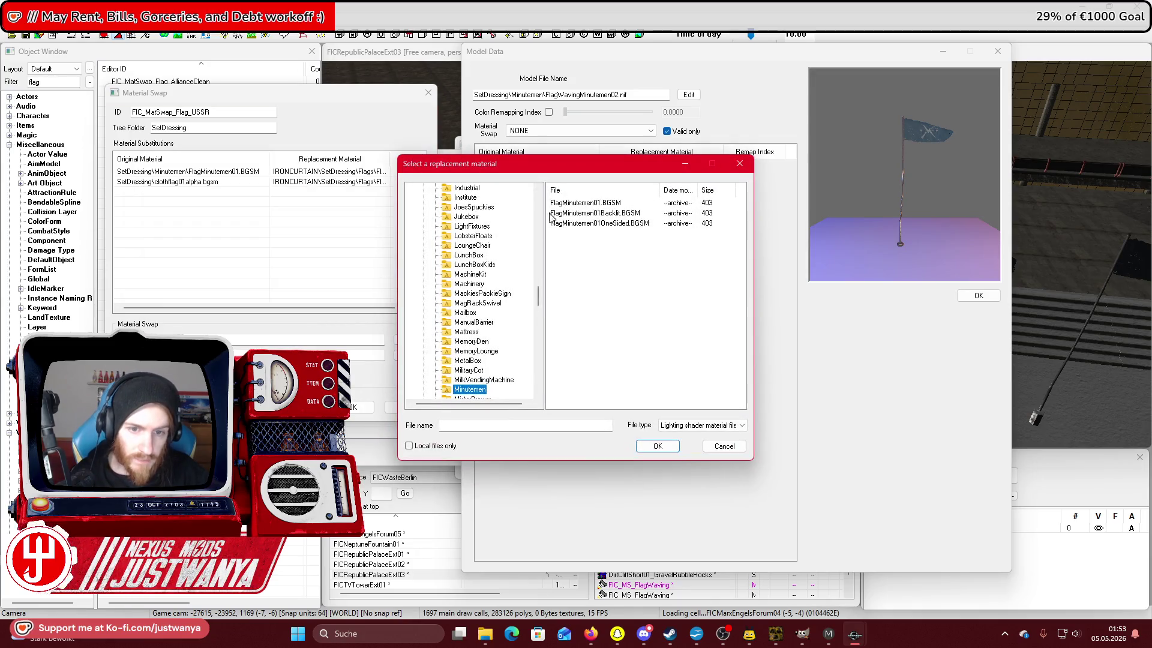
Set that row's replacement to IRONCURTAIN\SetDressing\flags\Flag_USSR.bgsm and save the USSR swap.
scroll(522, 336, "up", 20)
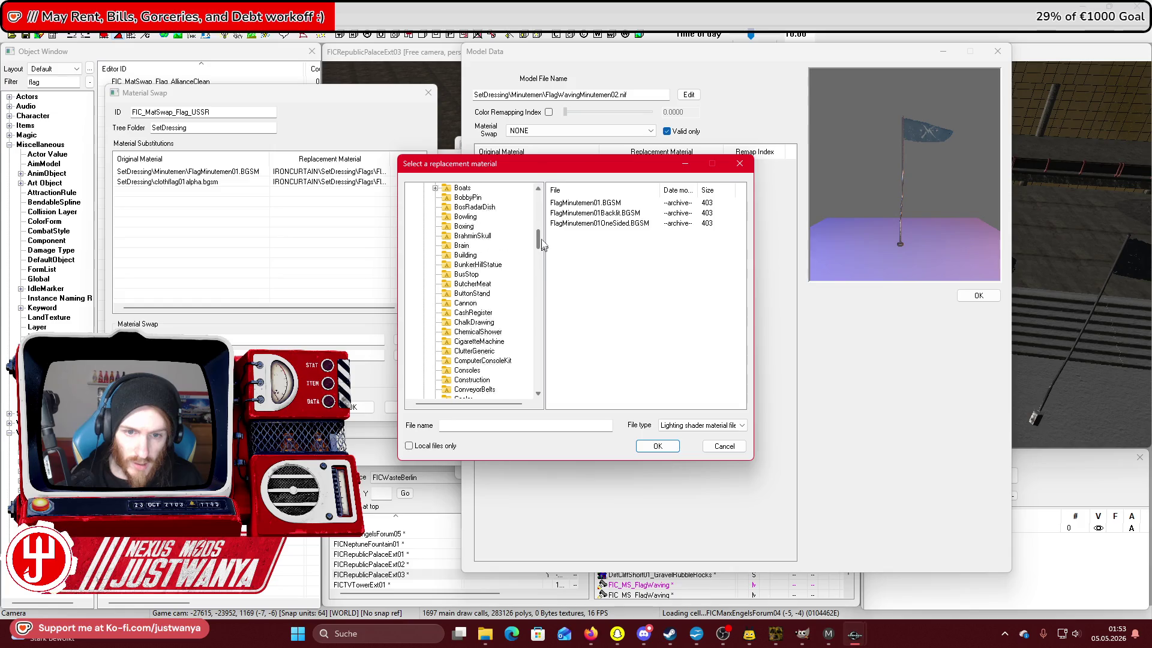
left_click(424, 294)
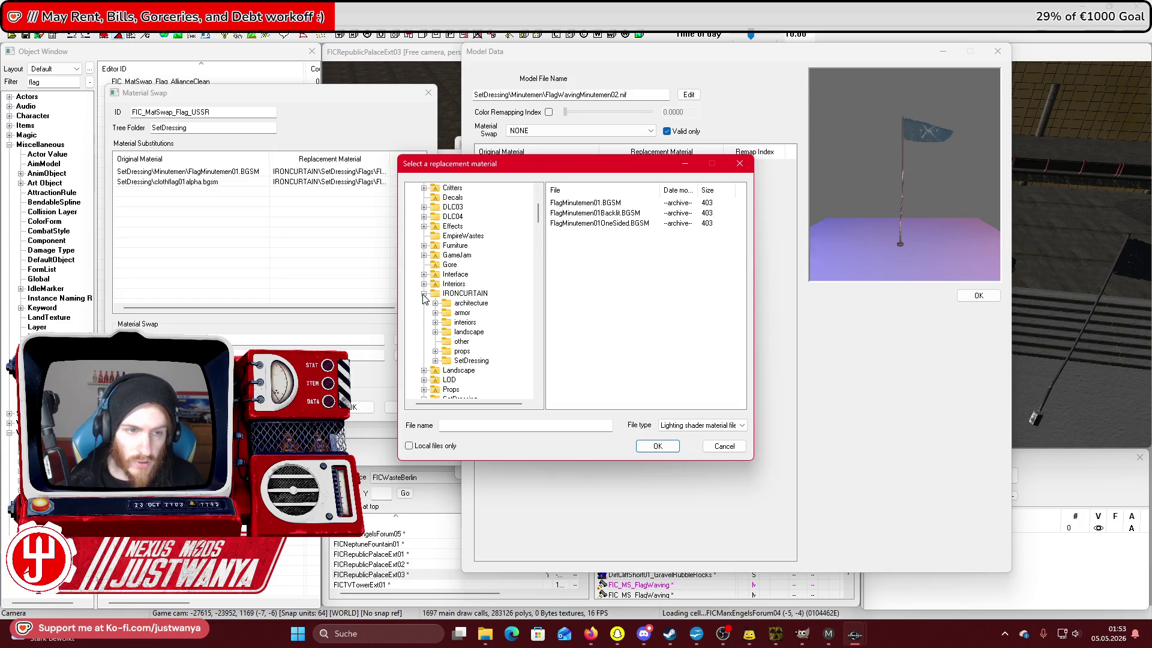
left_click(435, 360)
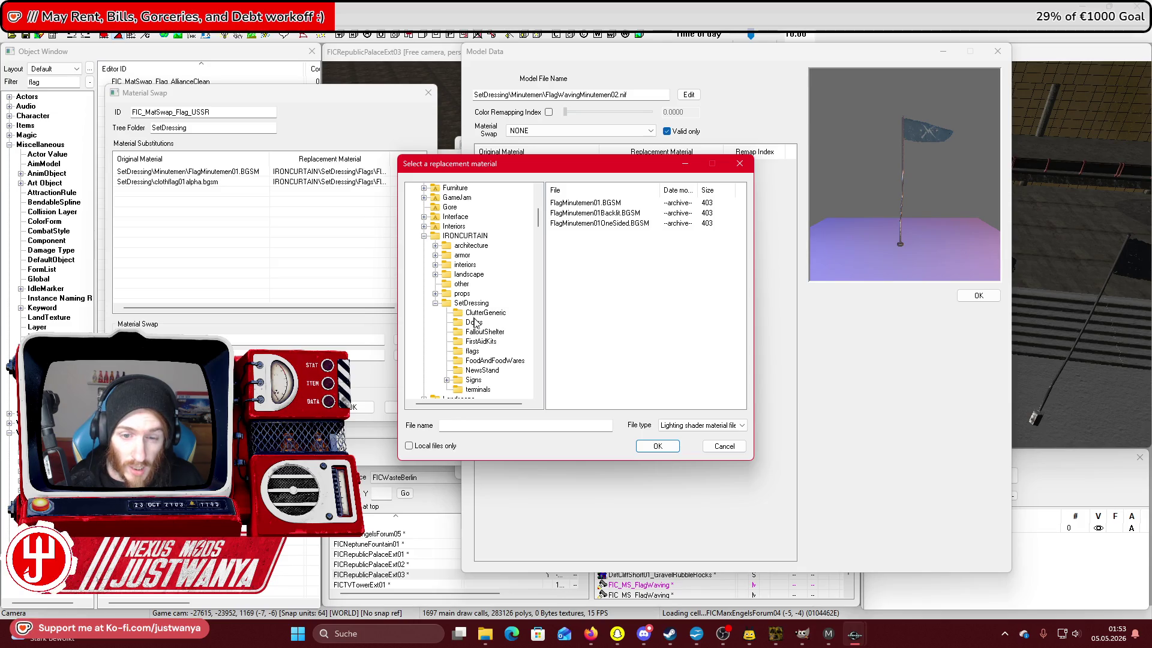
left_click(473, 351)
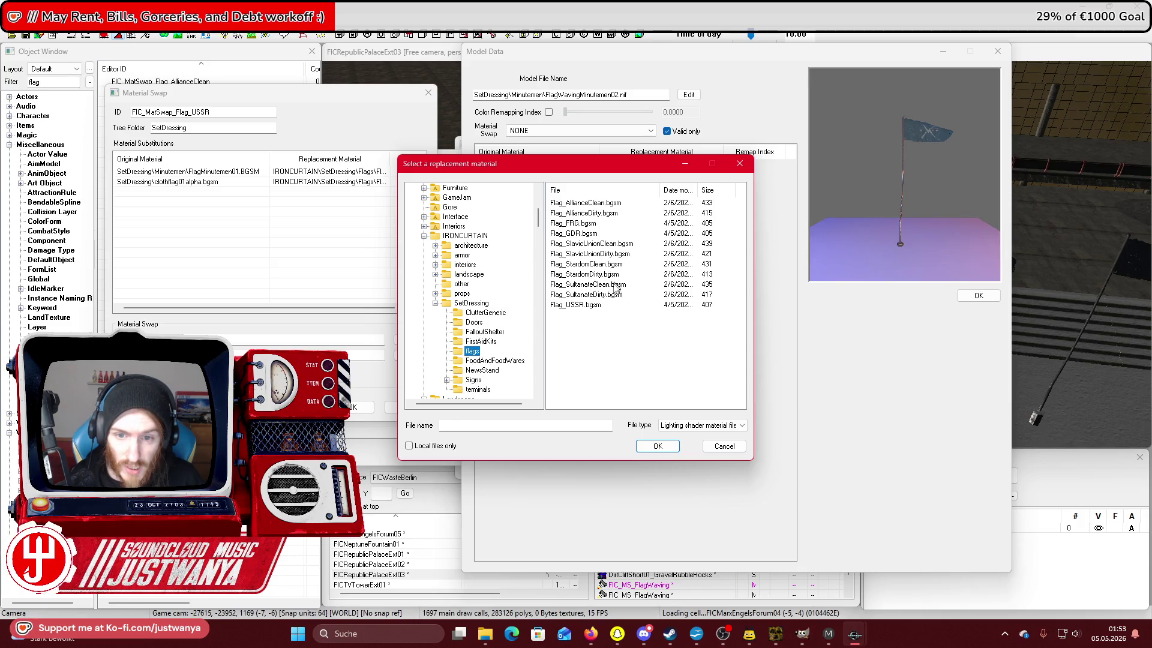
left_click(596, 306)
left_click(657, 447)
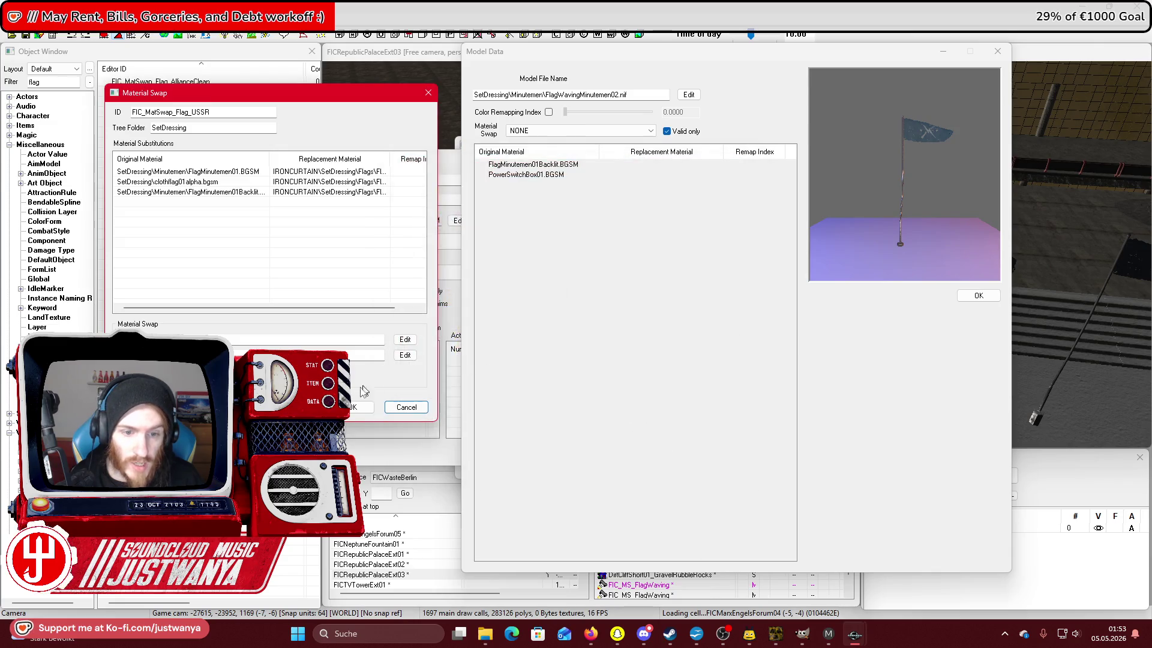
left_click(359, 408)
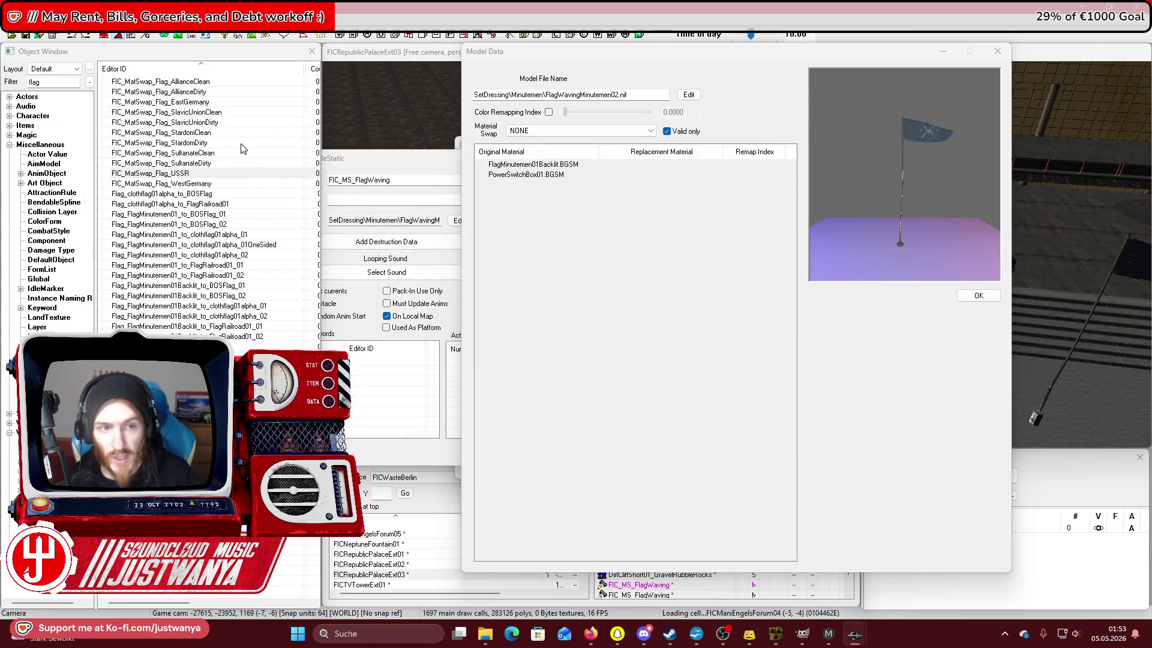
double_click(230, 102)
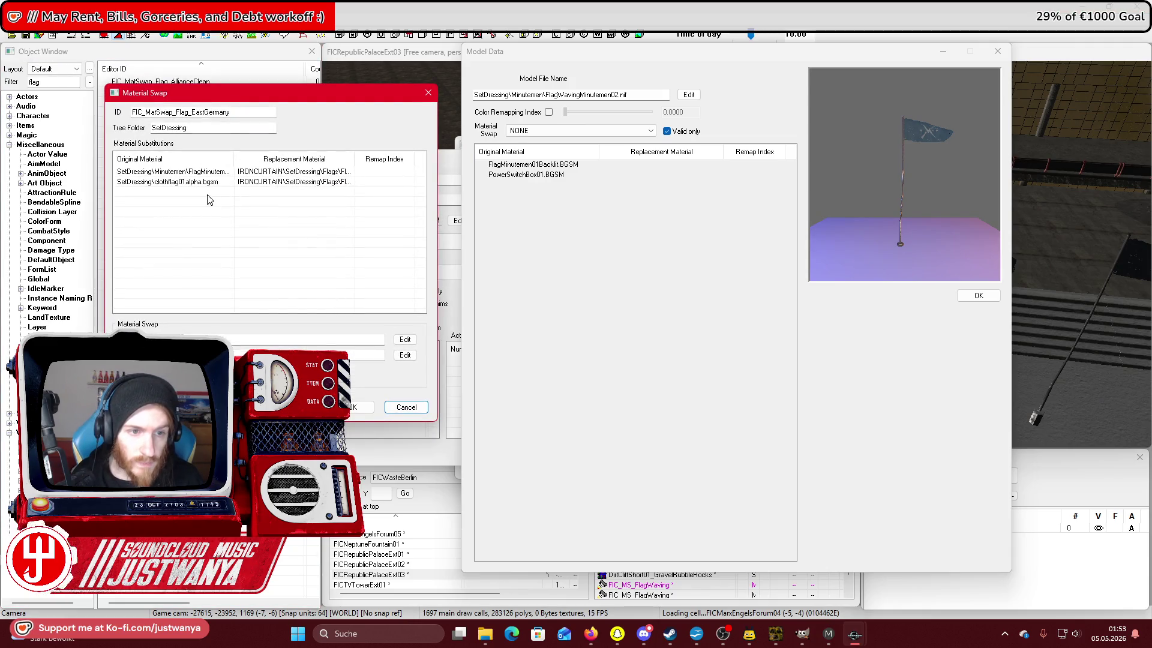
Add a substitution row in the EastGermany swap with the backlit Minutemen flag as base material.
double_click(210, 199)
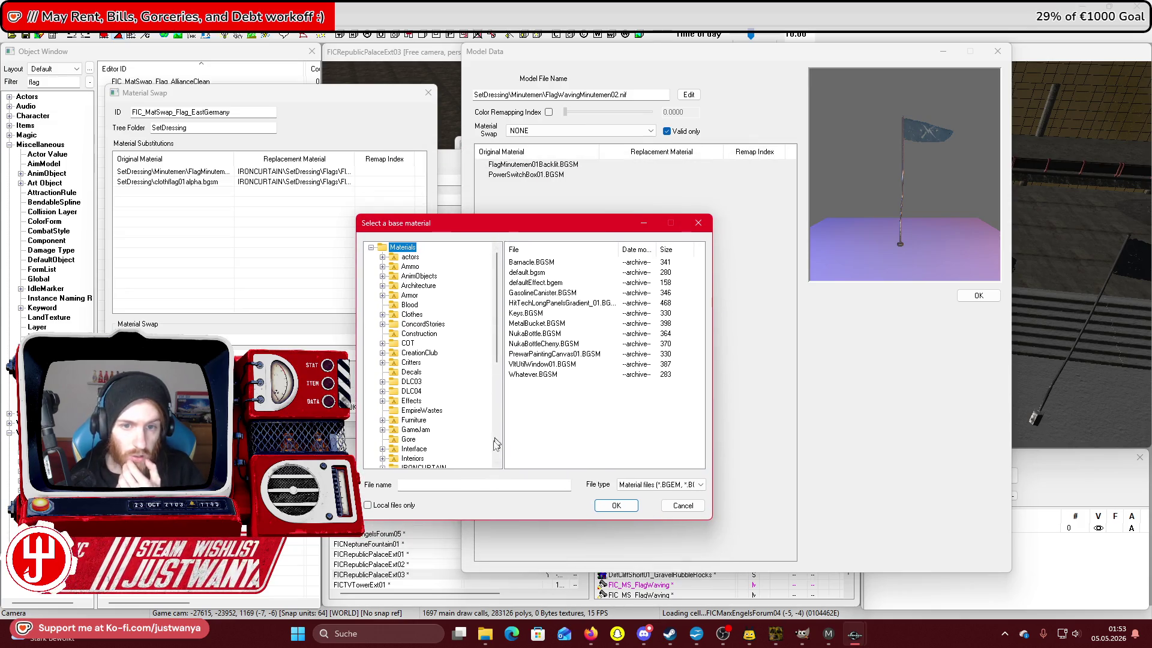
left_click(399, 485)
type("FlagMinutemen")
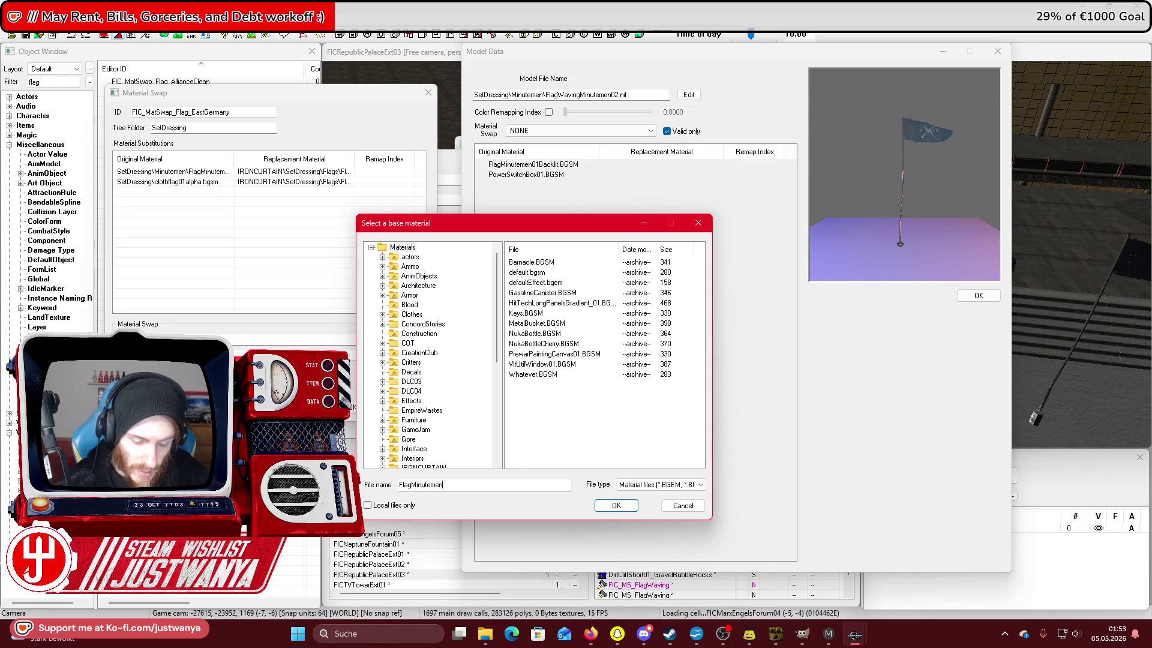
type("Back")
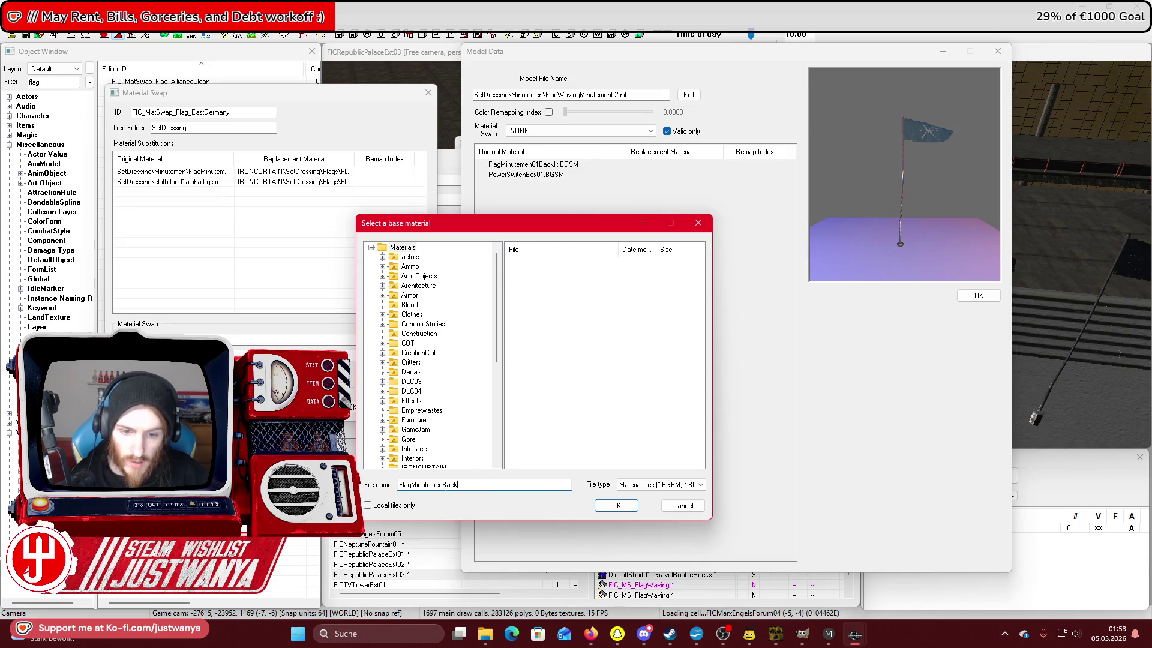
type("*")
left_click(599, 263)
left_click(625, 506)
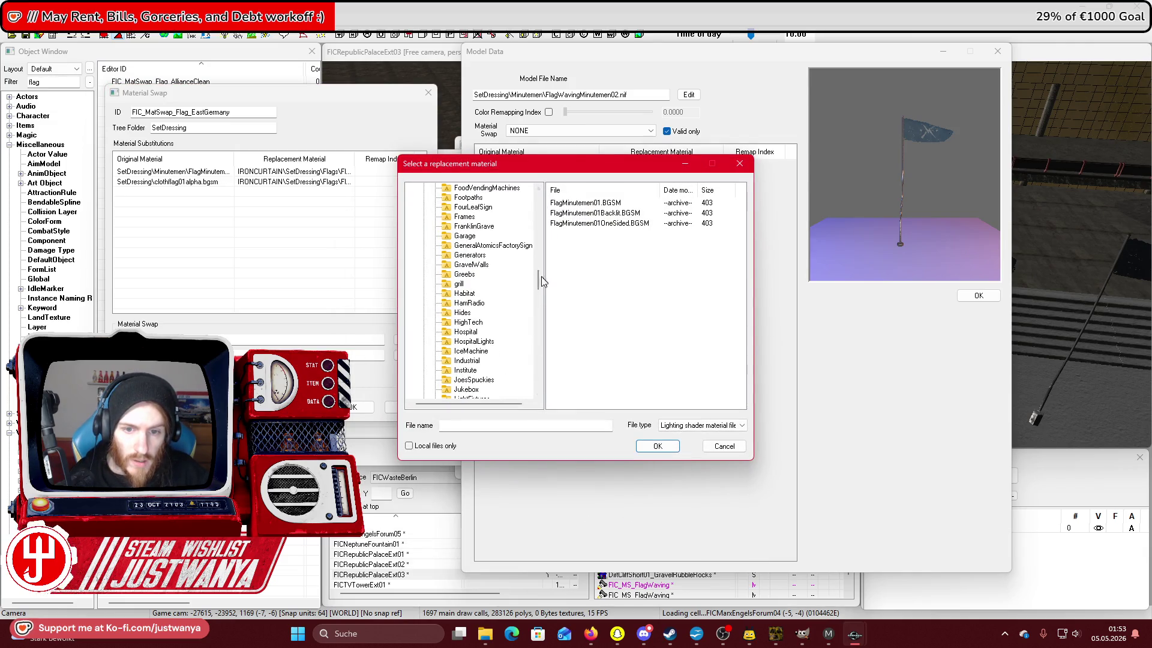
Set its replacement to flags\Flag_GDR.bgsm and save the EastGermany swap.
left_click_drag(541, 248, 539, 216)
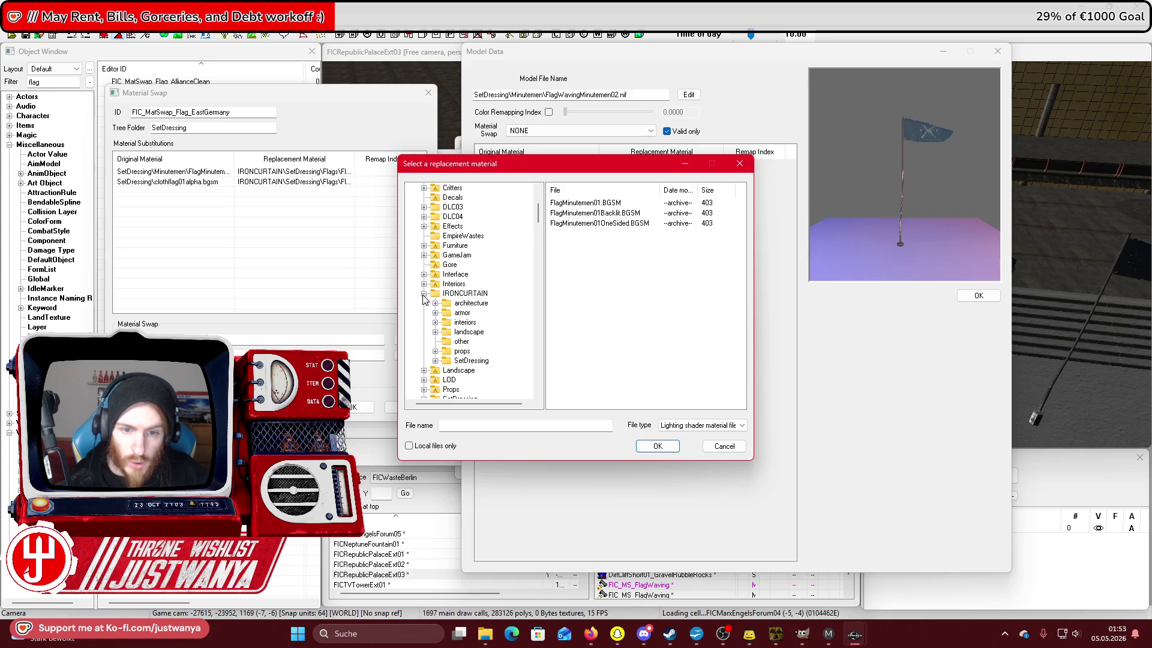
left_click(435, 360)
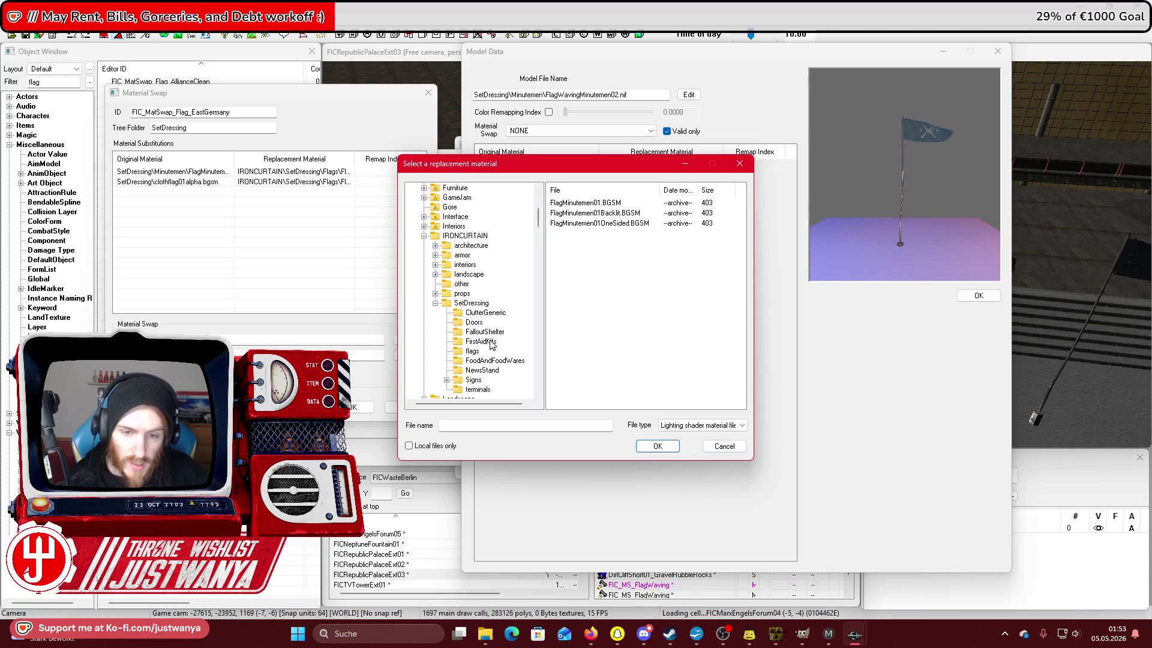
left_click(473, 352)
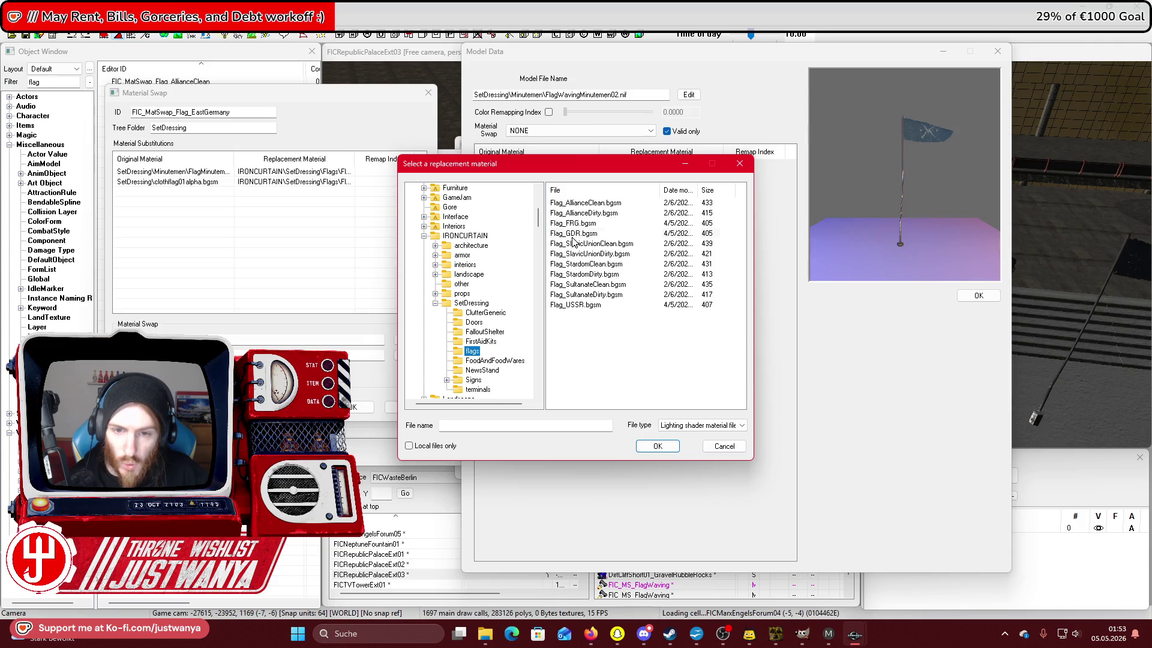
left_click(573, 234)
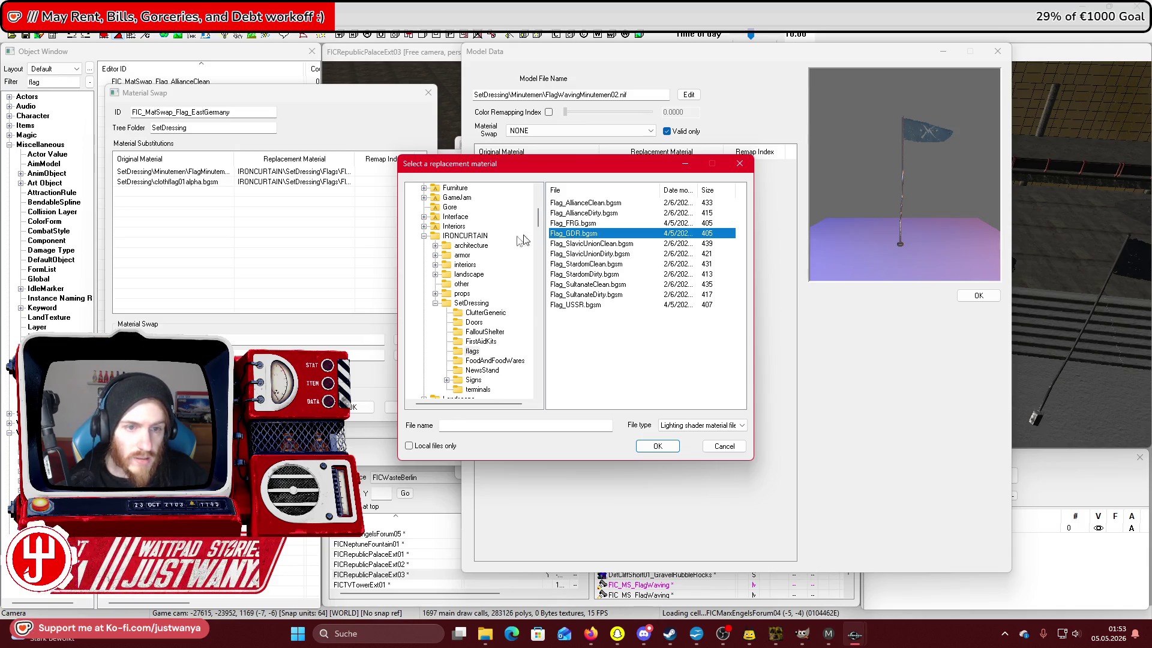
left_click(658, 446)
left_click(360, 407)
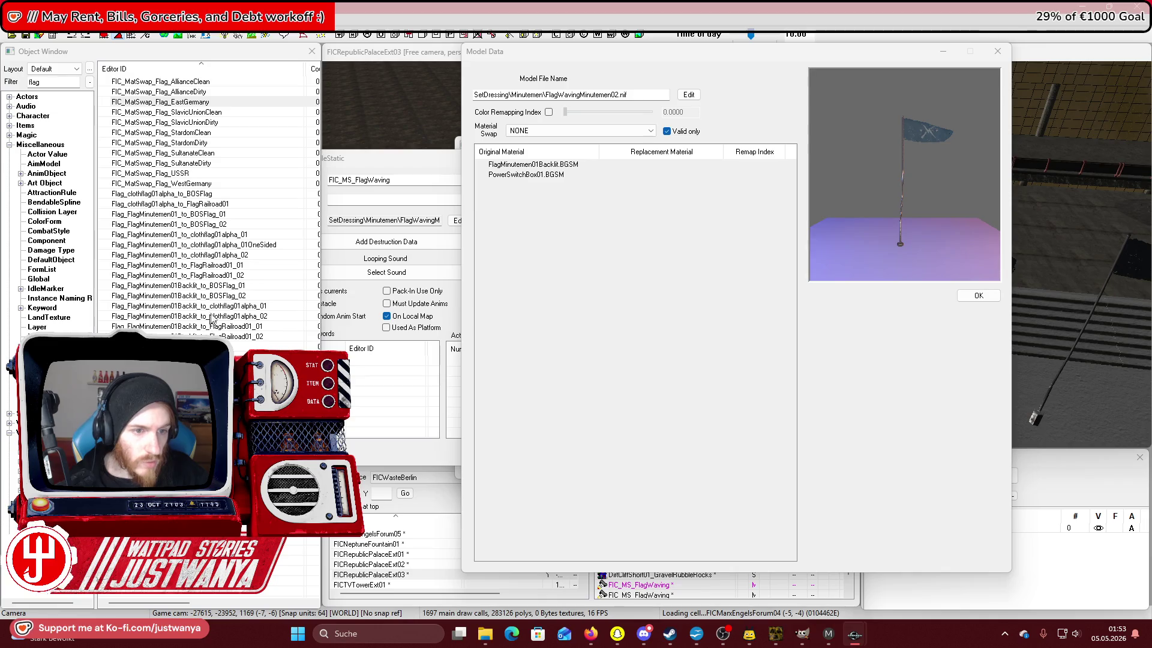
double_click(231, 185)
Add a substitution row in the WestGermany swap with the Minutemen flag as base material.
double_click(198, 194)
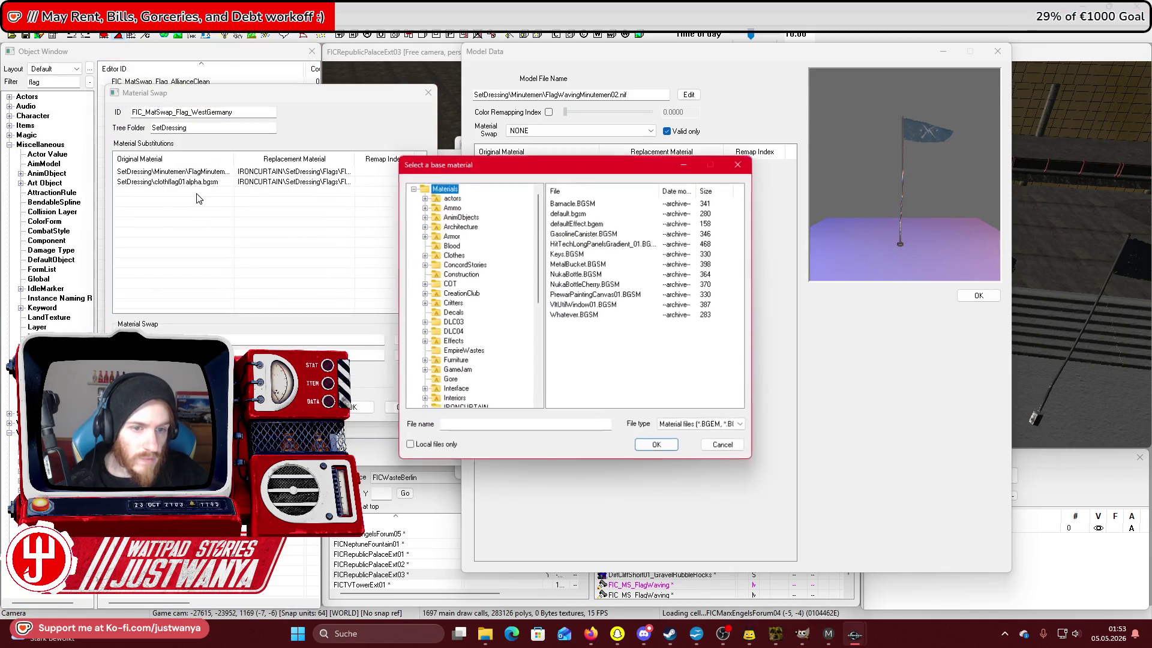
left_click(485, 425)
type("gMinutemen*Back")
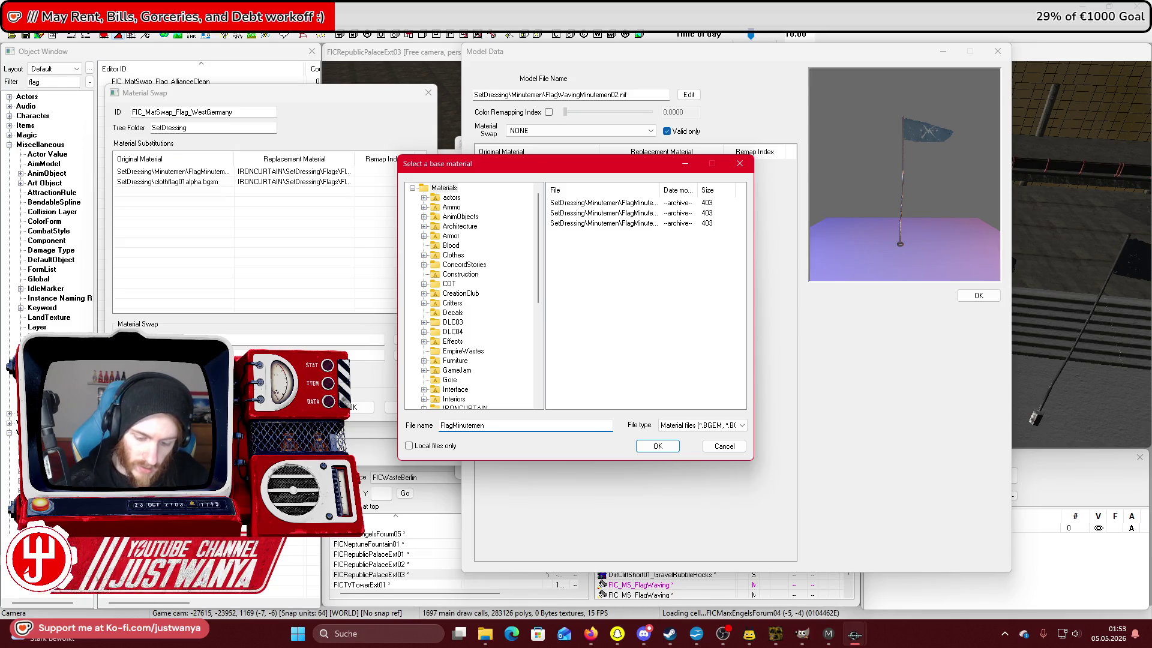
left_click(602, 204)
left_click(658, 446)
Set its replacement to Flag_FRG.bgsm, save the WestGermany swap, and close the model details.
scroll(538, 290, "up", 20)
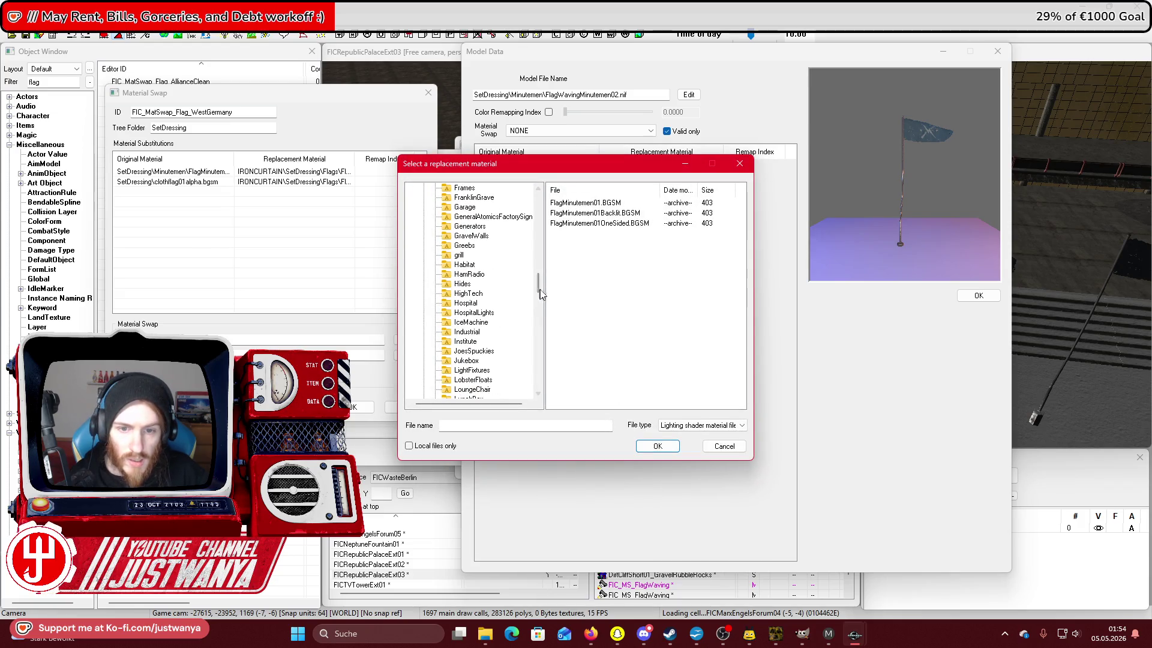
left_click(424, 265)
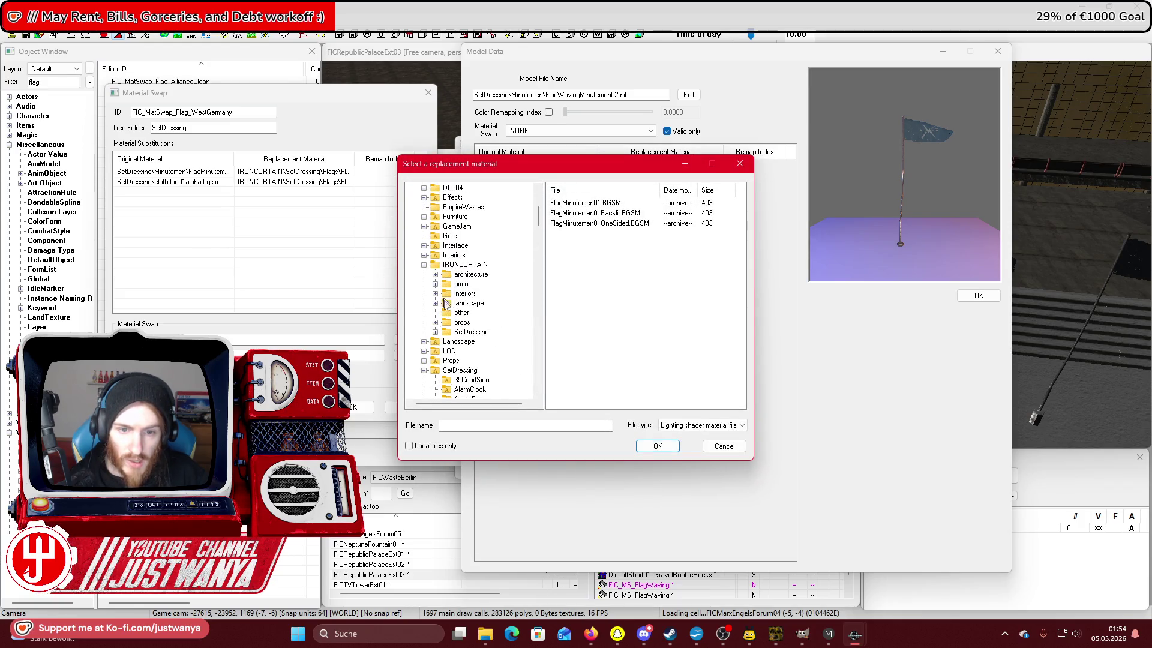
scroll(436, 340, "down", 1)
left_click(472, 352)
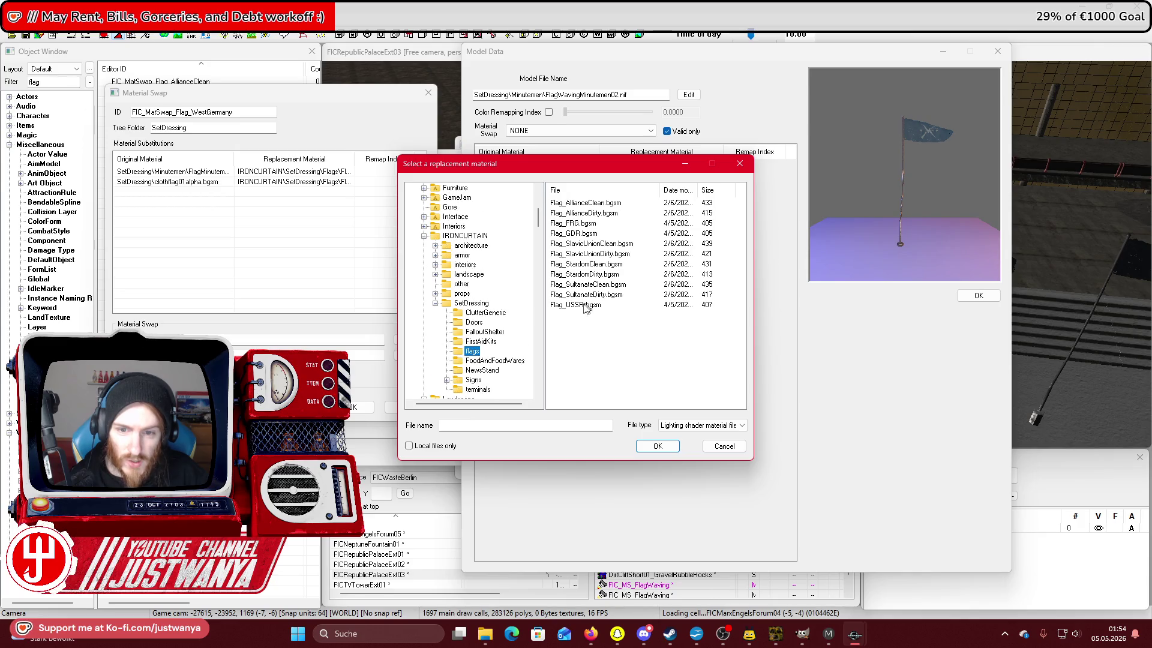
left_click(585, 234)
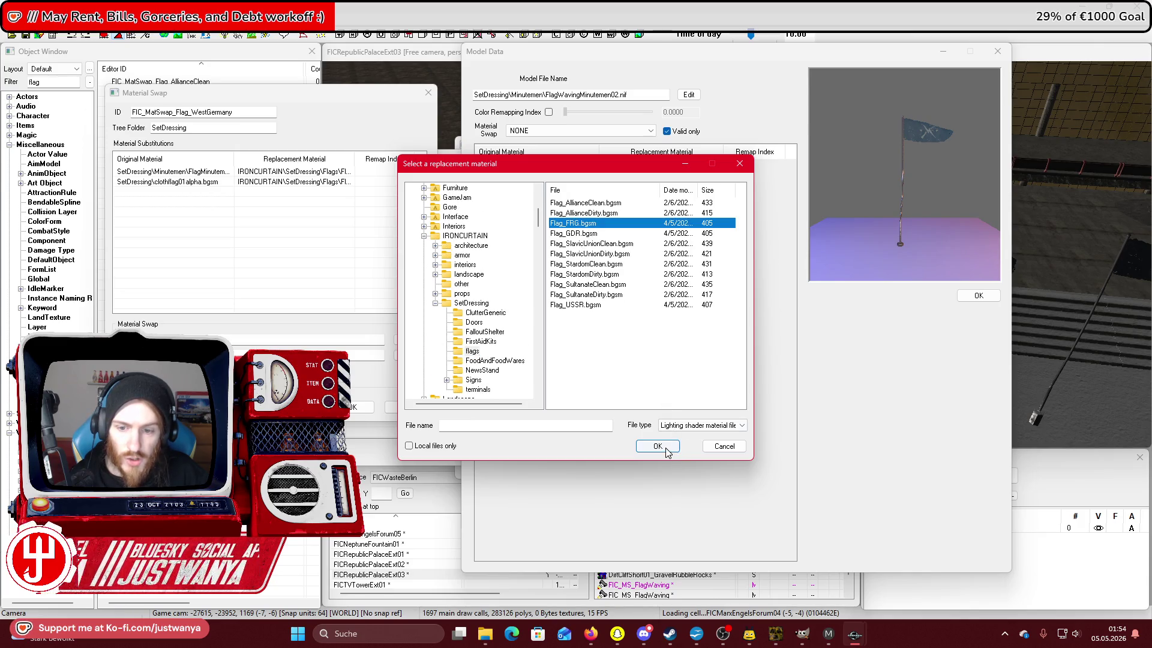
left_click(663, 445)
left_click(354, 406)
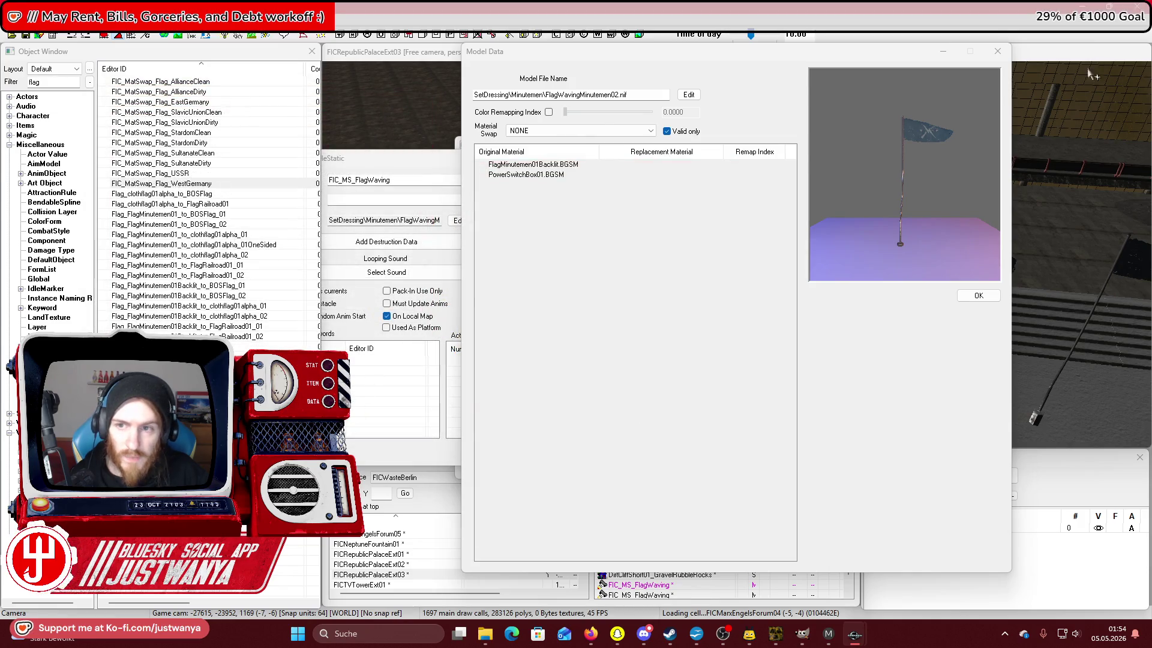
left_click(978, 295)
Close the flag's editors and save the plugin.
left_click(847, 158)
left_click(688, 145)
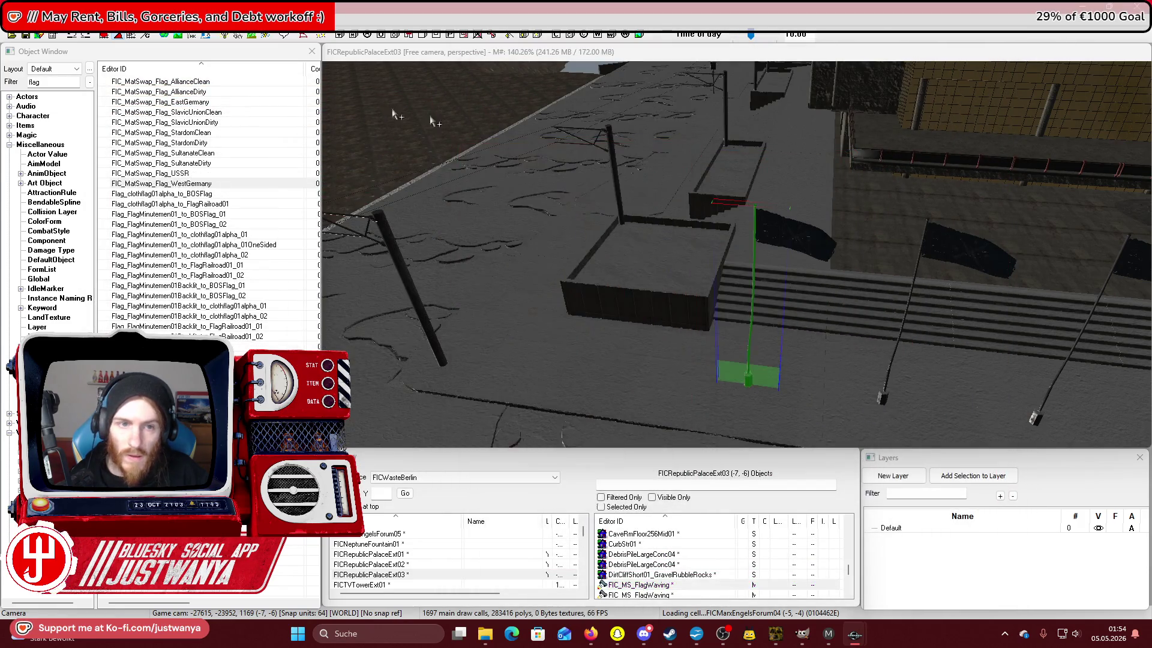
left_click(24, 36)
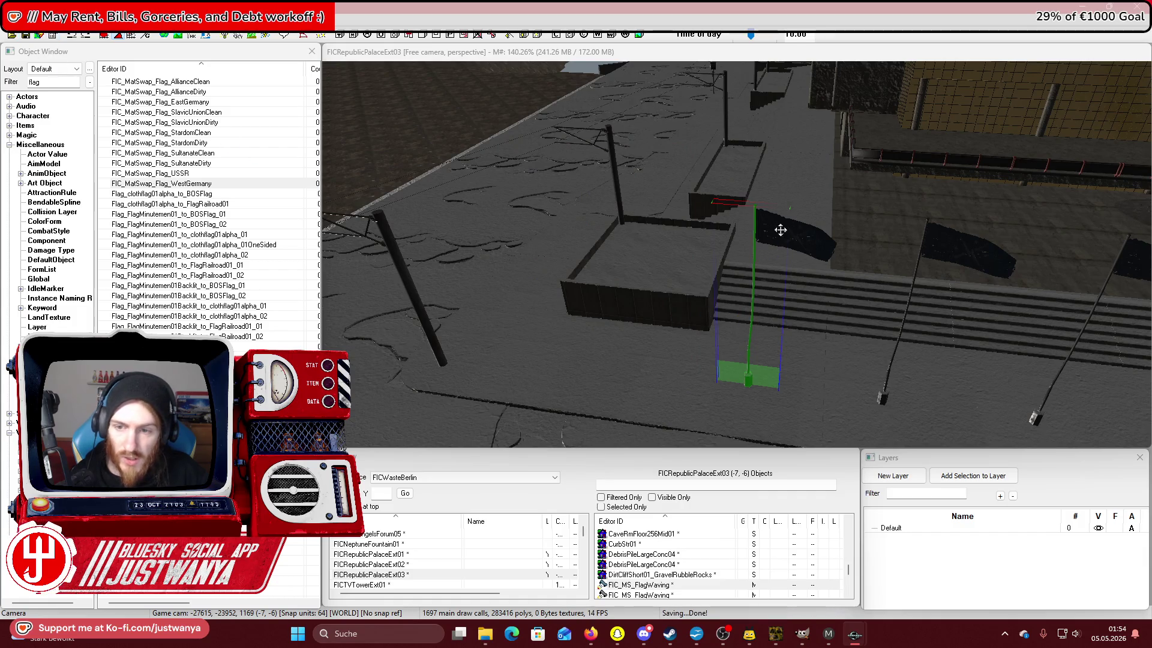
scroll(777, 241, "up", 2)
Give the first three blue flags the EastGermany, USSR and EastGermany material swaps.
double_click(774, 228)
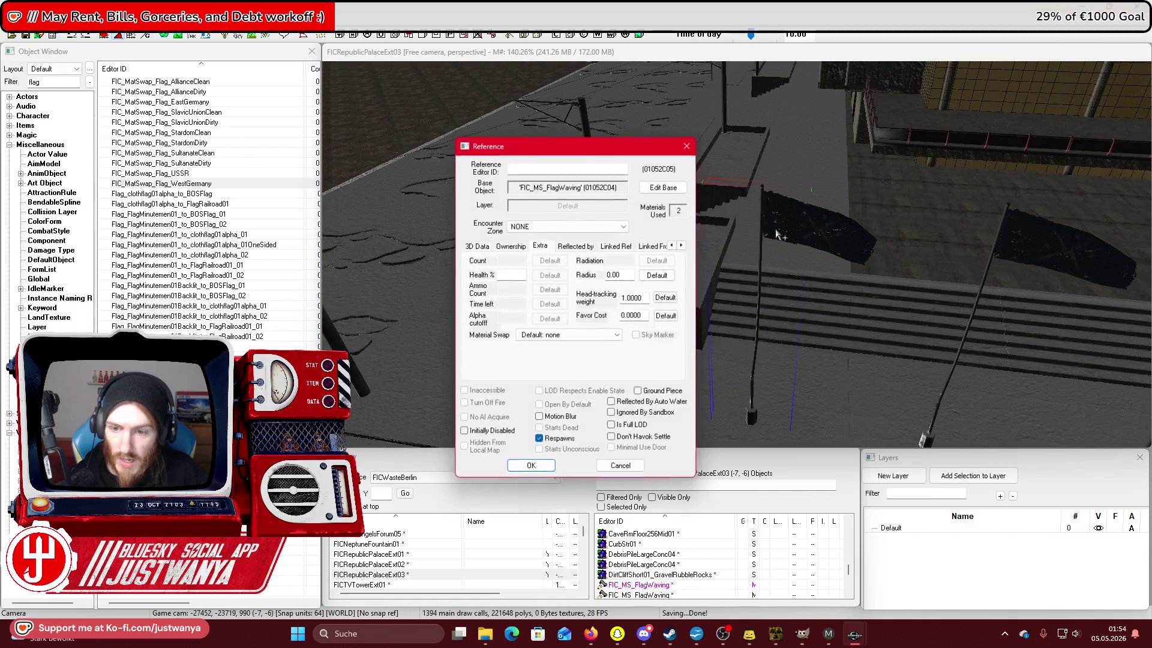
left_click(573, 335)
left_click(566, 354)
left_click(530, 467)
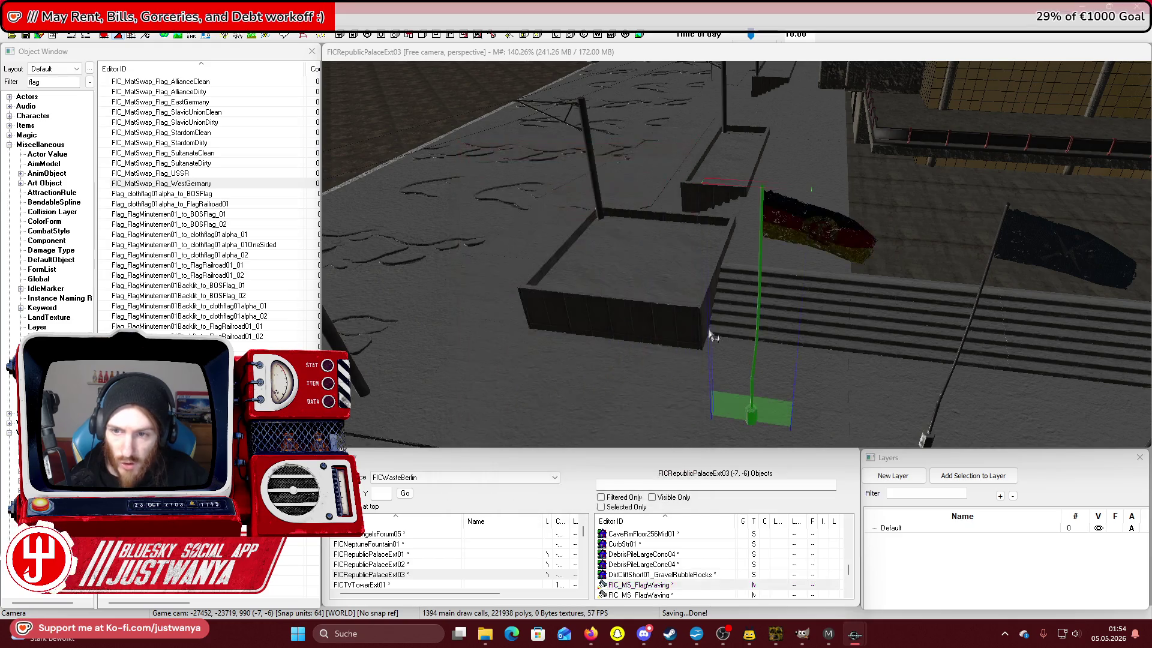
scroll(713, 285, "up", 1)
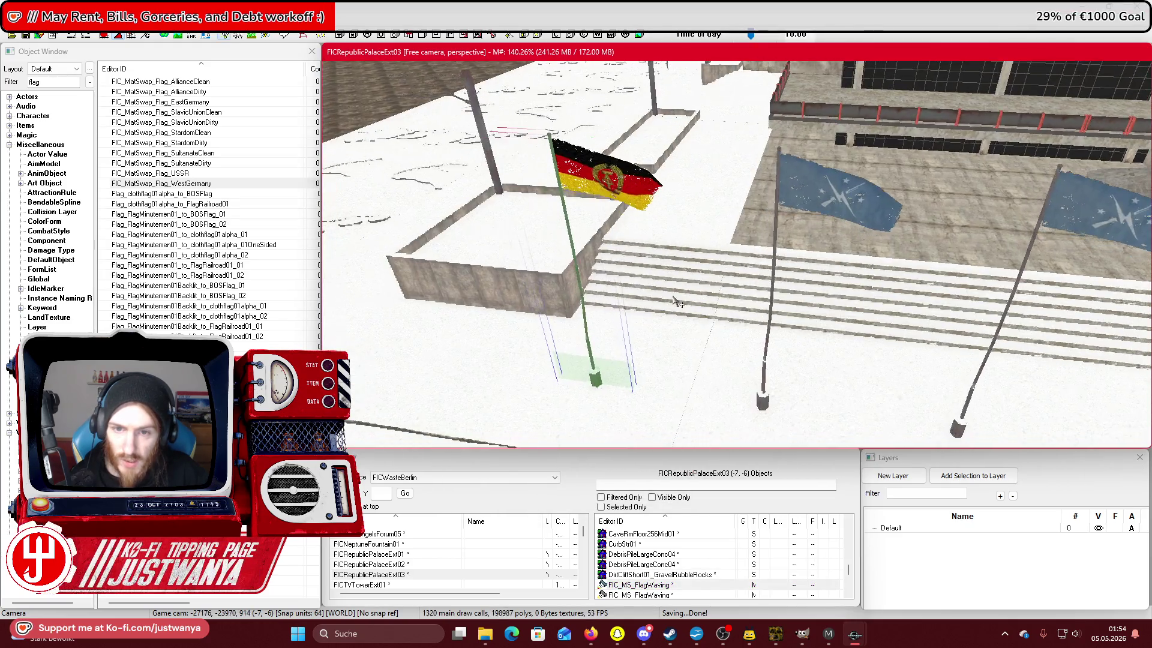
double_click(798, 243)
left_click(588, 335)
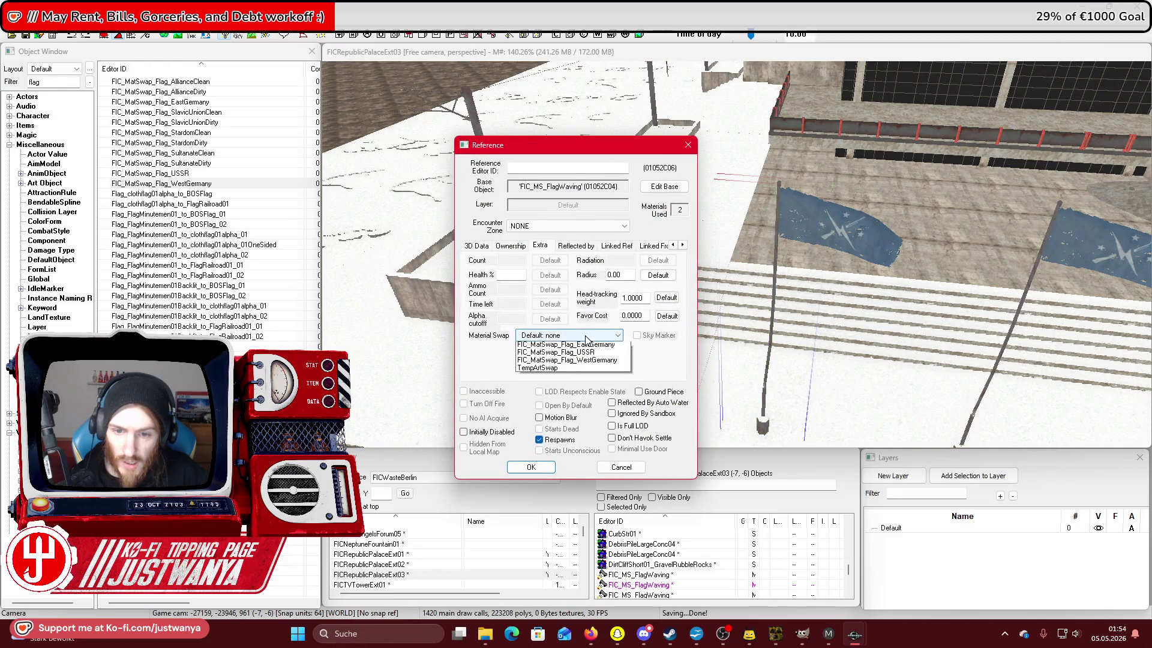
left_click(590, 363)
left_click(531, 467)
scroll(708, 309, "down", 2)
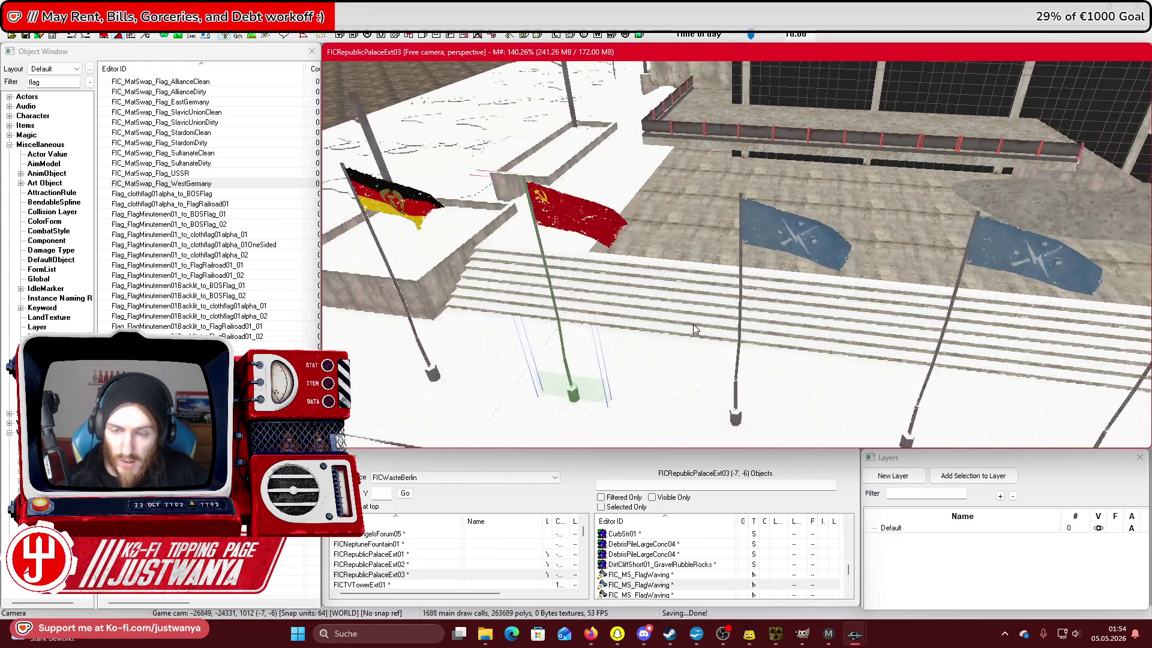
double_click(776, 243)
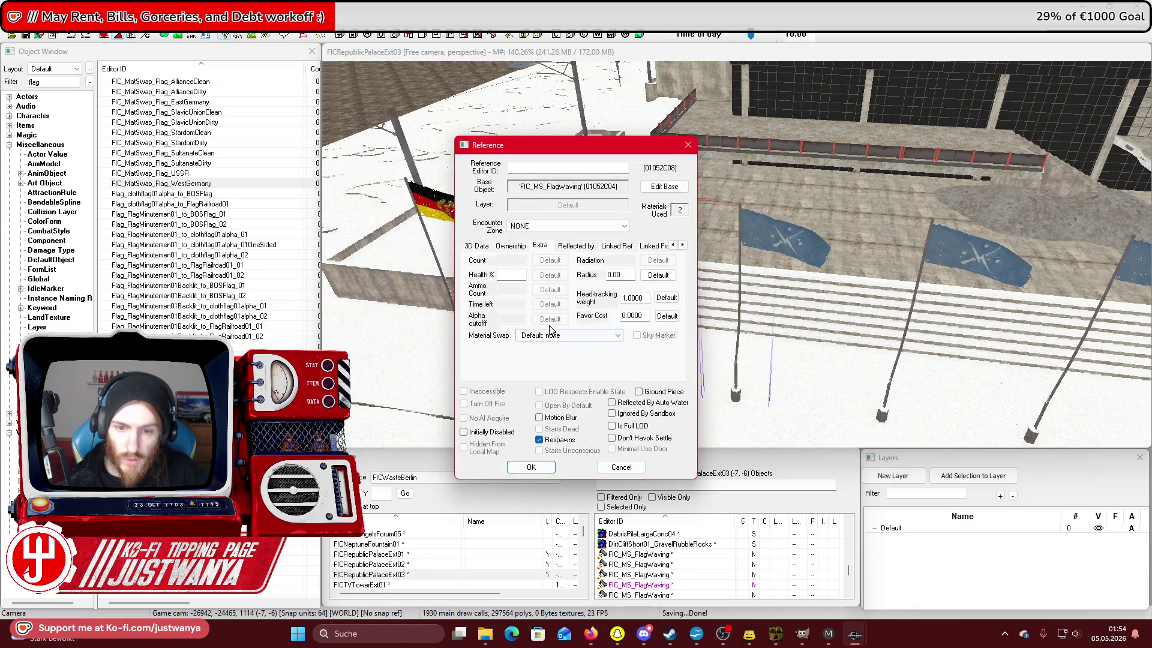
left_click(579, 355)
left_click(531, 467)
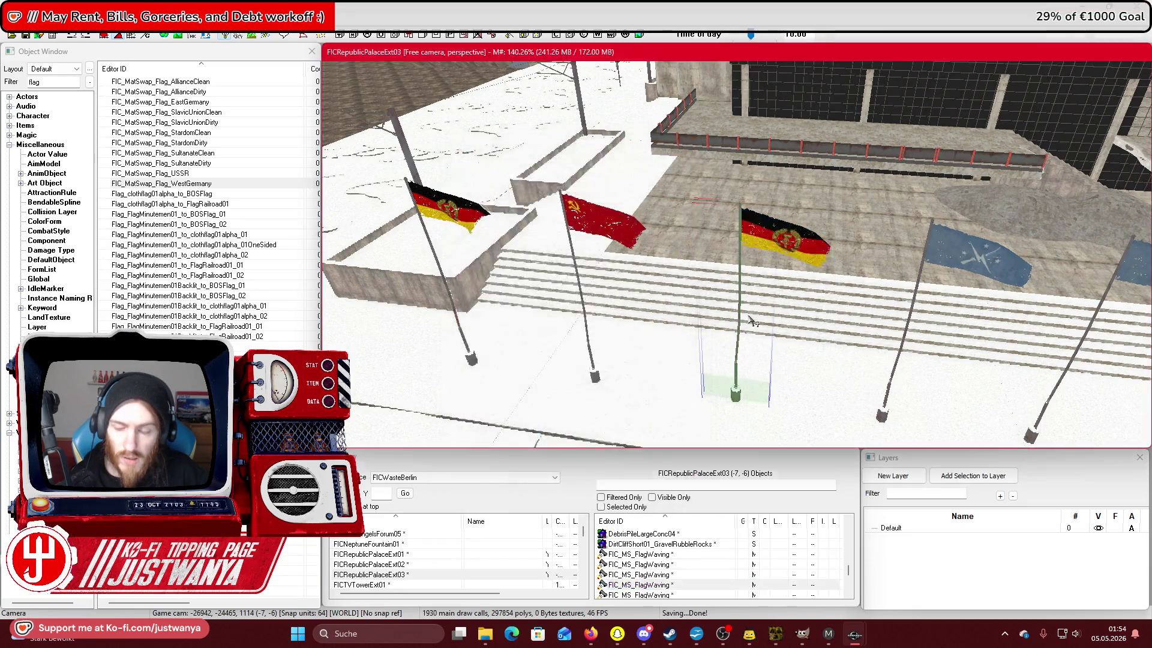
Give the remaining three blue flags the USSR, EastGermany and USSR material swaps.
scroll(750, 267, "up", 2)
left_click(753, 257)
double_click(753, 257)
left_click(617, 335)
left_click(570, 360)
left_click(531, 467)
scroll(672, 302, "up", 2)
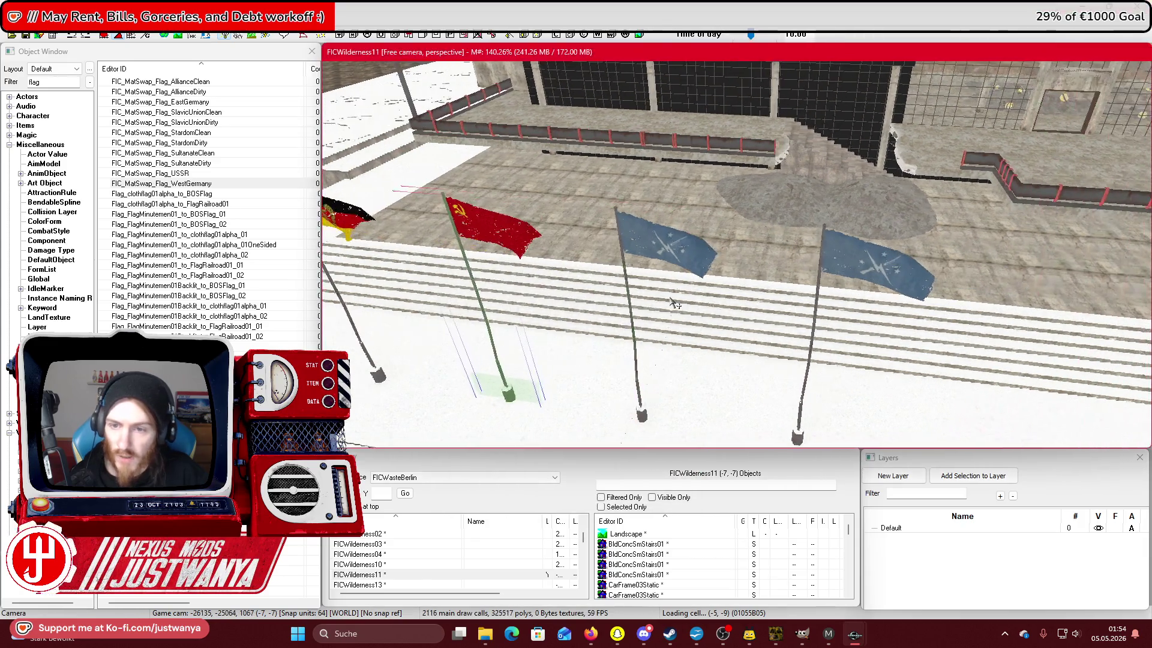
double_click(660, 254)
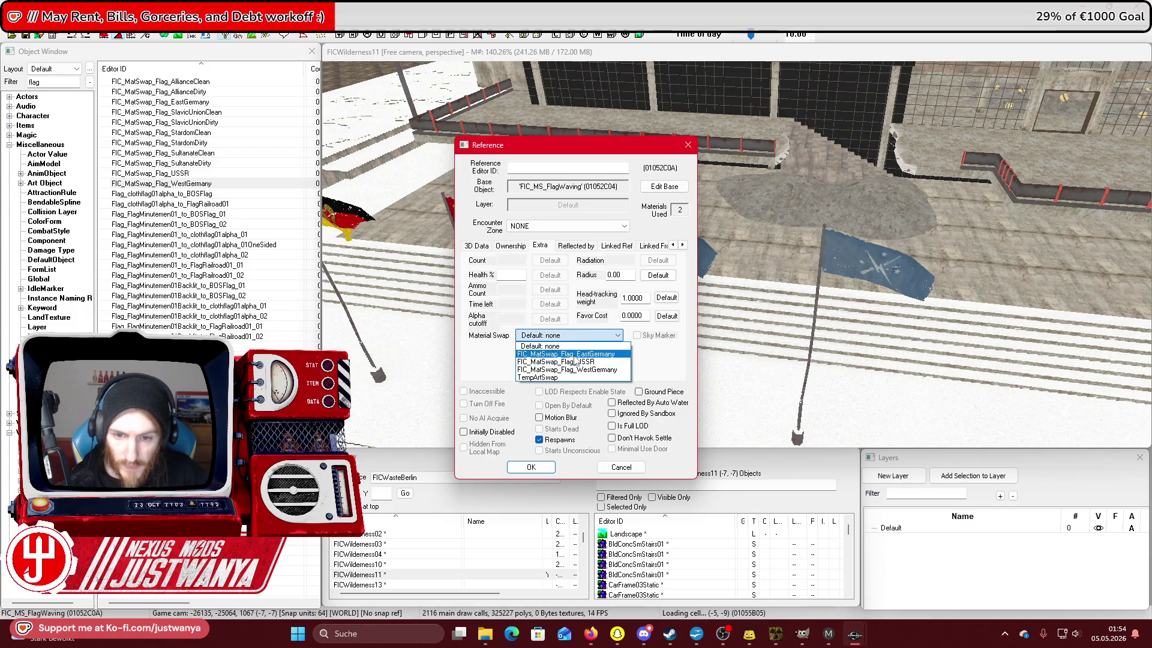
left_click(569, 354)
left_click(531, 466)
double_click(562, 349)
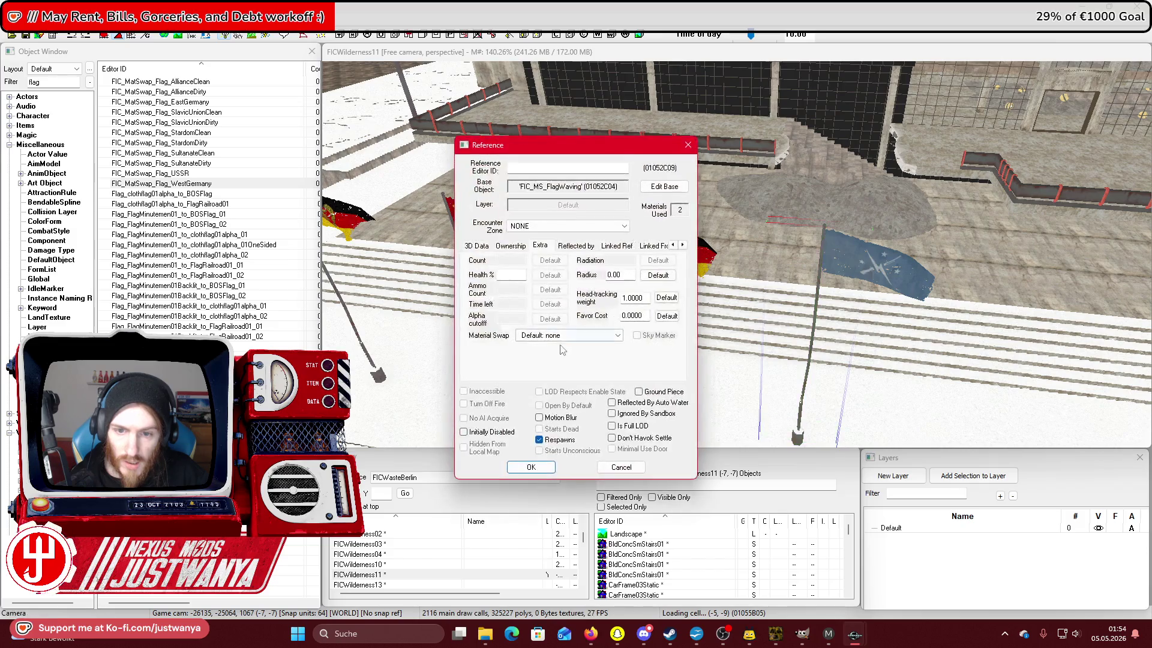
left_click(570, 335)
left_click(566, 362)
left_click(531, 466)
Zoom around the plaza to review the alternating East German and Soviet flags.
scroll(724, 359, "down", 5)
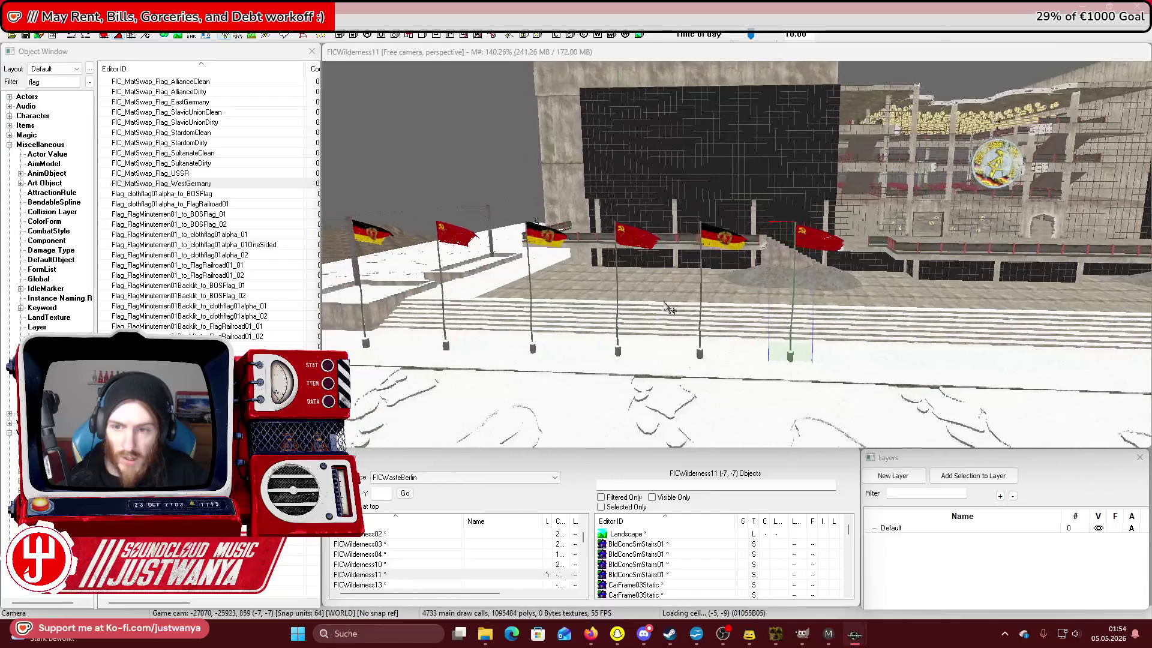
scroll(666, 306, "down", 5)
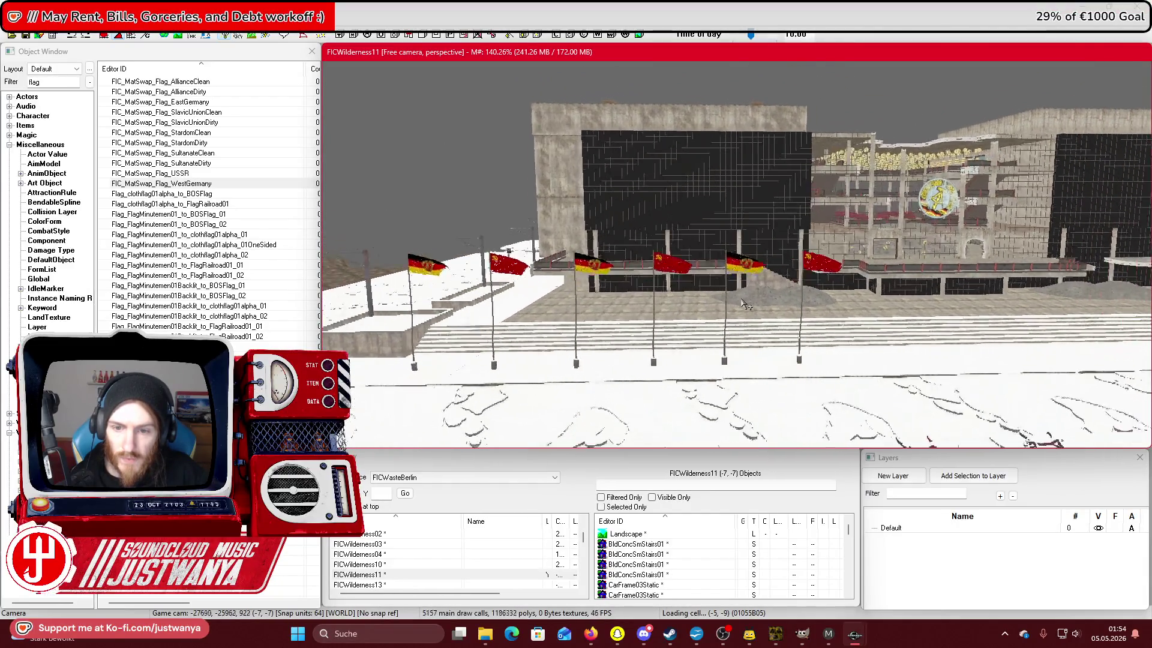
scroll(743, 304, "up", 5)
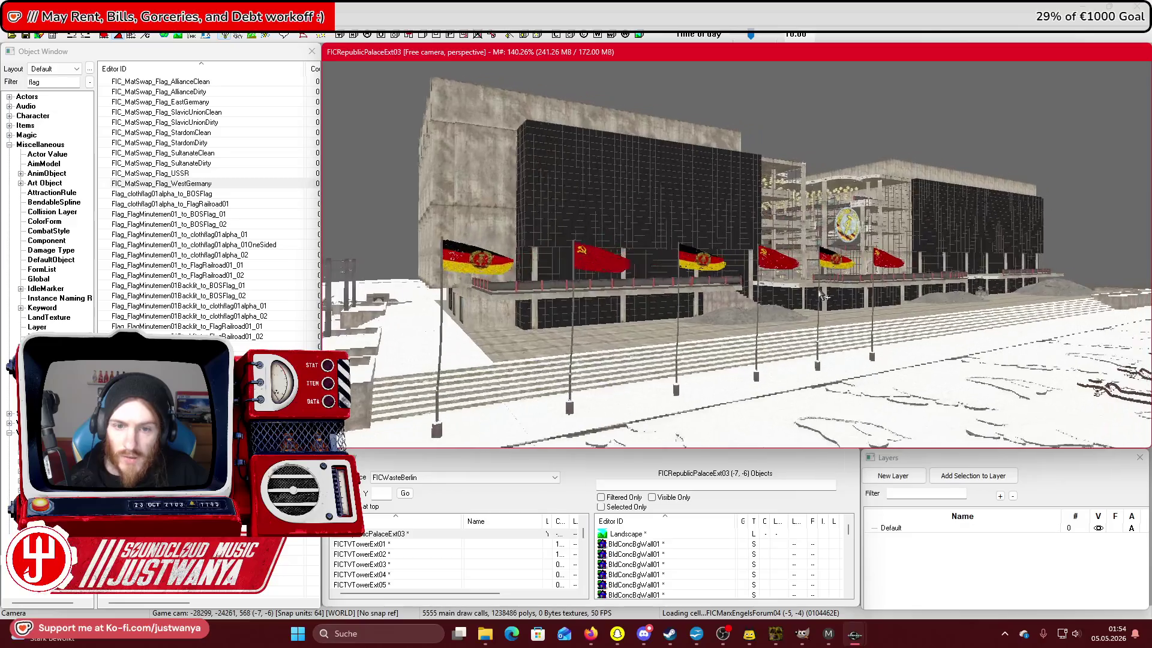
scroll(809, 297, "down", 3)
Save the plugin with the new flags and bring the Steam game library forward.
left_click(25, 36)
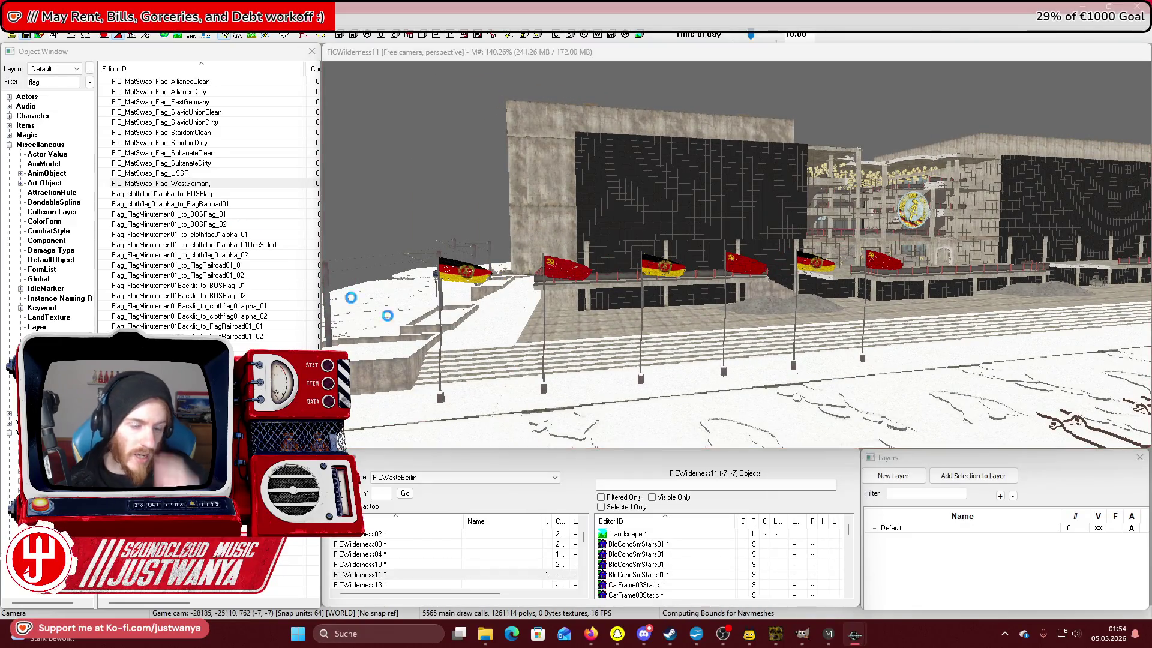
mouse_move(591, 641)
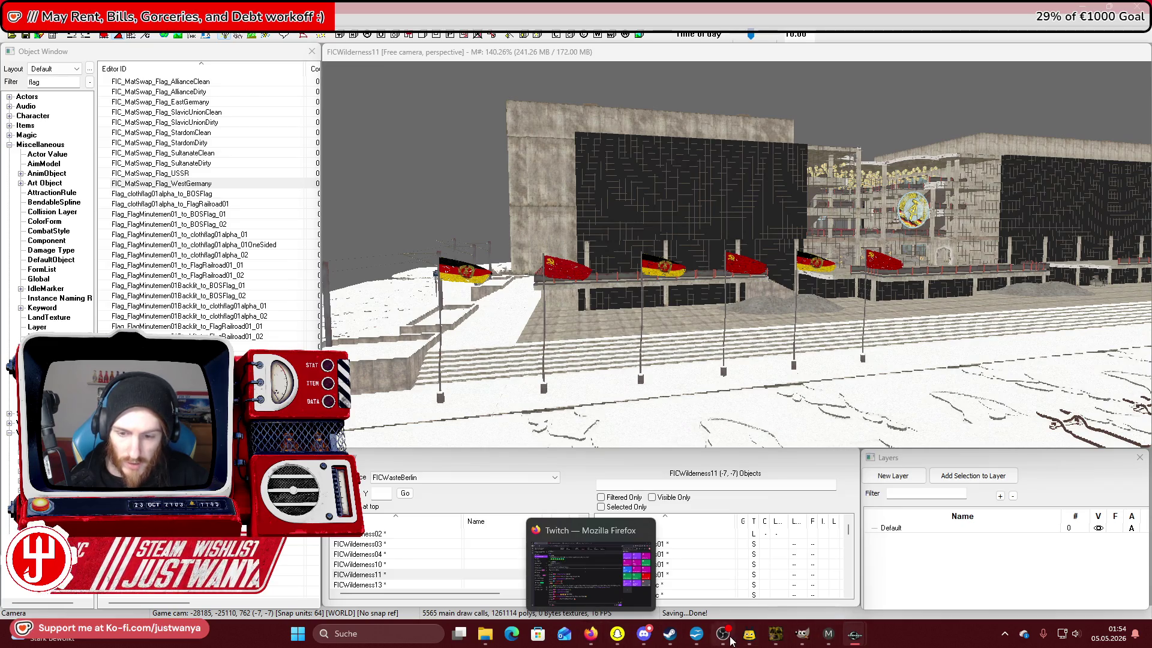
left_click(670, 633)
Play Fallout 4 from its Steam library page and switch to the starting game window.
left_click(180, 340)
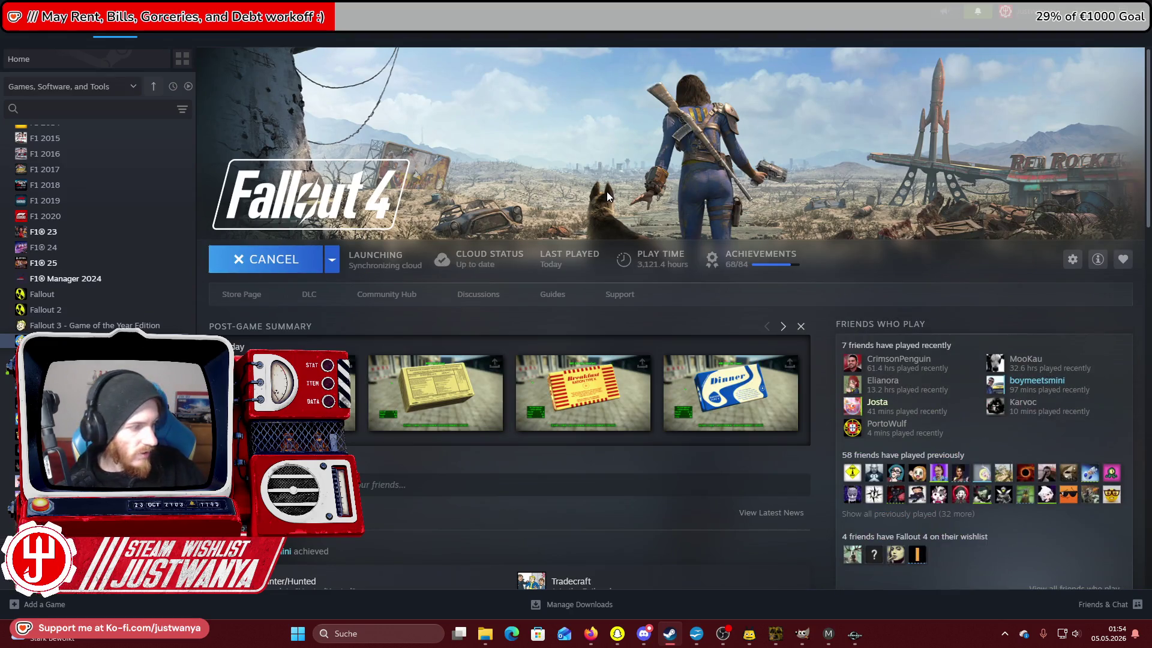
left_click(796, 240)
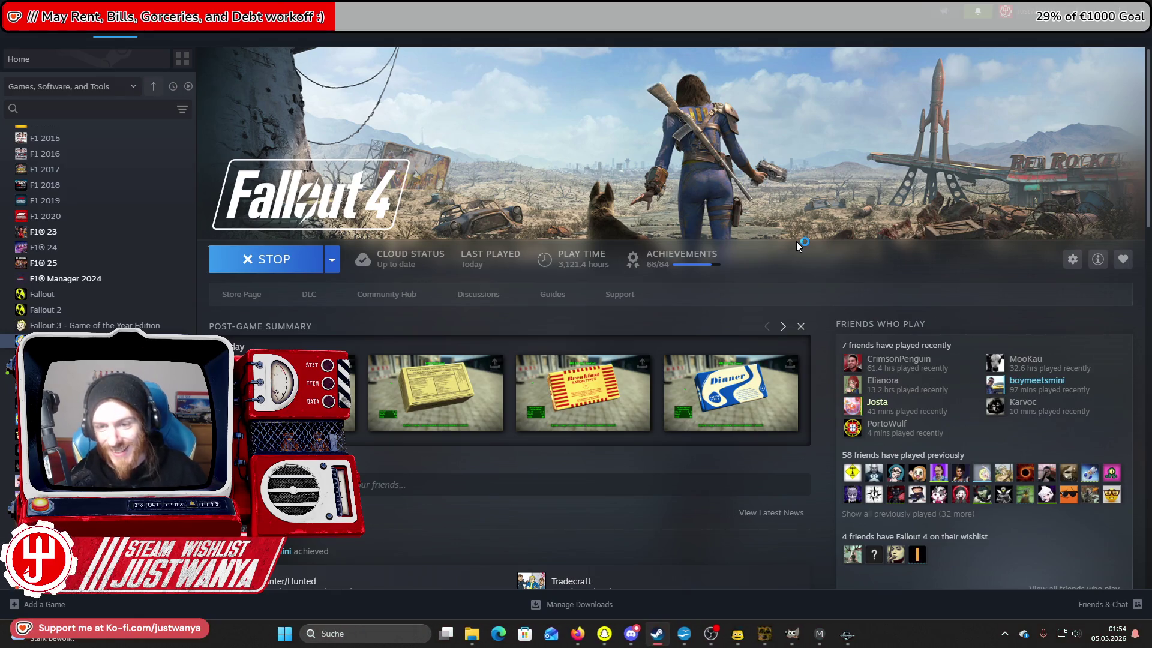
key("alt+Tab")
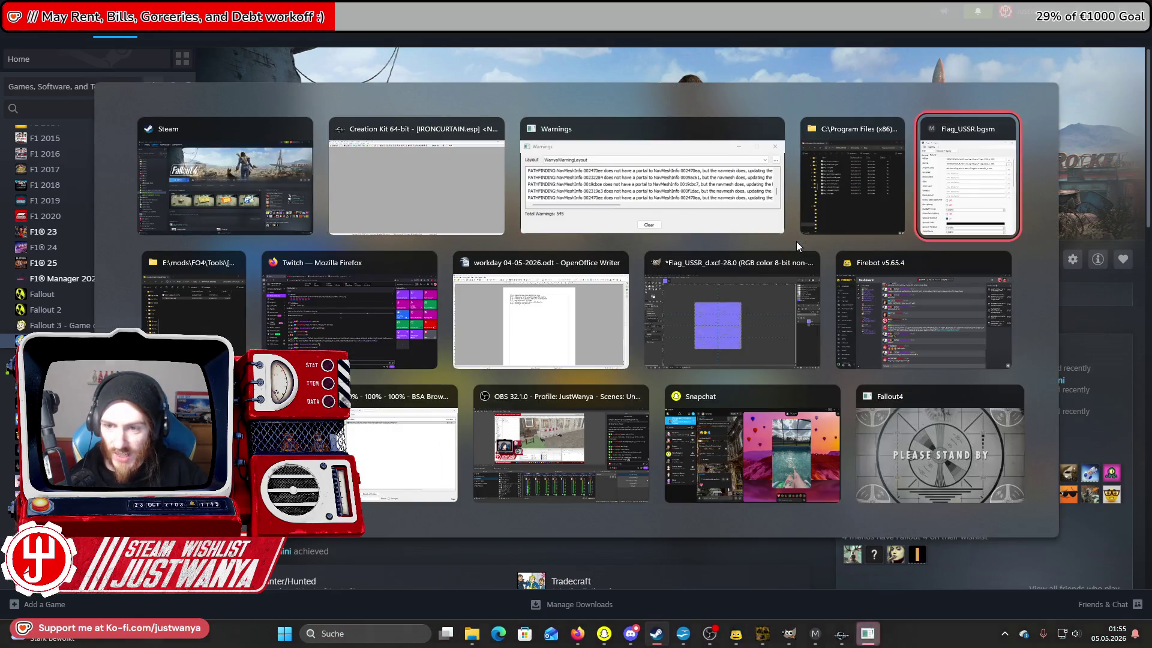
key("Tab")
key("Tab")
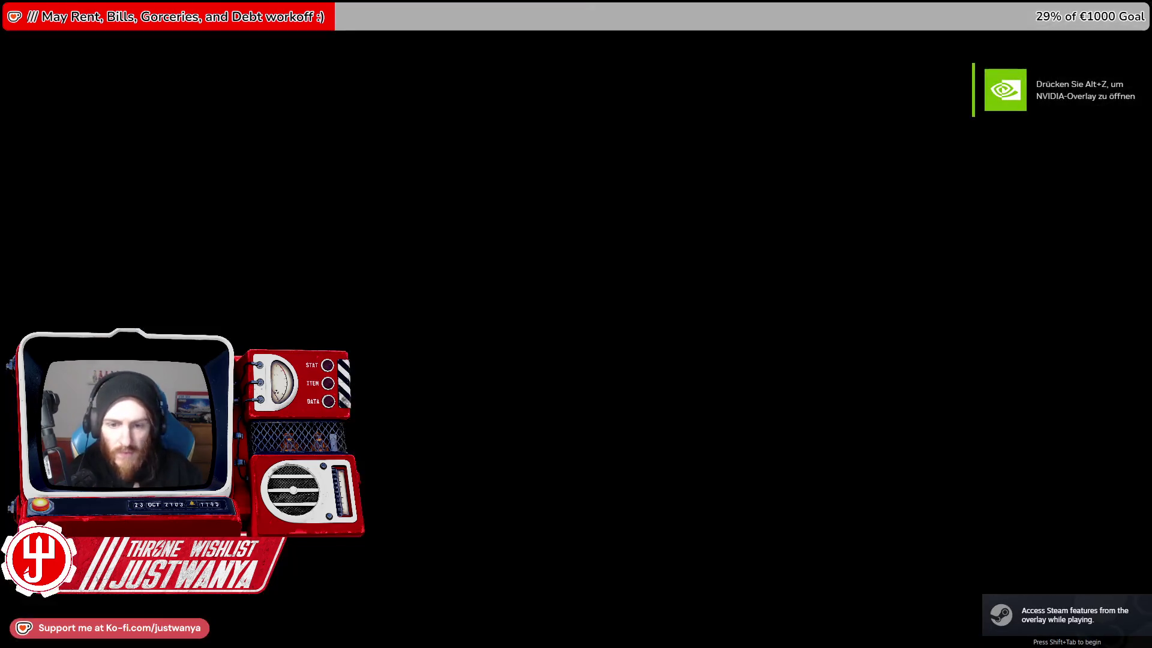
Run the console command coc FICRepublicPalaceExt03 to travel to the palace plaza.
key("grave")
type("coc F")
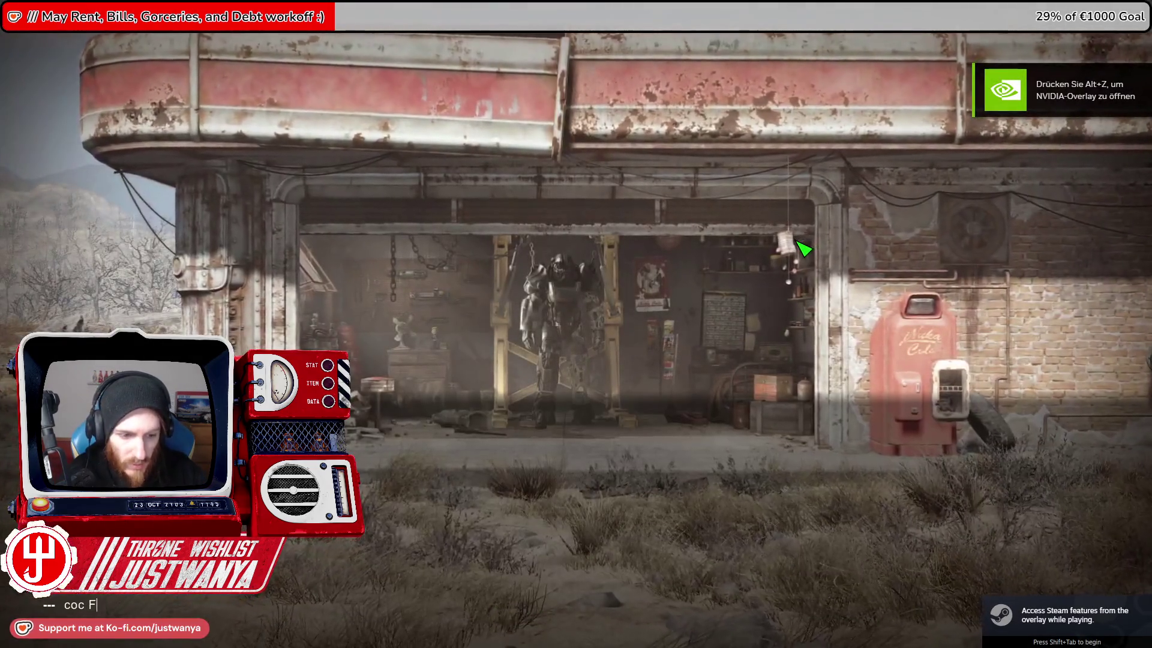
type("ICR")
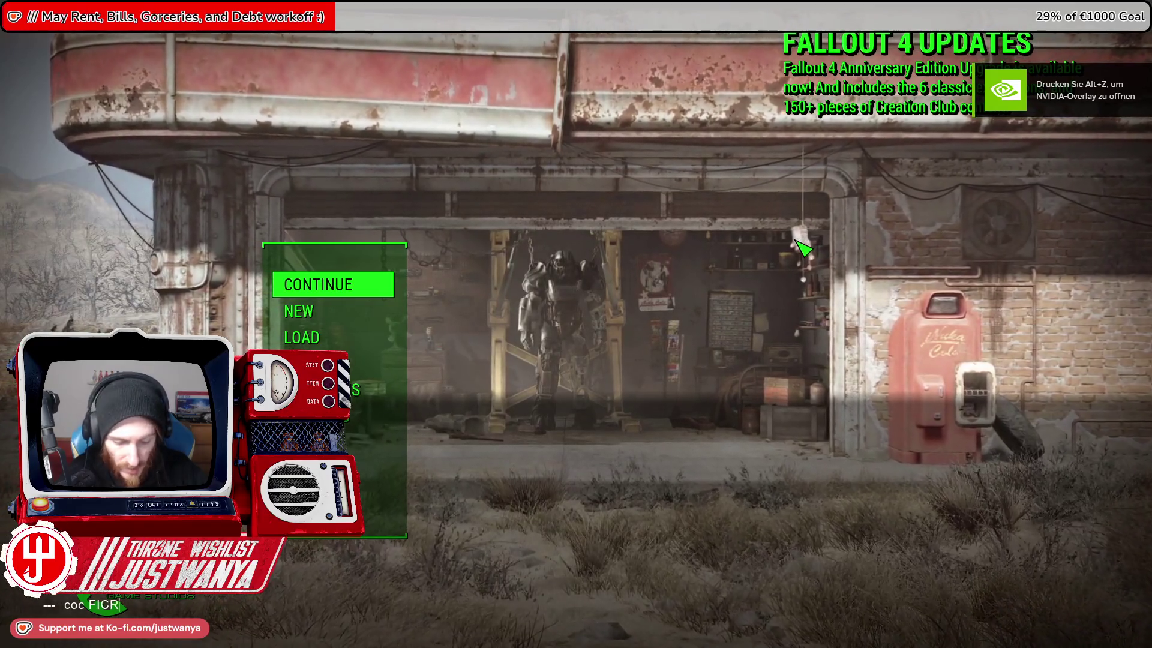
type("epublic")
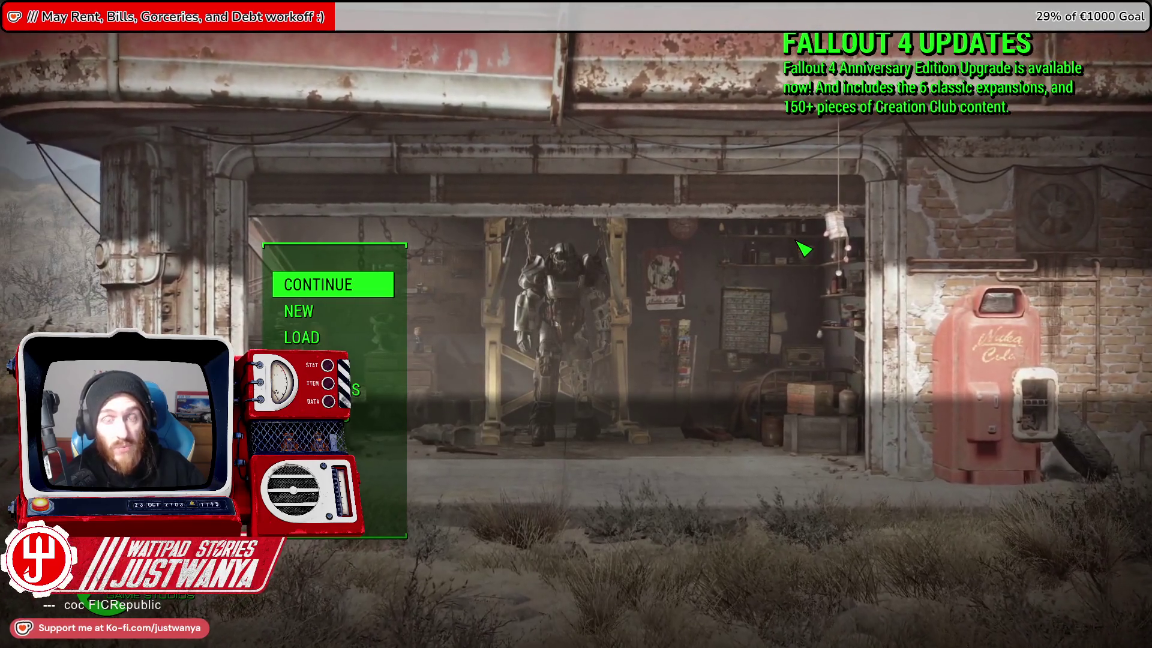
type("PalaceExt02")
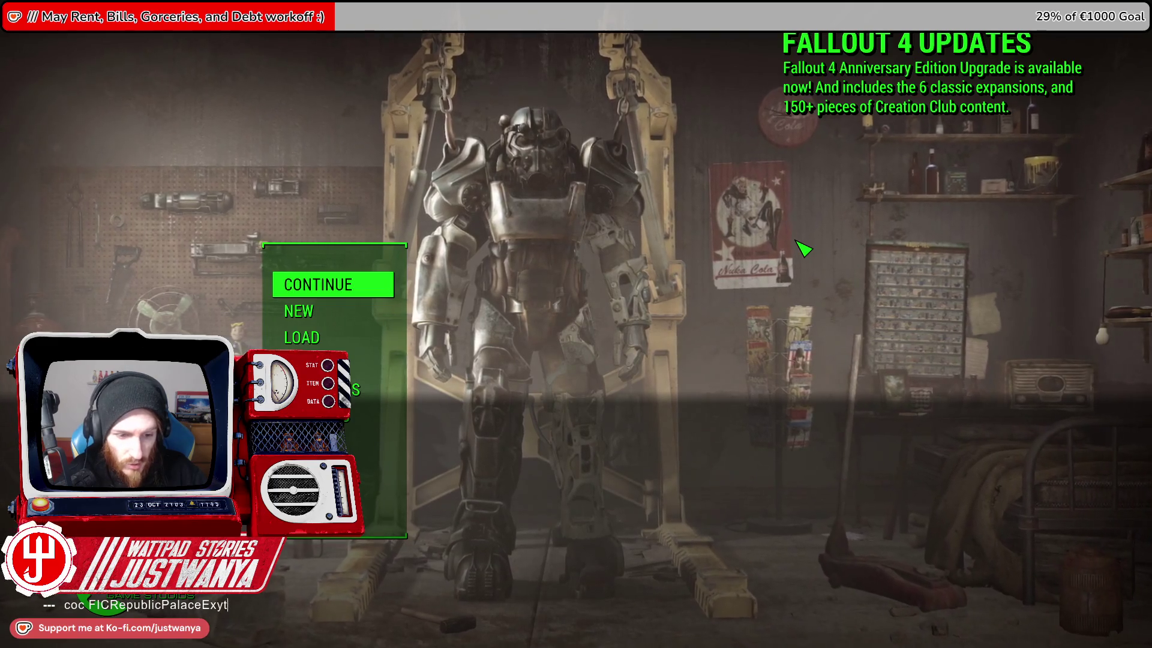
key("Return")
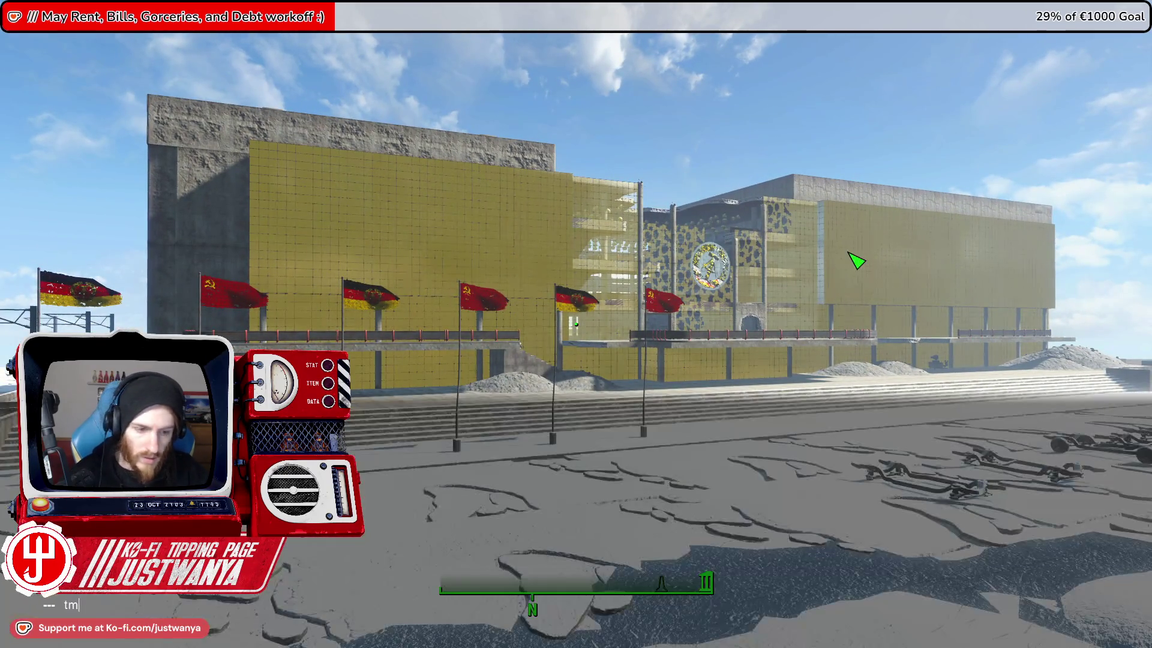
Take an F12 screenshot of the palace and flags, then move toward the building.
key("F12")
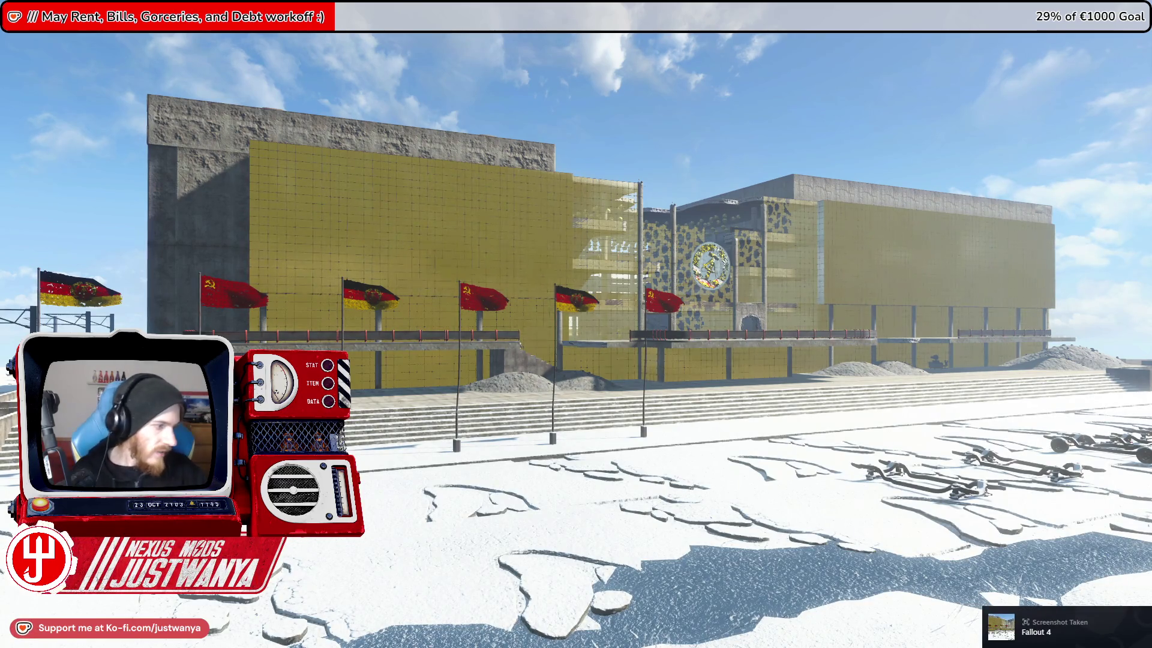
key("w")
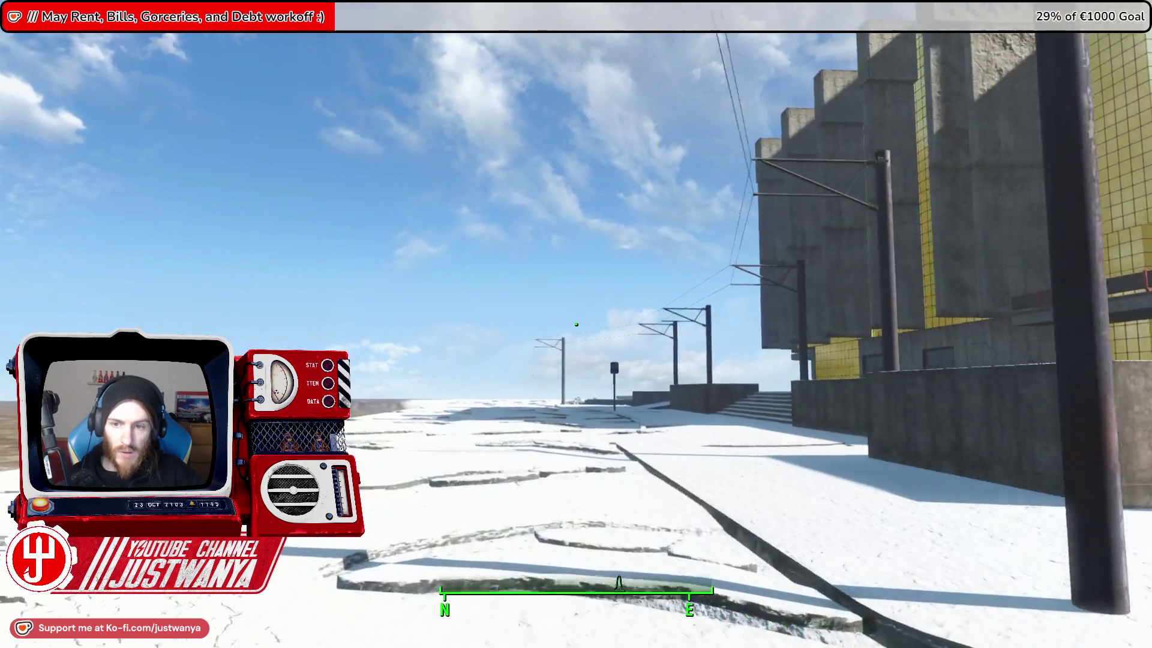
Toggle third-person view and back, then strafe along the tiled building's yellow-grid facade.
key("f")
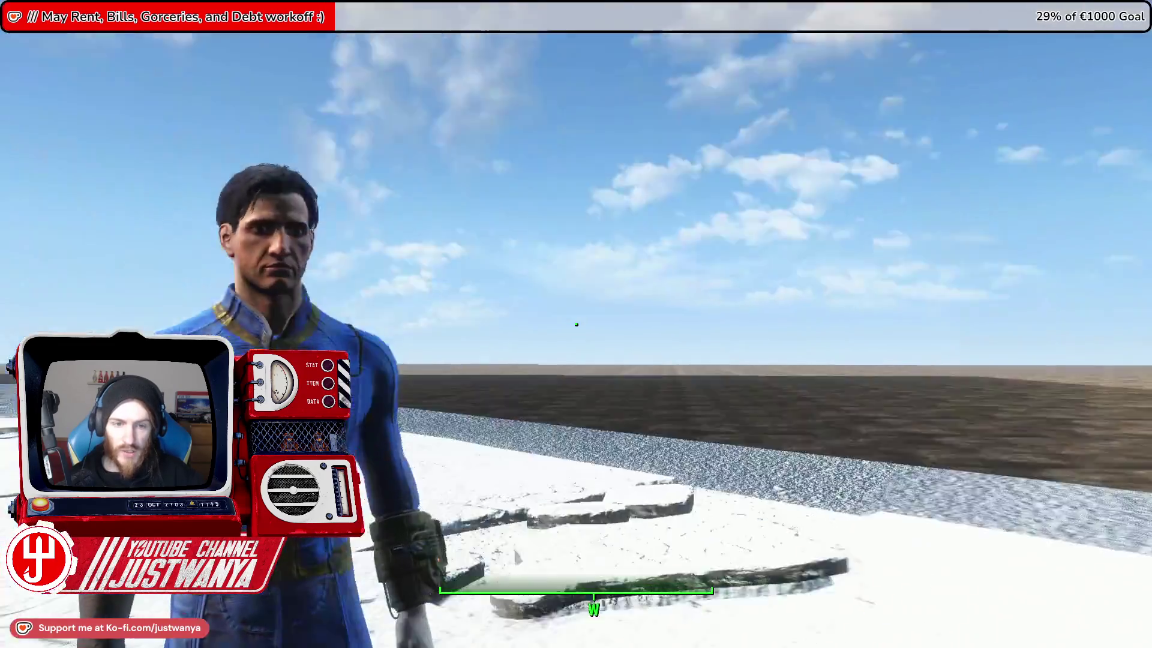
key("f")
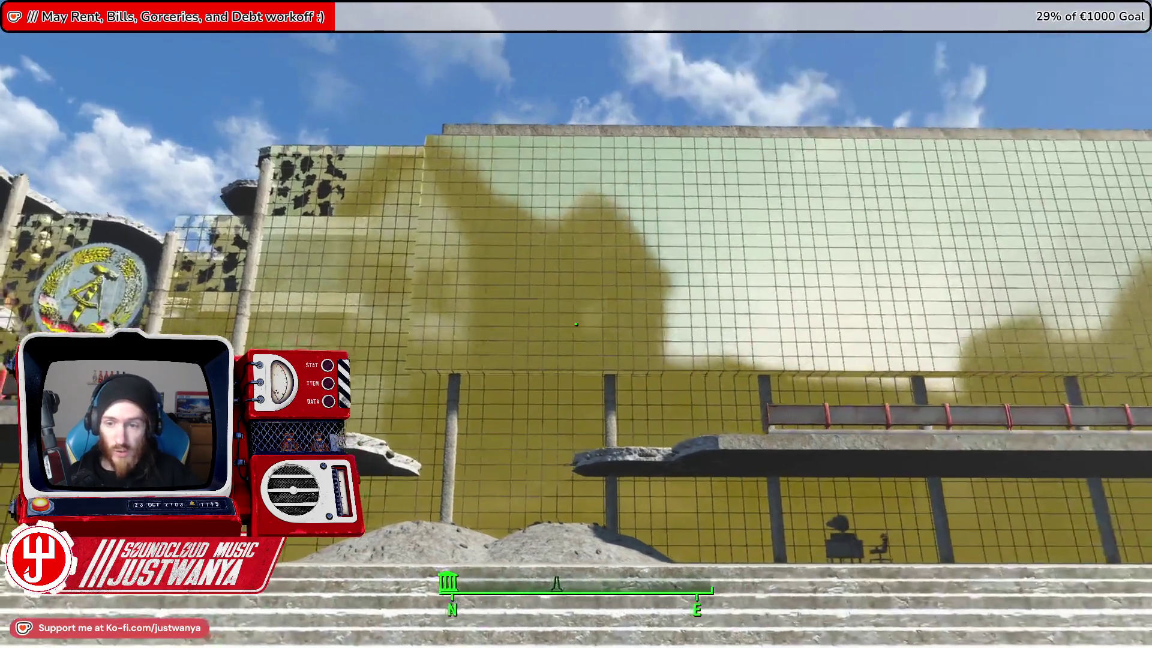
key("d")
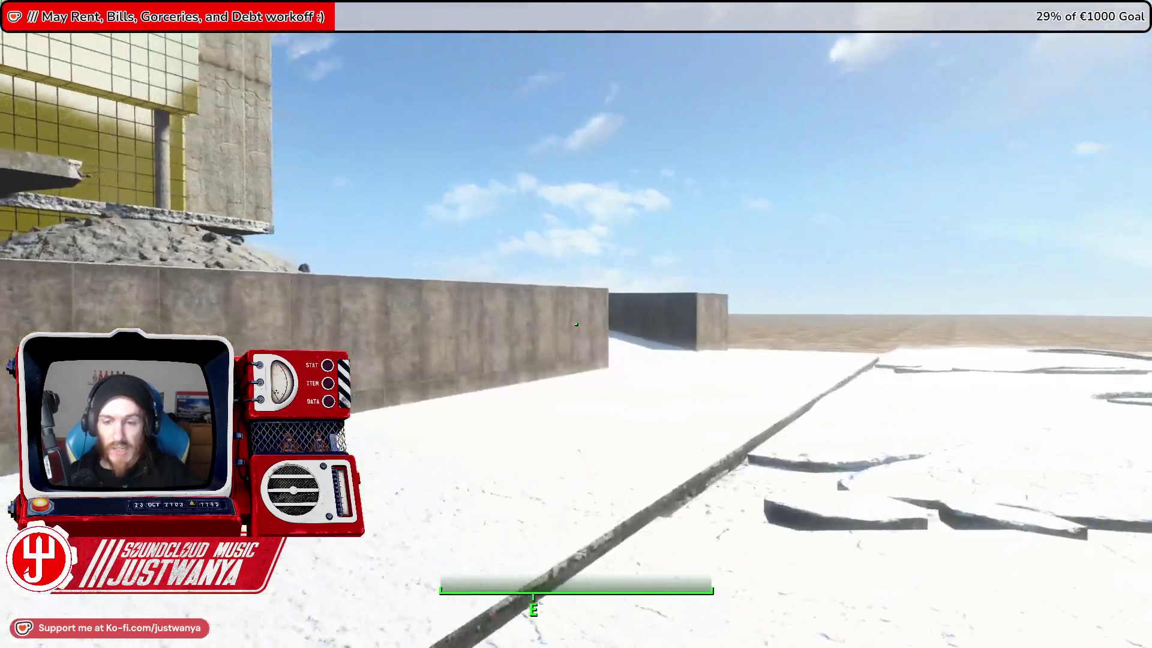
key("d")
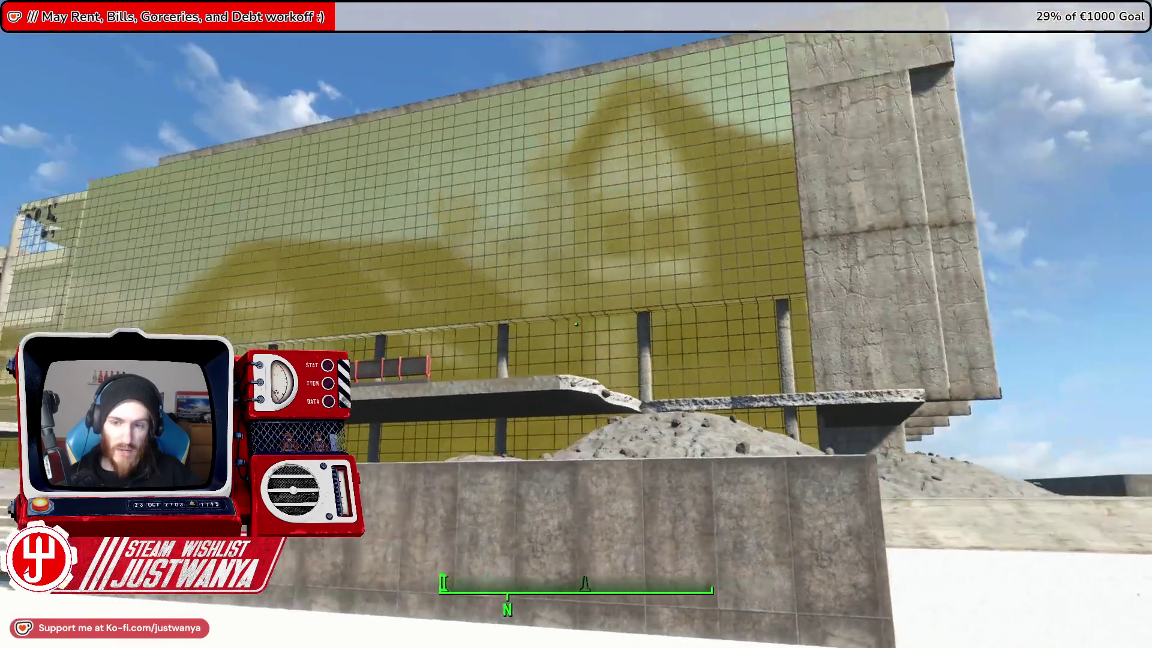
key("a")
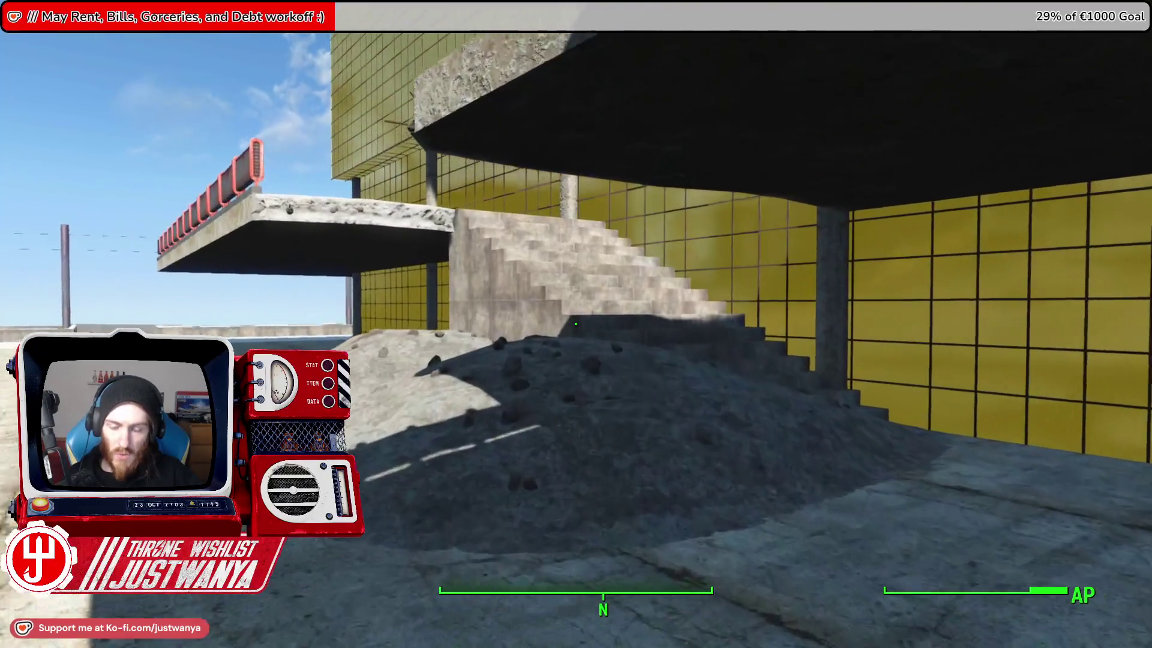
Walk through the doorway into the hall, past the yellow spheres and sofas to the window.
key("w")
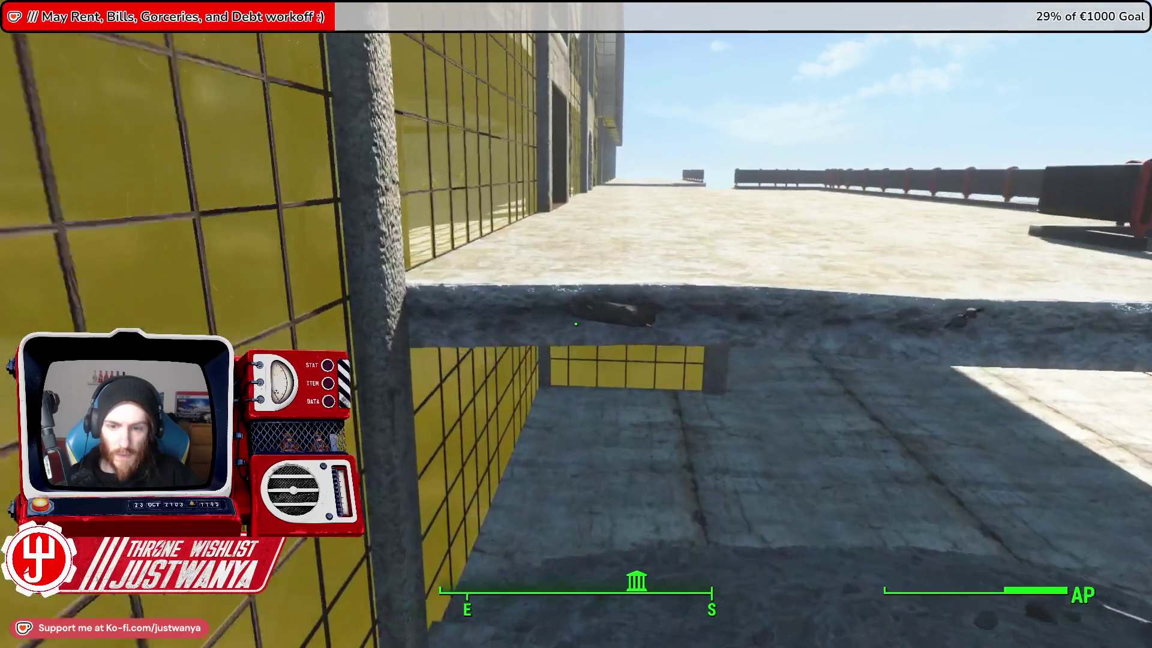
key("w")
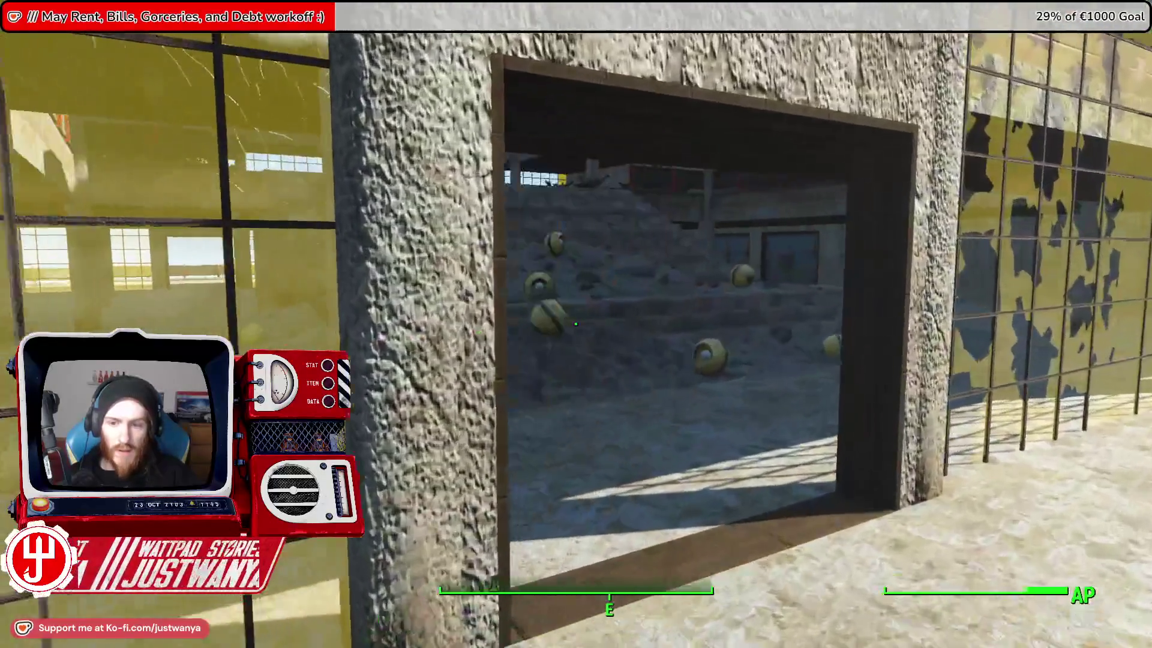
key("w")
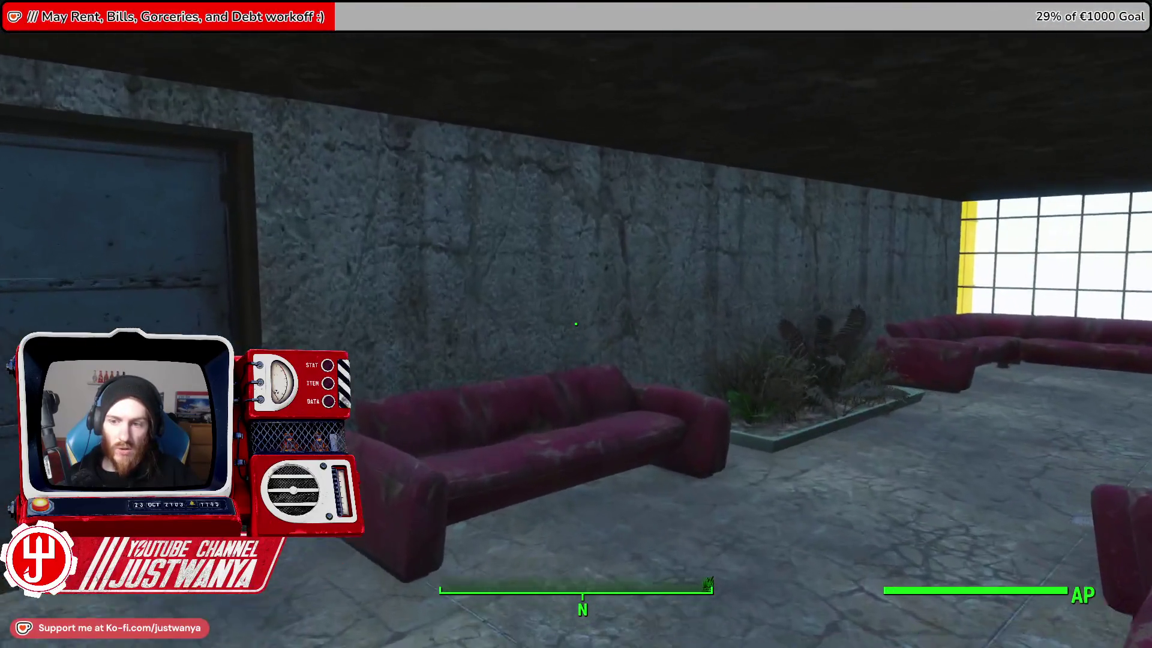
key("w")
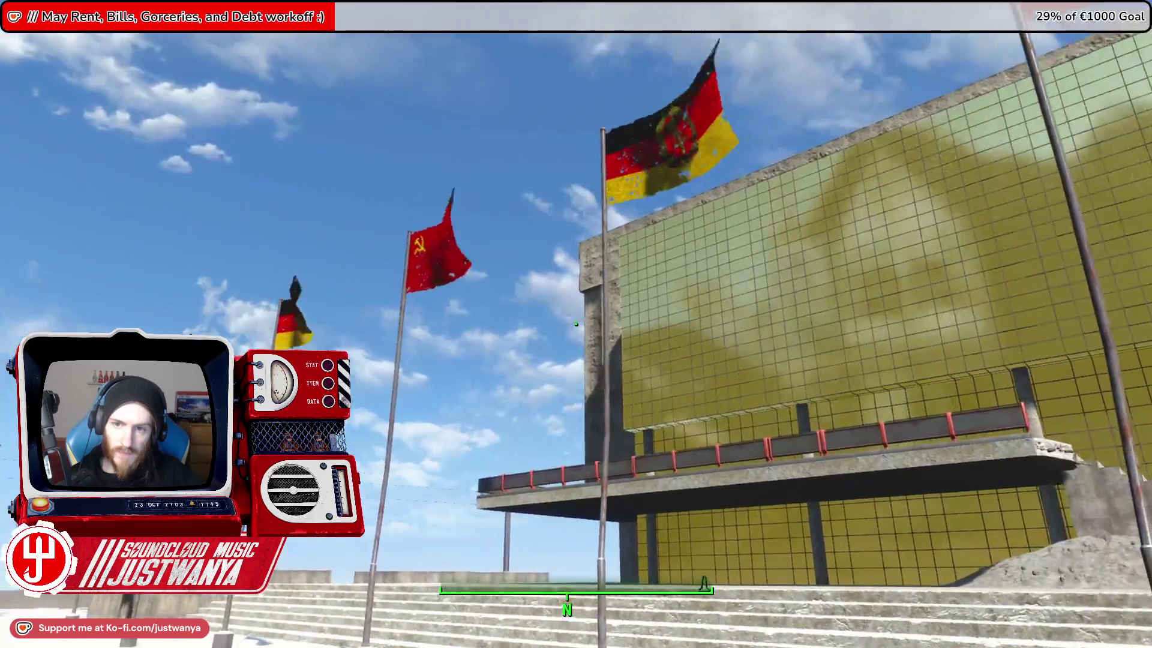
Walk over the snow mound onto the pipe wreckage and open the fuse box lid.
key("w")
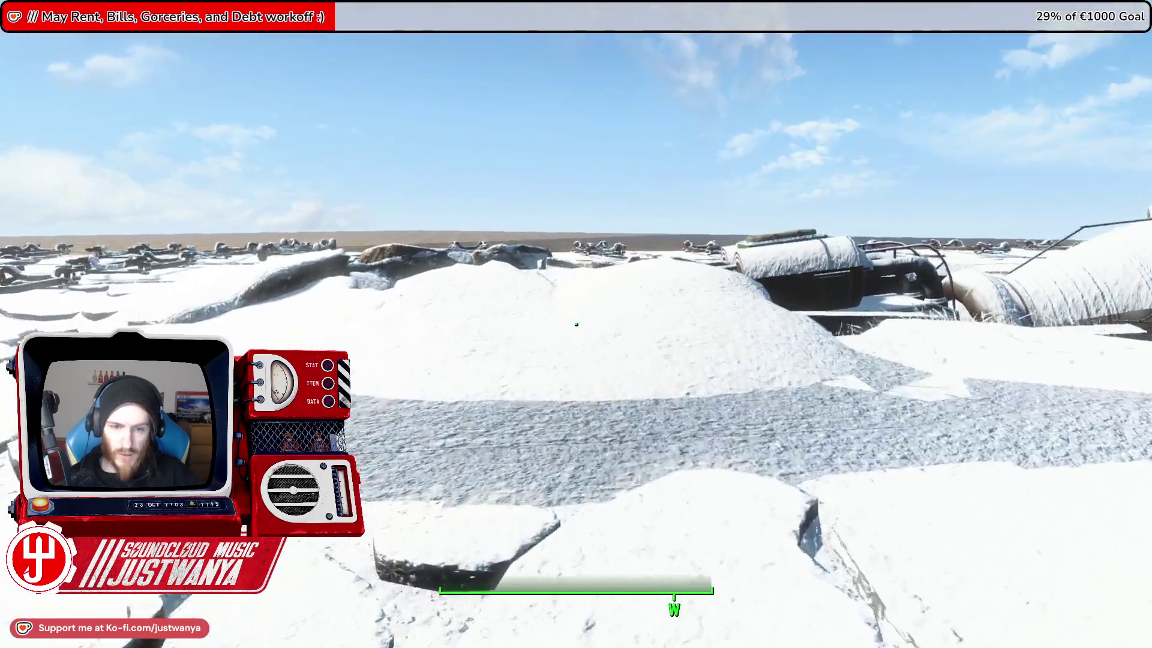
key("w")
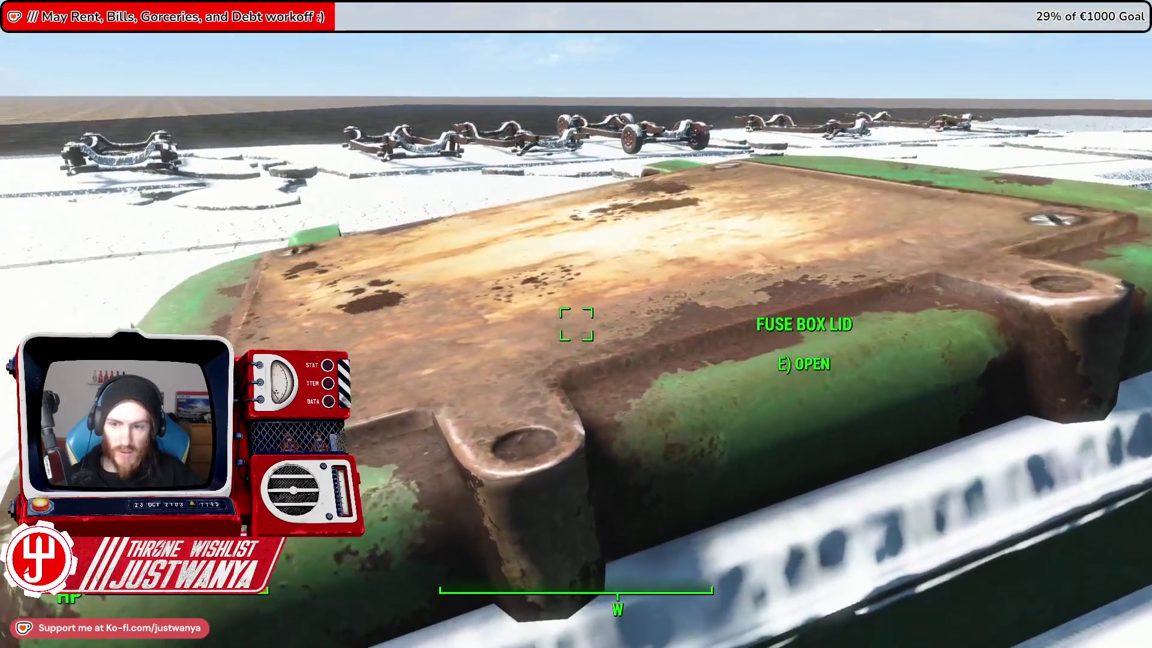
key("e")
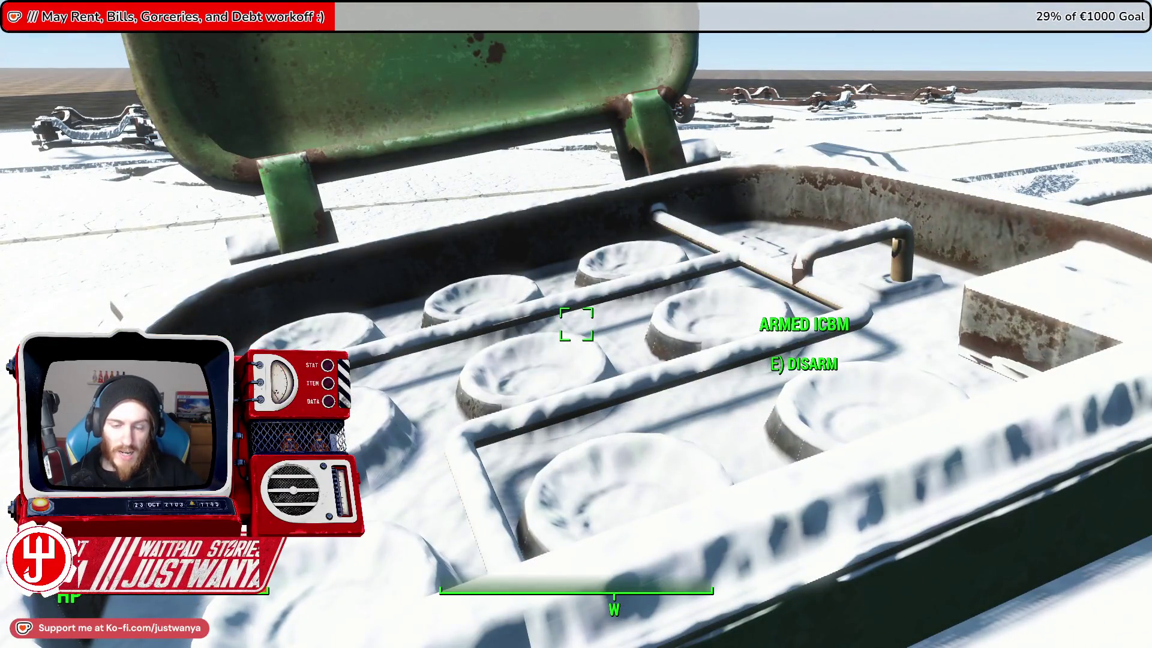
Start disarming the armed ICBM to bring up the wire choices.
key("e")
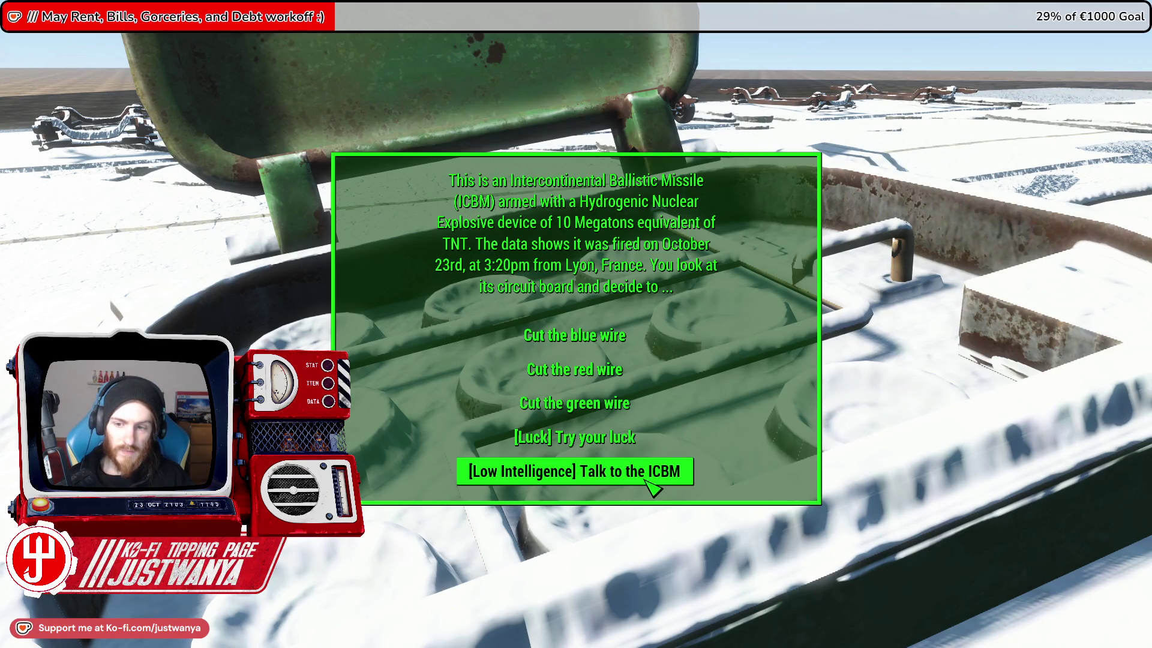
Choose '[Low Intelligence] Talk to the ICBM', then reply 'I made a new friend today'.
left_click(652, 489)
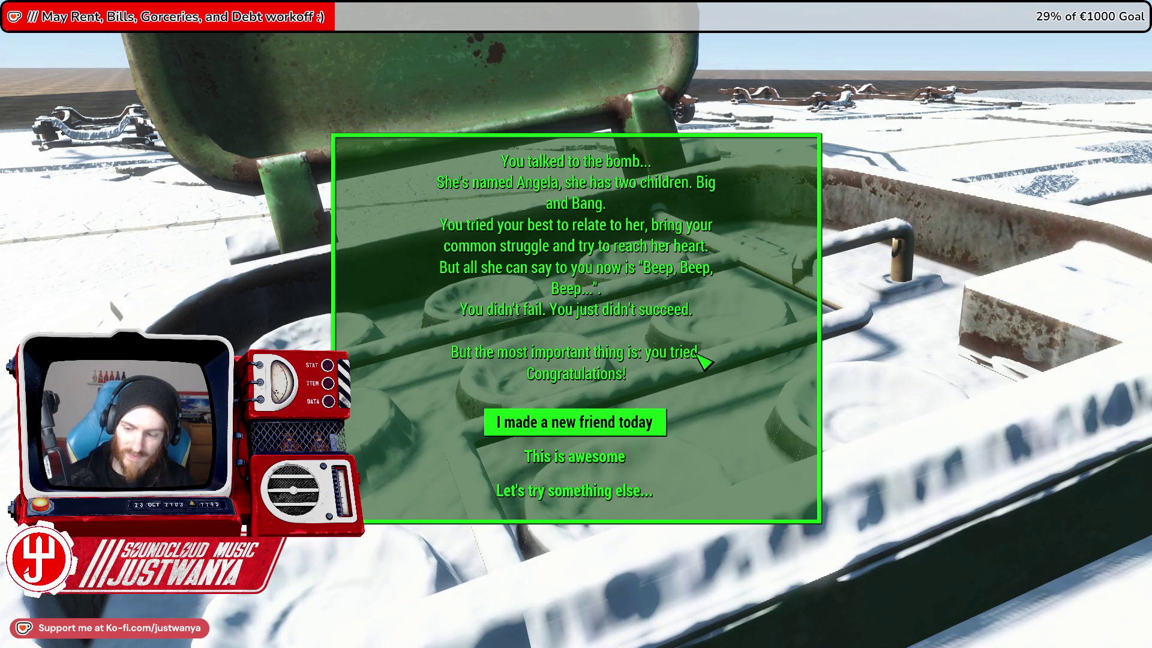
left_click(652, 423)
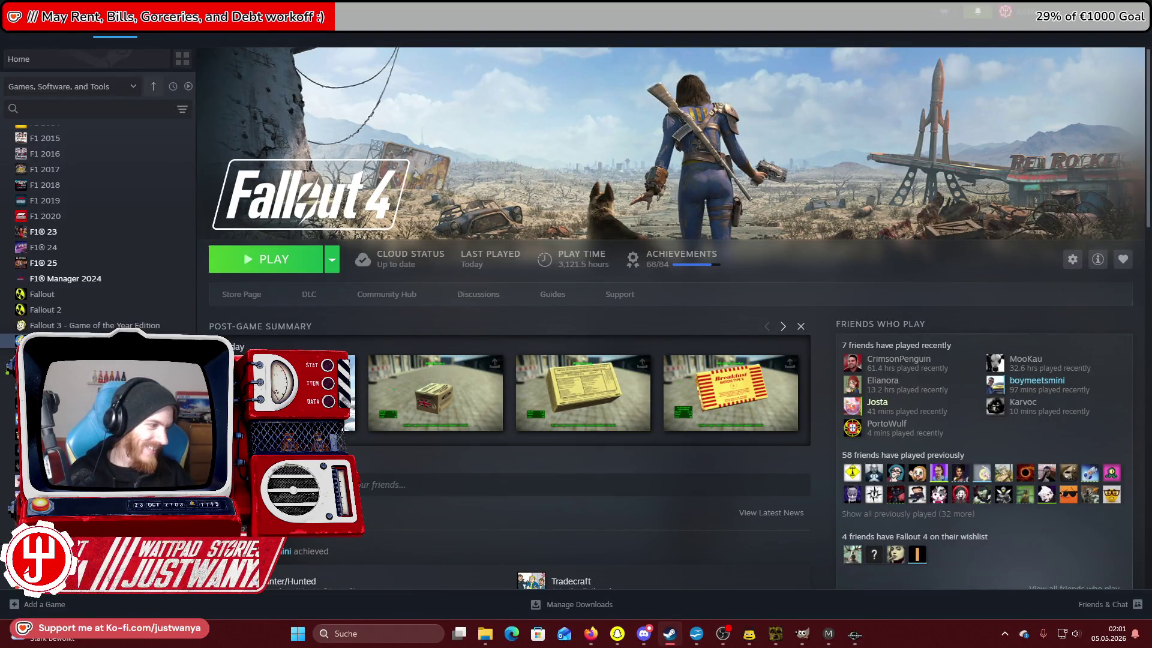
Cycle through the open windows with Alt+Tab until Discord is in front.
key("alt+Tab")
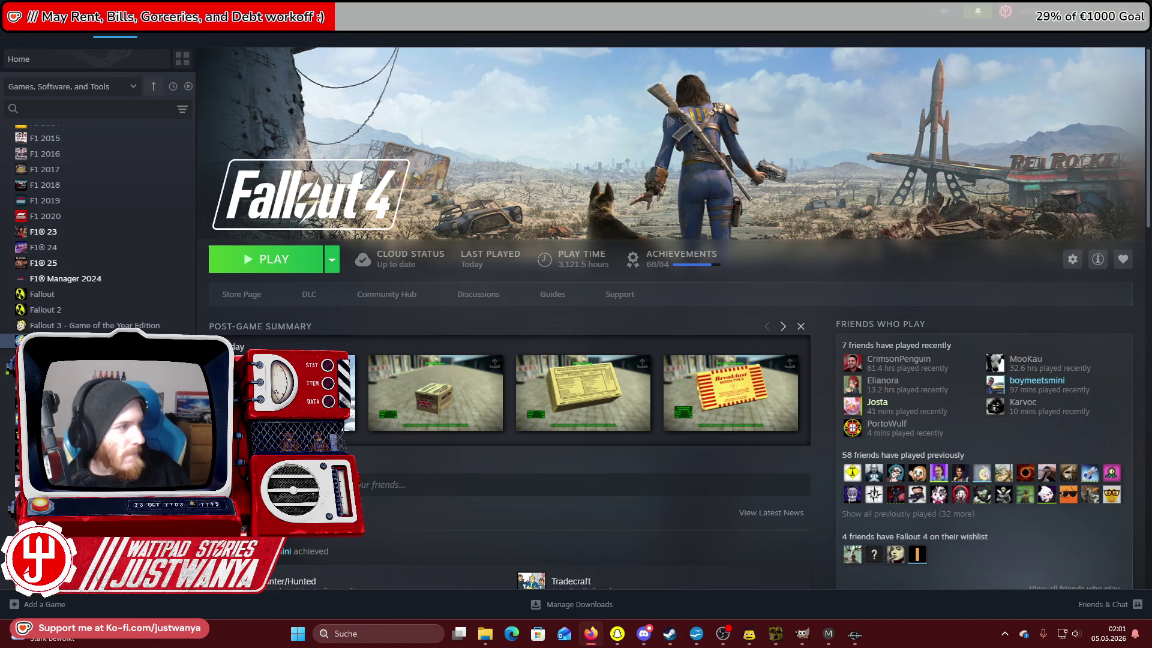
key("alt+Tab")
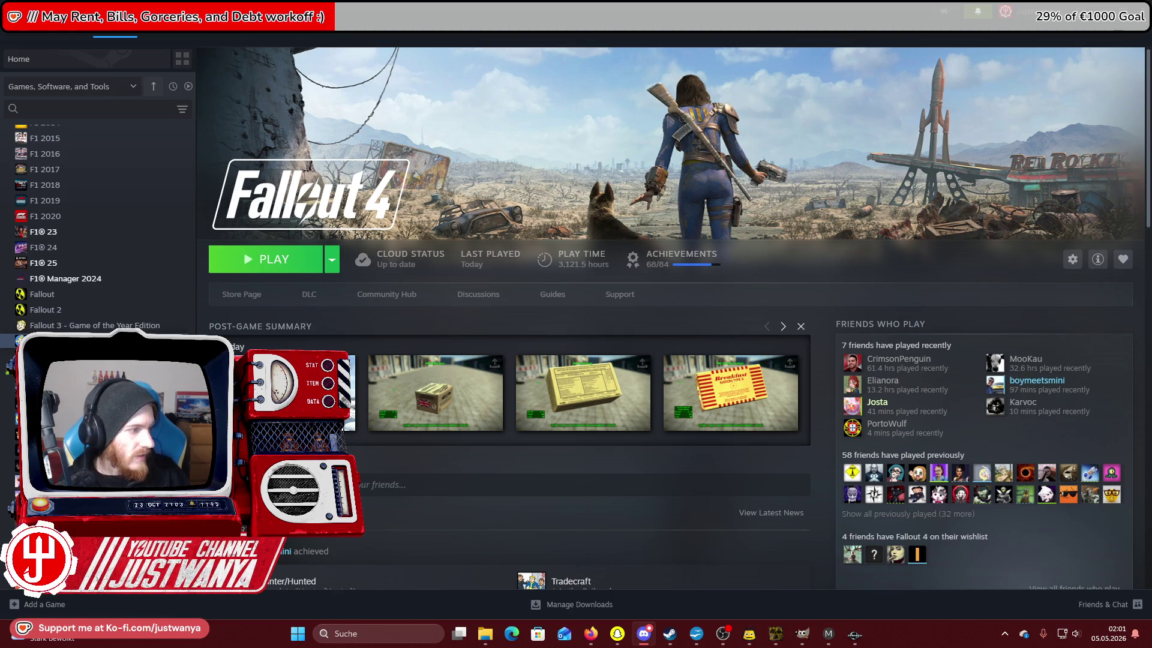
key("alt+Tab")
Edit the To Do message and strike through the Combat Rations and Construction Barriers lines.
left_click(1051, 72)
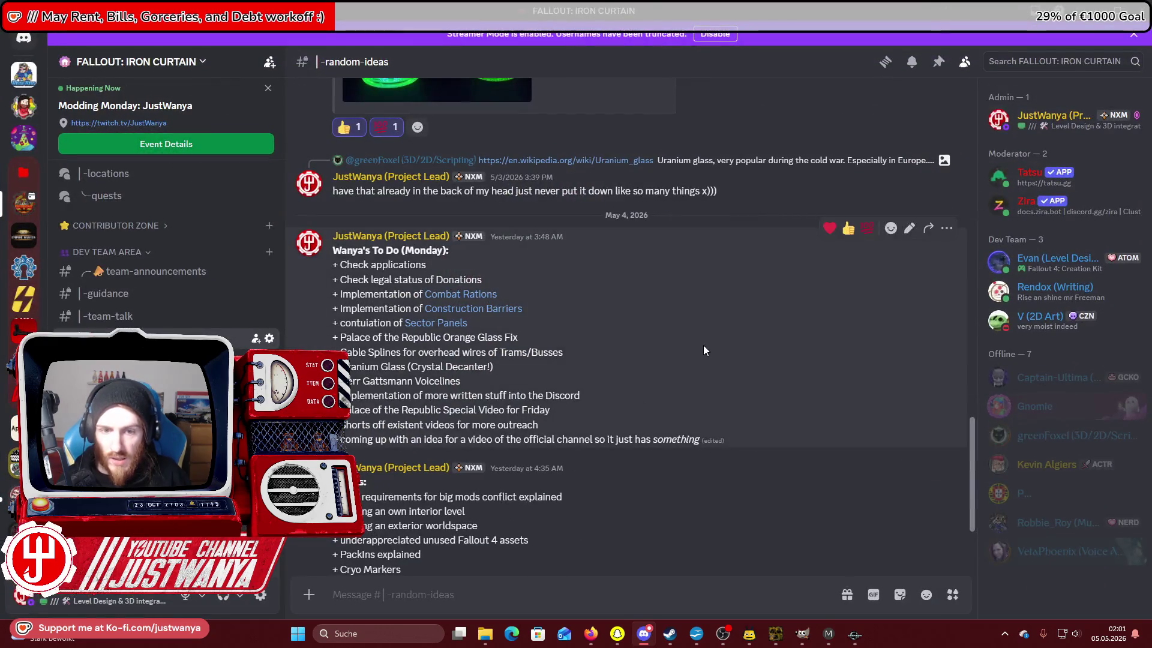
left_click(909, 234)
scroll(451, 301, "up", 3)
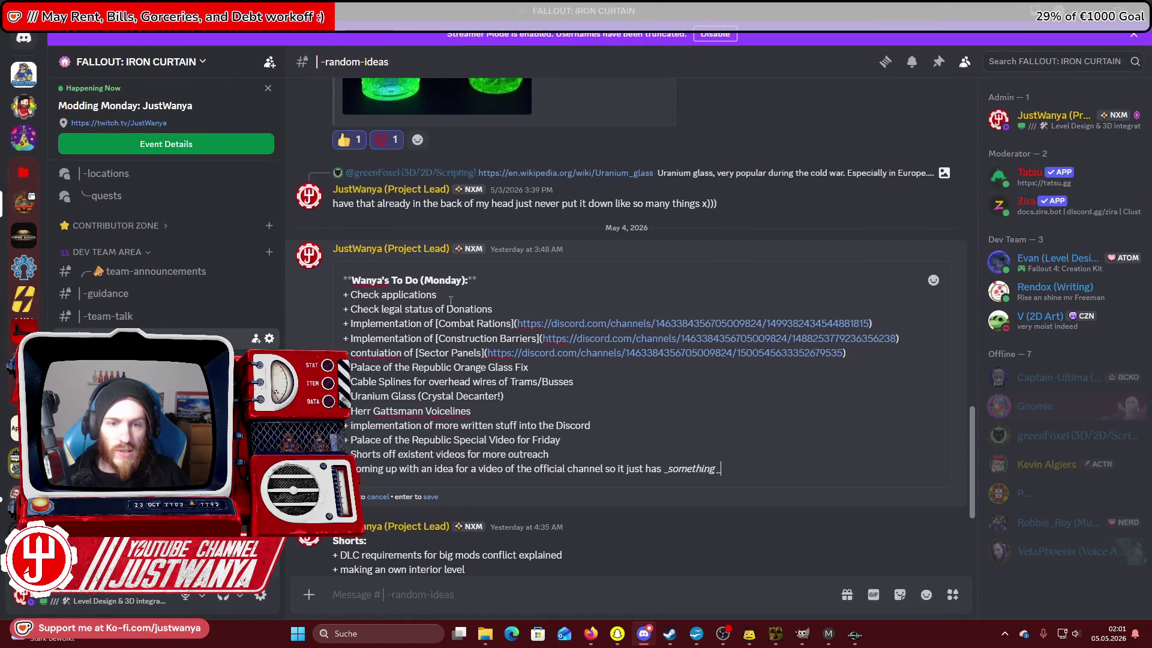
mouse_move(875, 358)
left_mouse_down()
mouse_move(522, 342)
mouse_move(517, 324)
mouse_move(345, 327)
left_mouse_up()
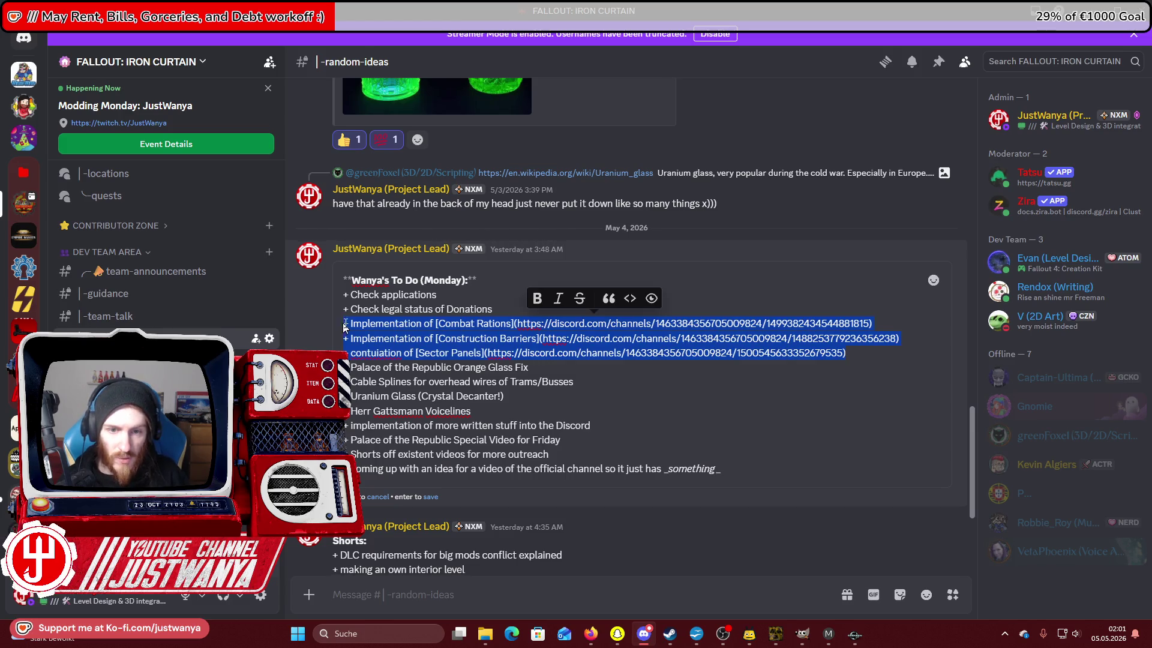
left_click(577, 376)
left_click_drag(909, 340, 329, 327)
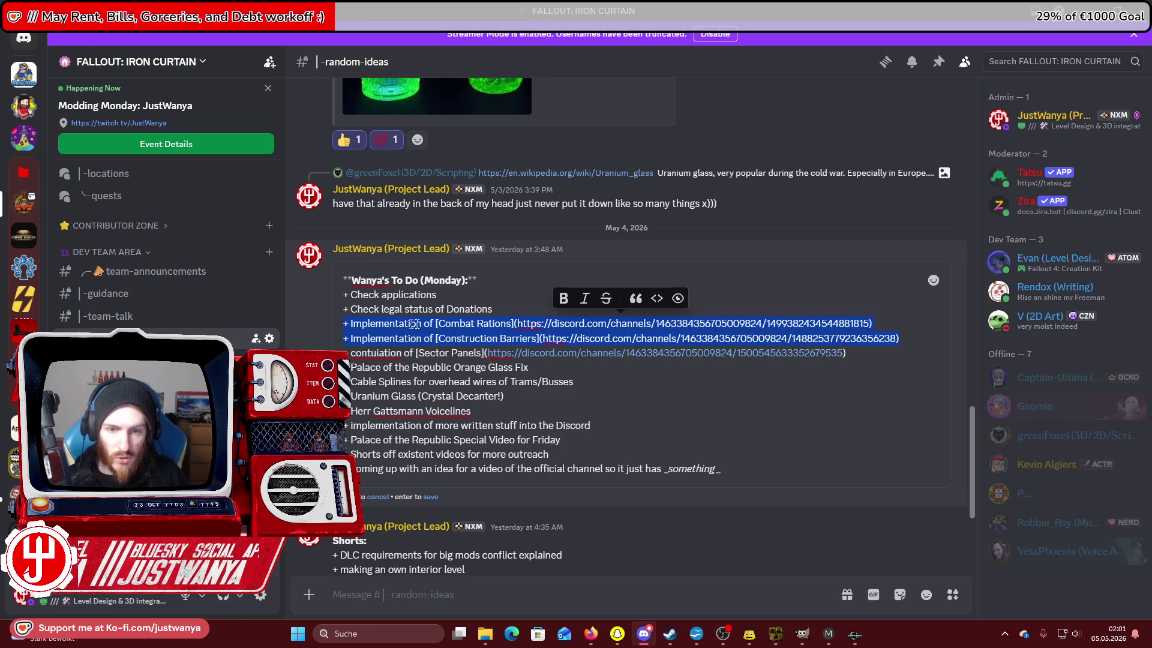
left_click(606, 299)
Strike through the Orange Glass Fix, Cable Splines and Uranium Glass lines.
left_click_drag(546, 366, 349, 368)
left_click(420, 340)
left_click_drag(595, 382, 355, 381)
left_click(442, 356)
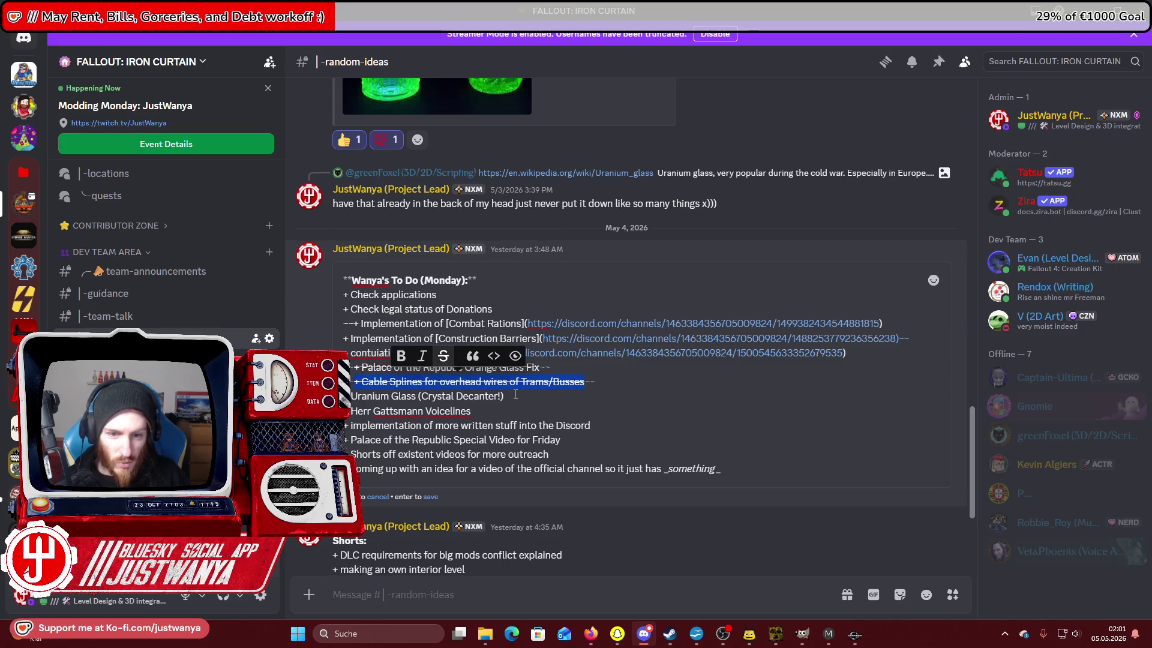
left_click_drag(516, 394, 363, 396)
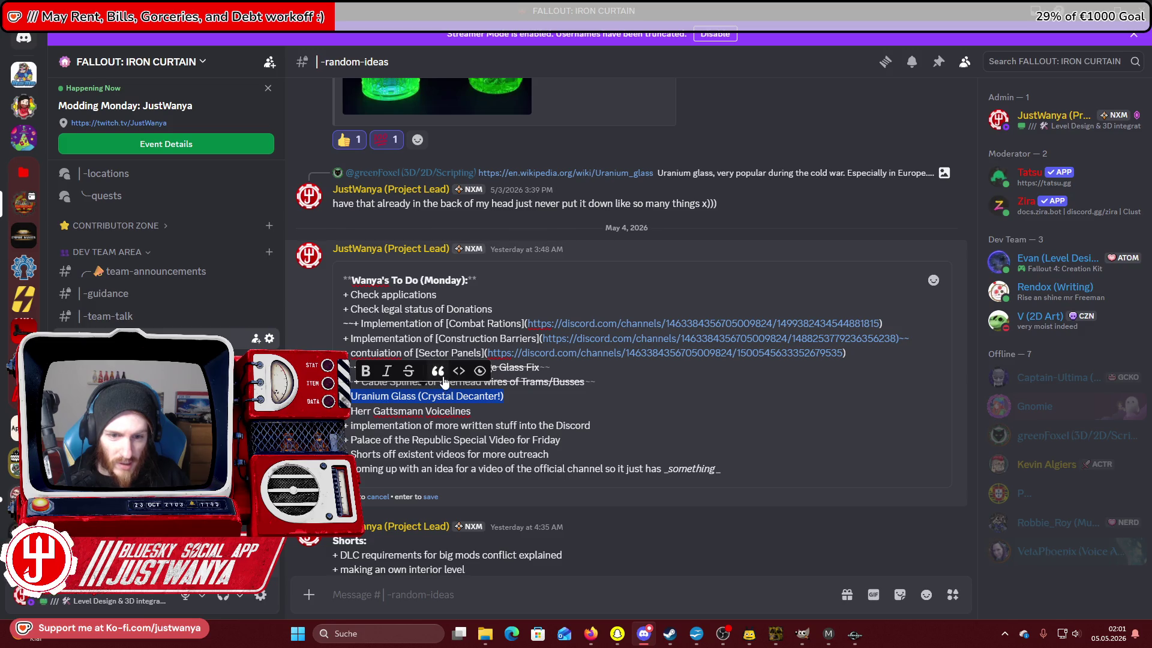
left_click(408, 371)
Remove the stray strikethrough markers and re-strike Combat Rations and Construction Barriers separately.
left_click(912, 338)
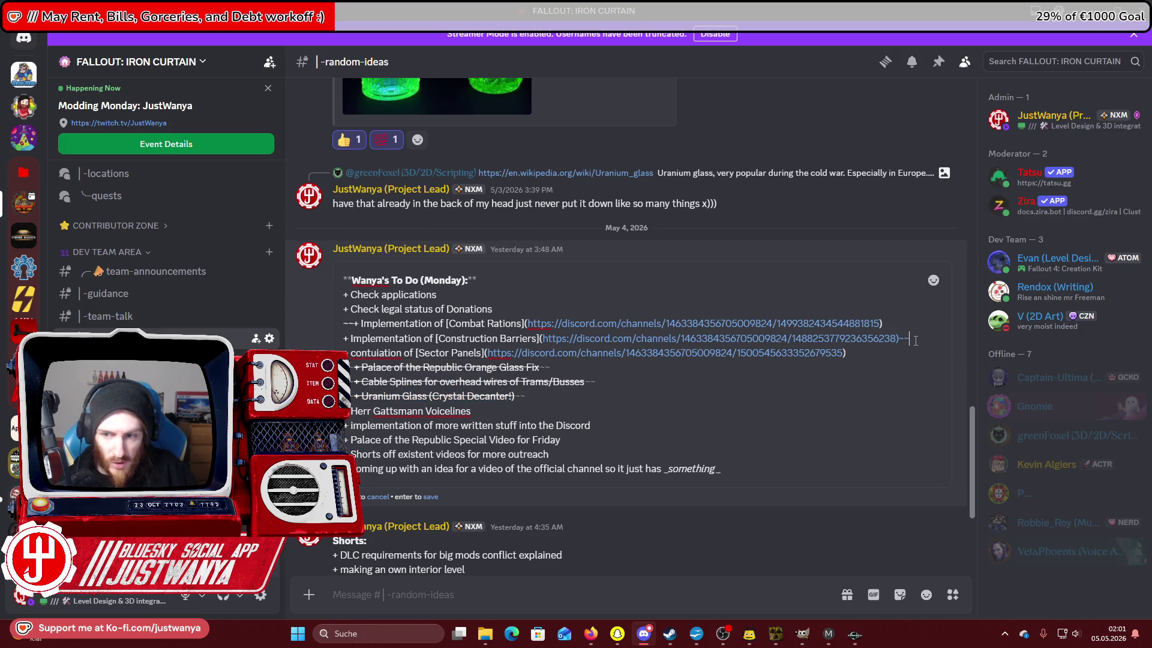
key("BackSpace")
key("BackSpace")
left_click(353, 325)
key("BackSpace")
key("BackSpace")
left_click_drag(911, 324, 326, 327)
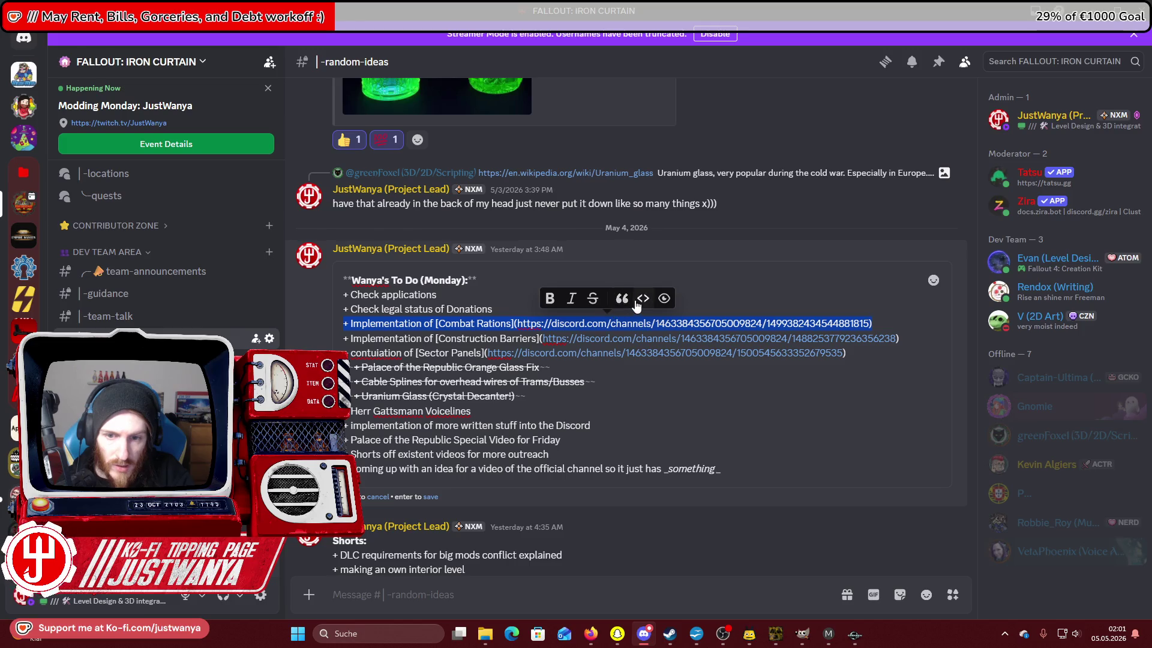
left_click(592, 299)
left_click_drag(903, 339, 325, 339)
left_click(606, 313)
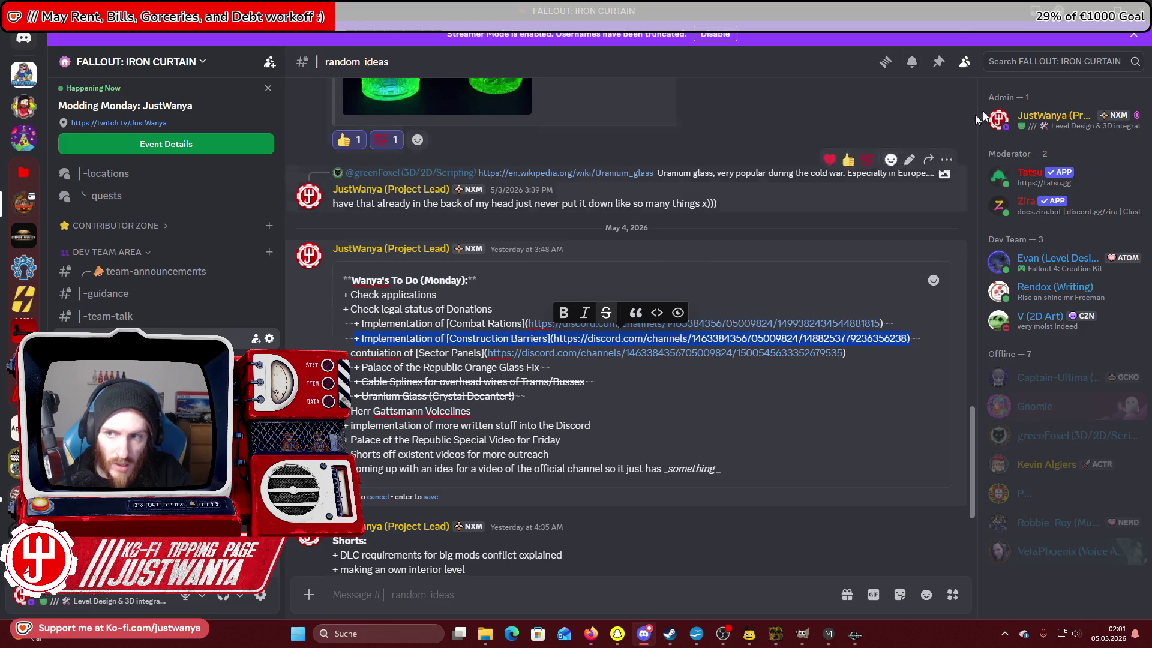
Save the edited to-do message and return to the Steam window.
left_click(965, 61)
left_click(514, 411)
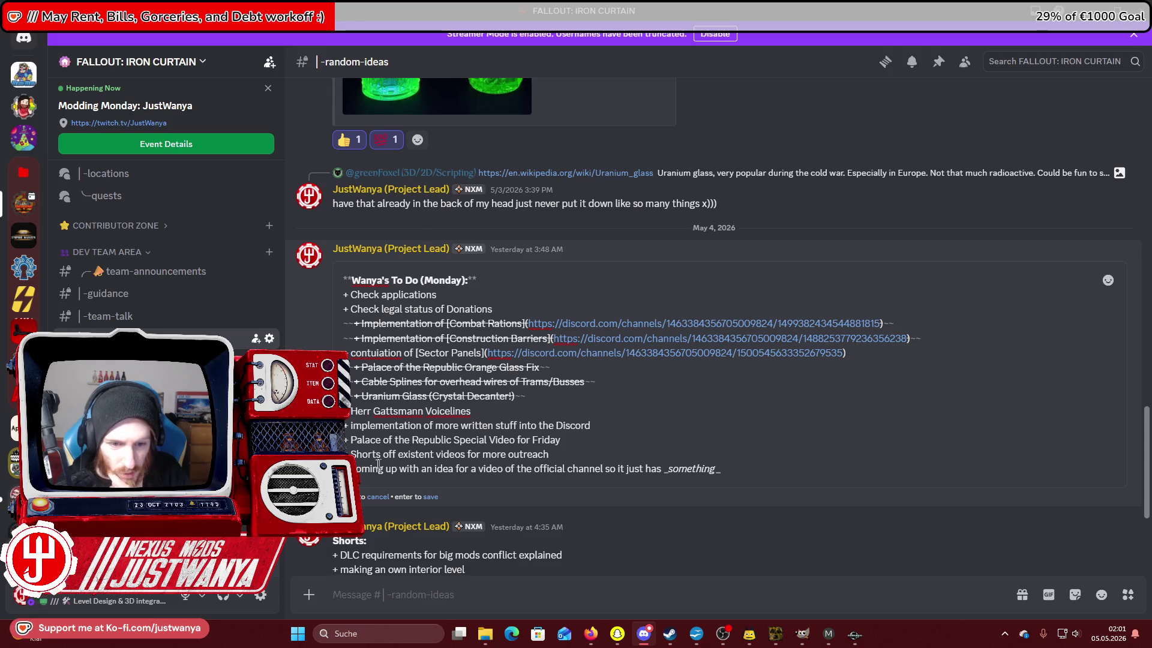
key("Return")
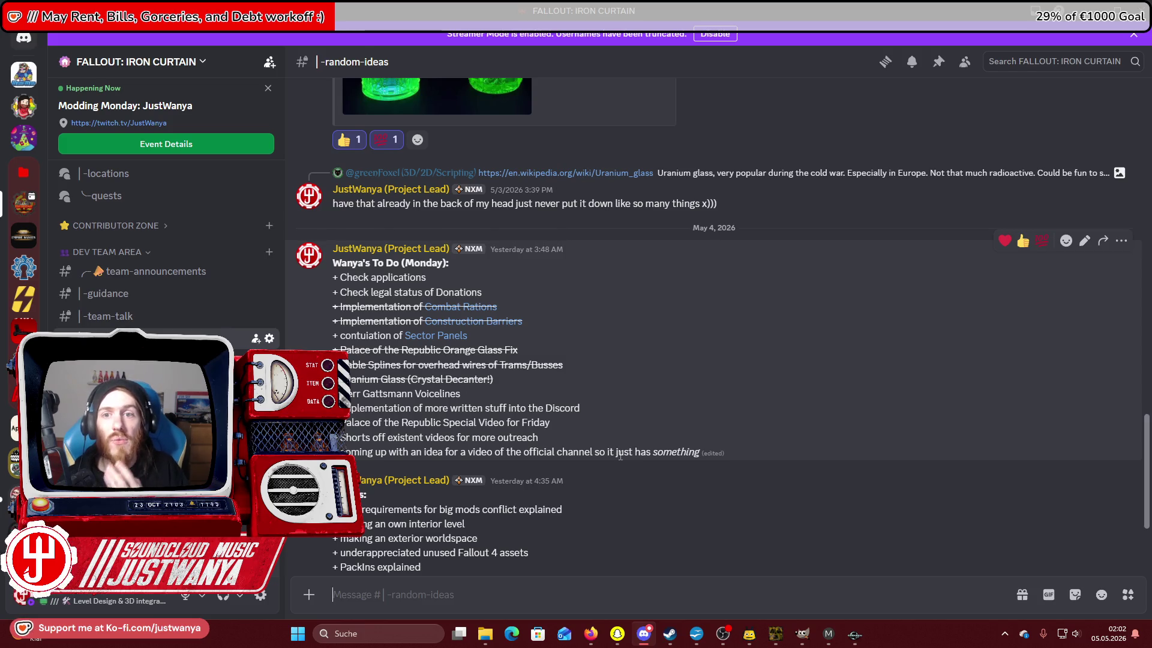
key("alt+Tab")
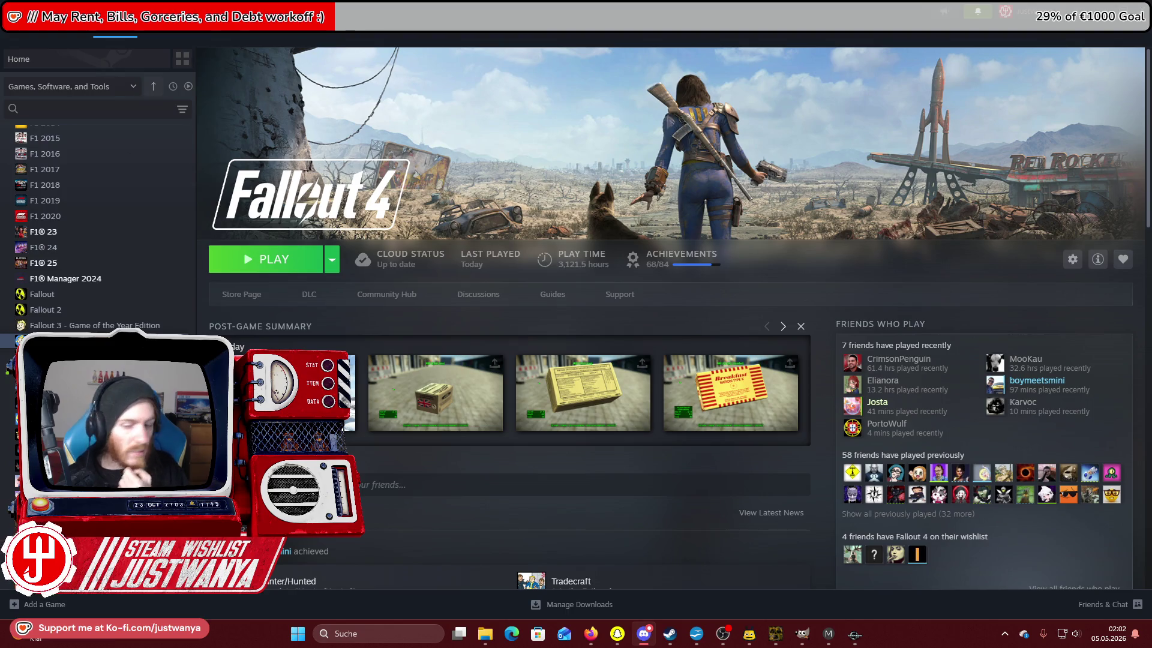
left_click(721, 630)
left_click(666, 636)
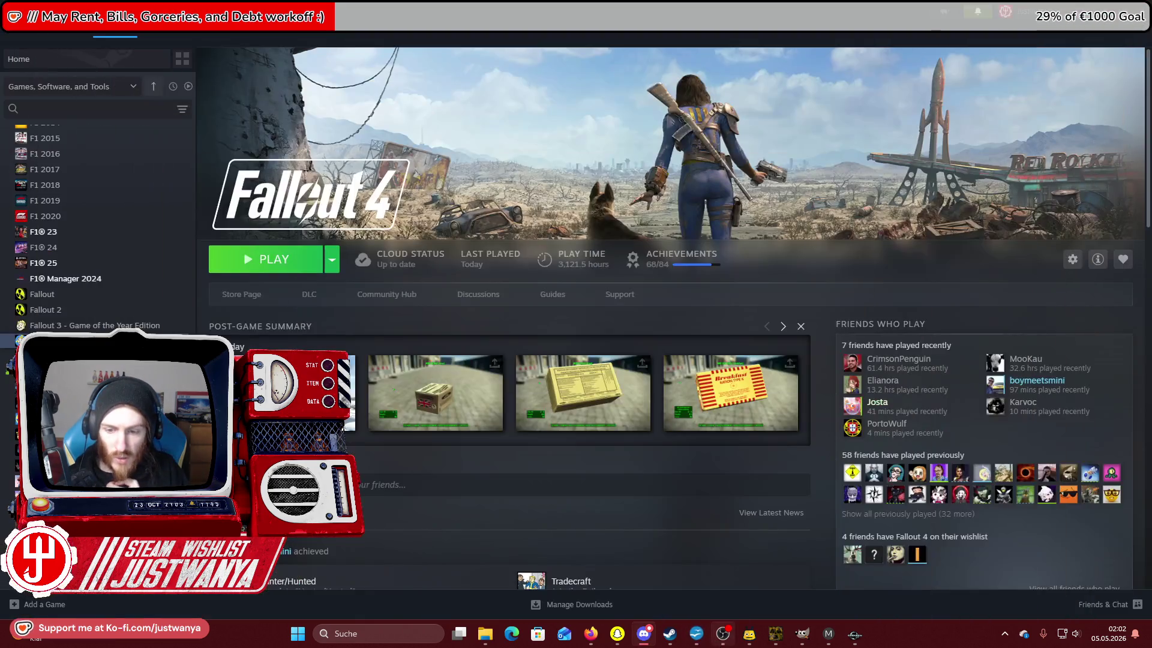